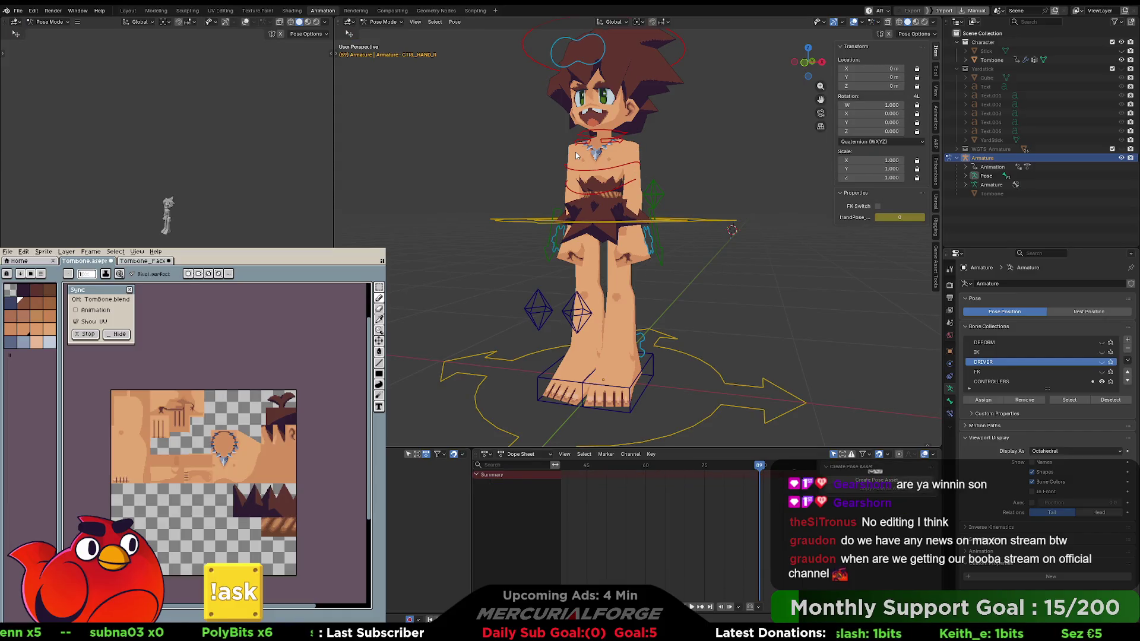
Return to Object Mode and select the Tombone mesh with the armature as active object.
{"action": "key", "text": "ctrl+Tab"}
{"action": "left_click", "coordinate": [636, 150]}
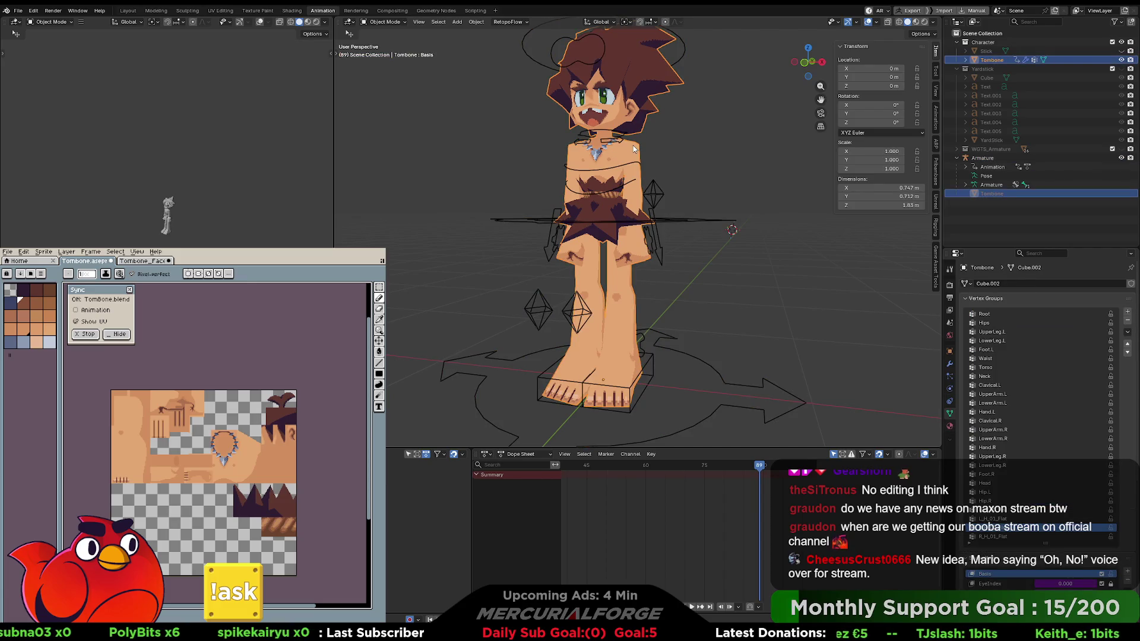
{"action": "scroll", "coordinate": [1016, 404], "scroll_direction": "down", "scroll_amount": 5}
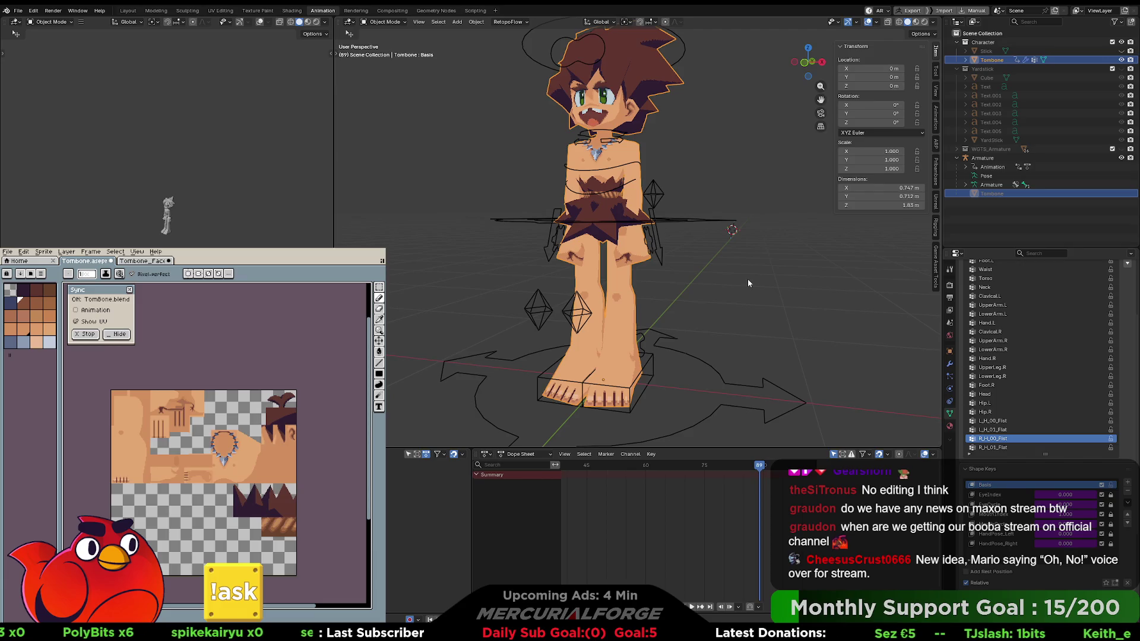
{"action": "left_click", "coordinate": [719, 147]}
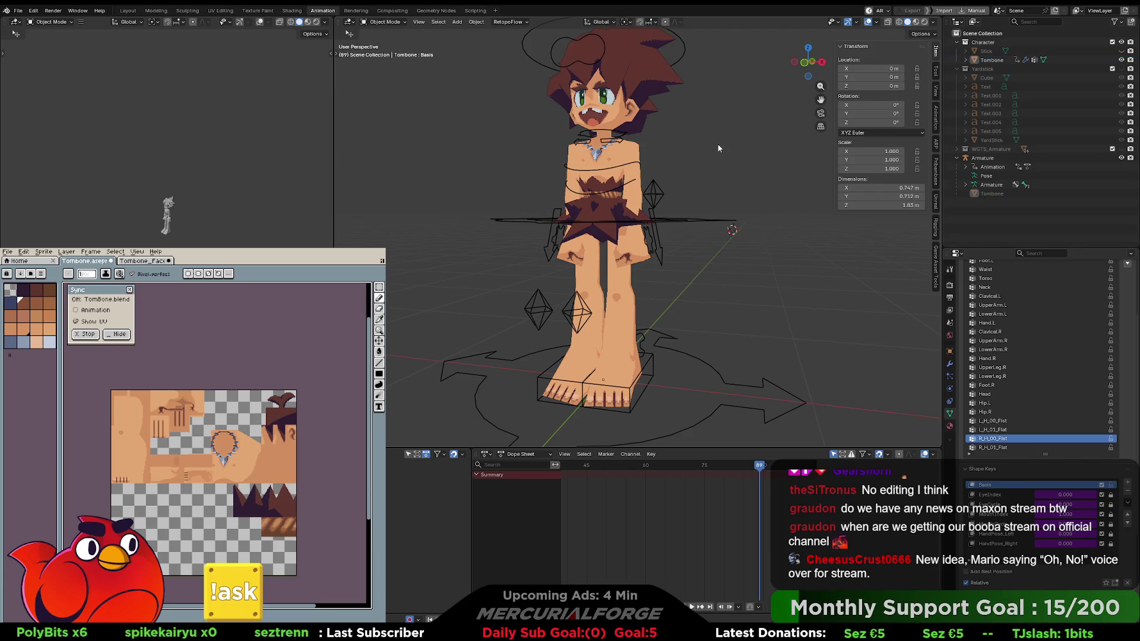
{"action": "left_click", "coordinate": [637, 151]}
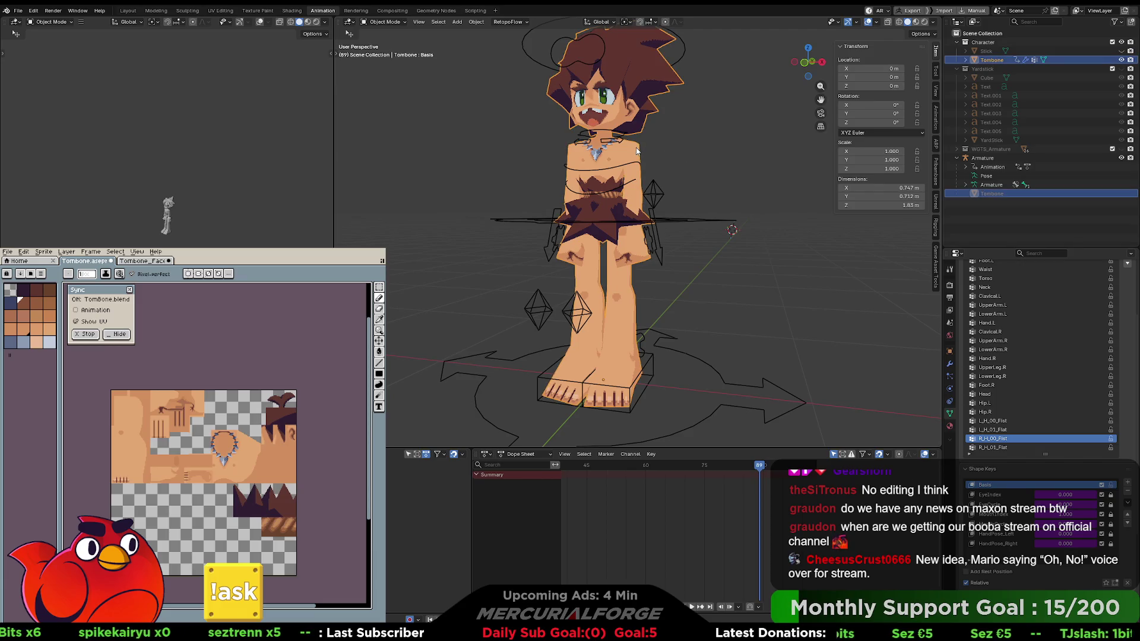
{"action": "left_click", "coordinate": [686, 219], "text": "shift"}
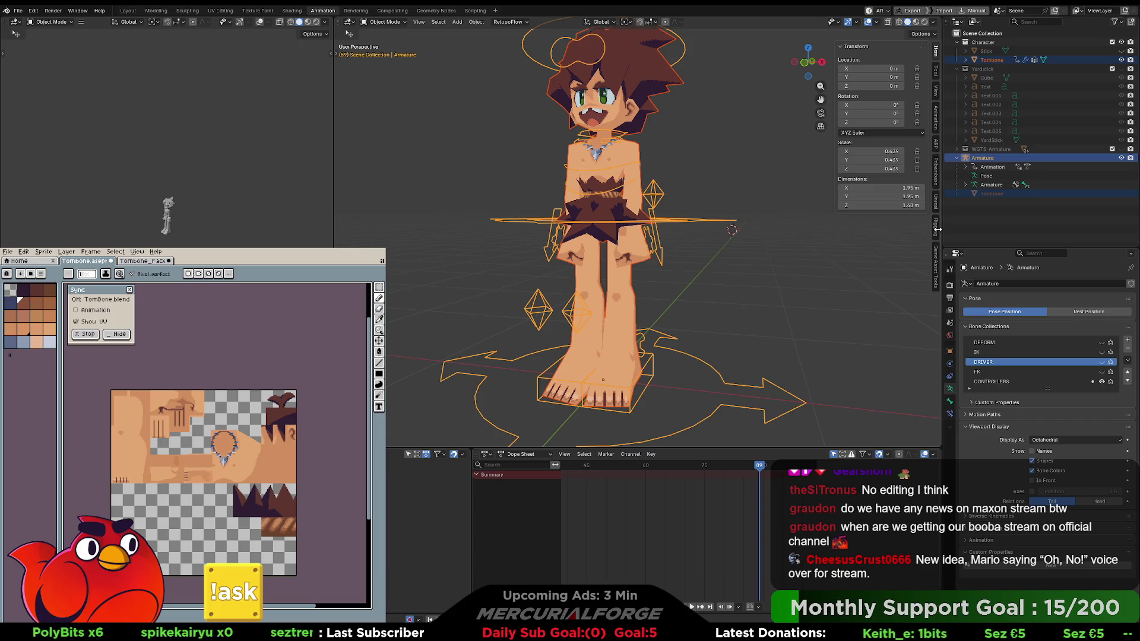
Export the armature's active action as FBX using the Game Asset Tools panel.
{"action": "left_click", "coordinate": [935, 256]}
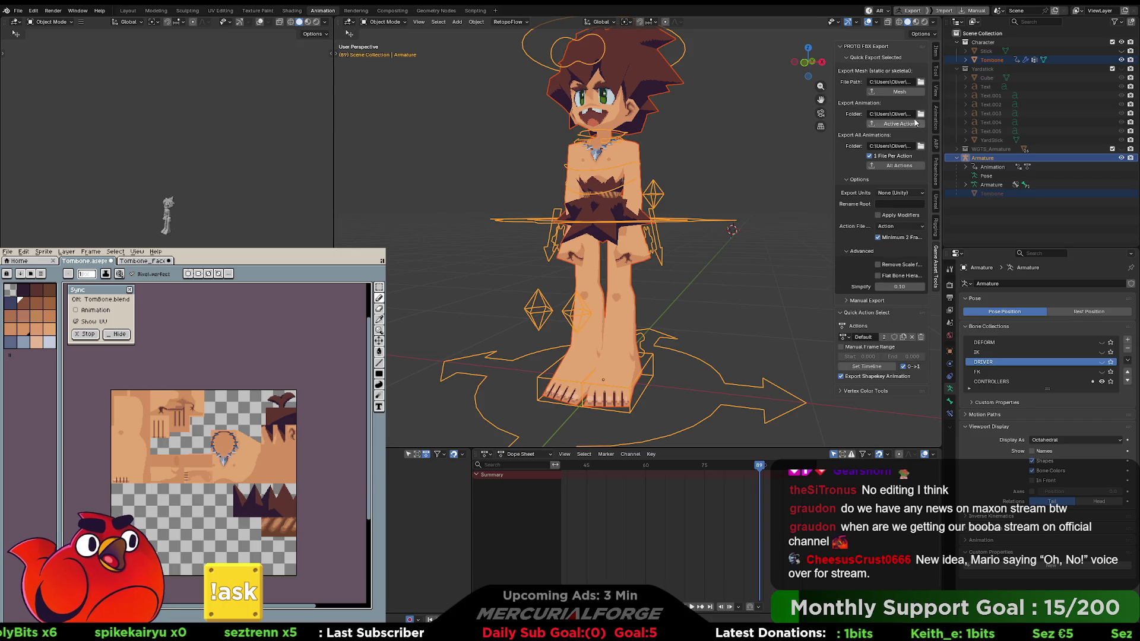
{"action": "left_click", "coordinate": [892, 126]}
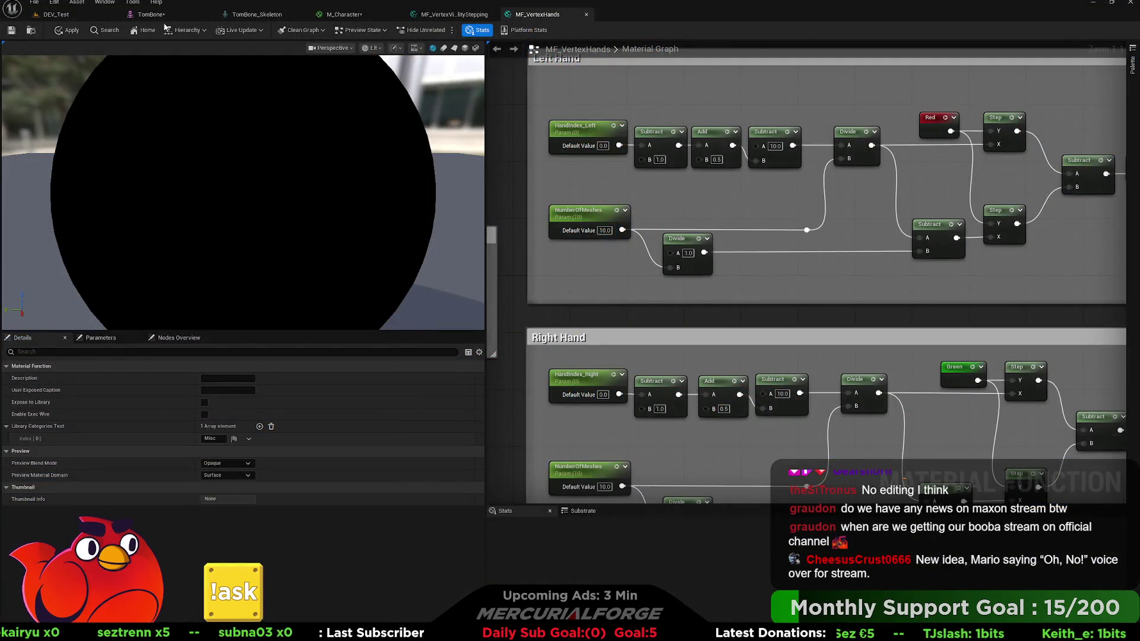
{"action": "left_click", "coordinate": [80, 16]}
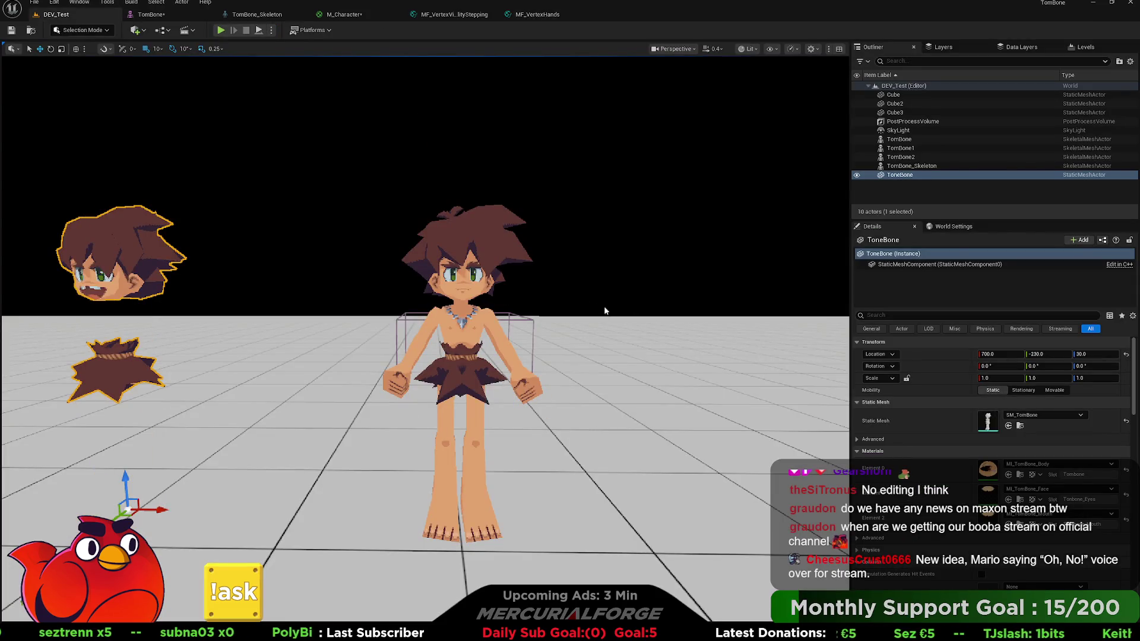
Move closer to the character, review M_Character, MF_VertexVisibilityStepping and MF_VertexHands, then view TomBone.
{"action": "mouse_move", "coordinate": [540, 291]}
{"action": "left_mouse_down"}
{"action": "mouse_move", "coordinate": [514, 240]}
{"action": "mouse_move", "coordinate": [439, 240]}
{"action": "mouse_move", "coordinate": [511, 240]}
{"action": "mouse_move", "coordinate": [463, 241]}
{"action": "mouse_move", "coordinate": [335, 58]}
{"action": "left_mouse_up"}
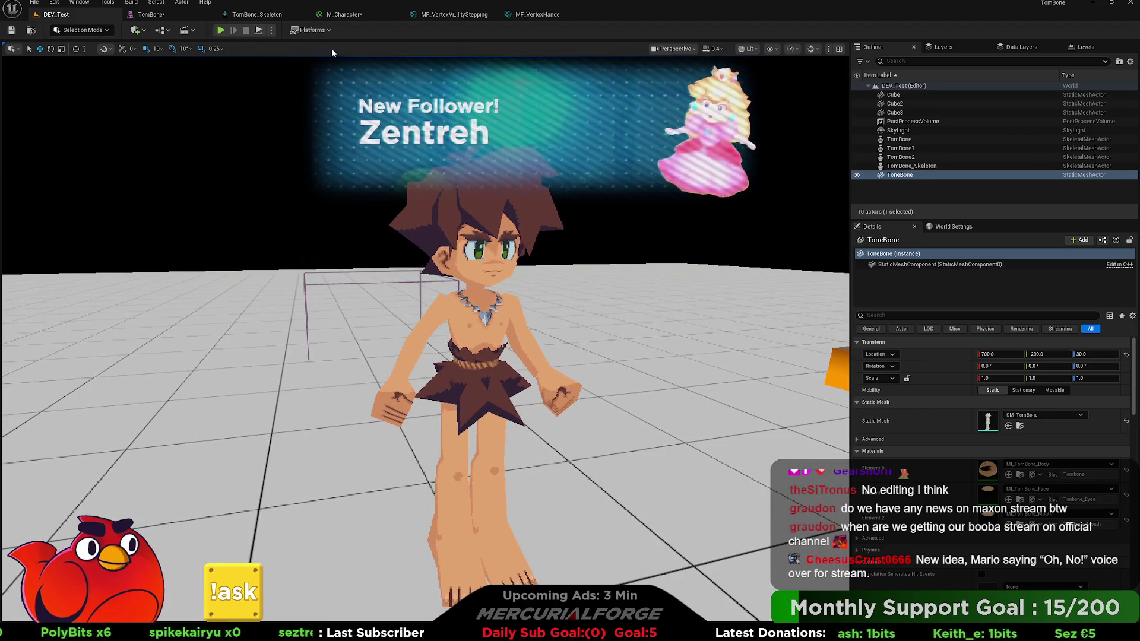
{"action": "left_click", "coordinate": [344, 14]}
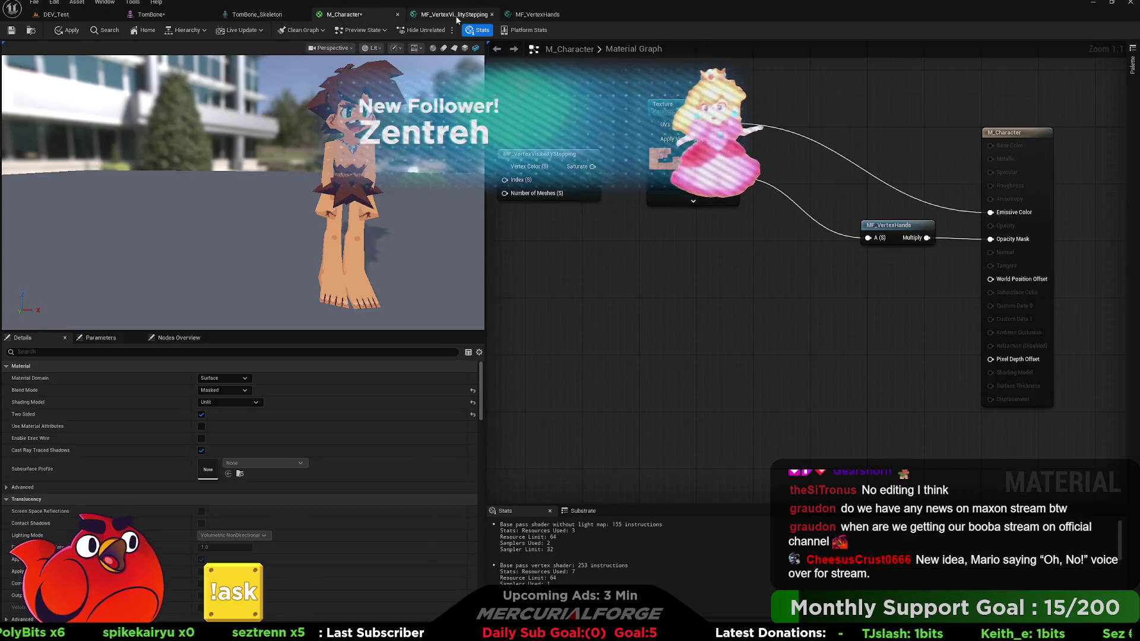
{"action": "left_click", "coordinate": [455, 14]}
{"action": "left_click", "coordinate": [538, 14]}
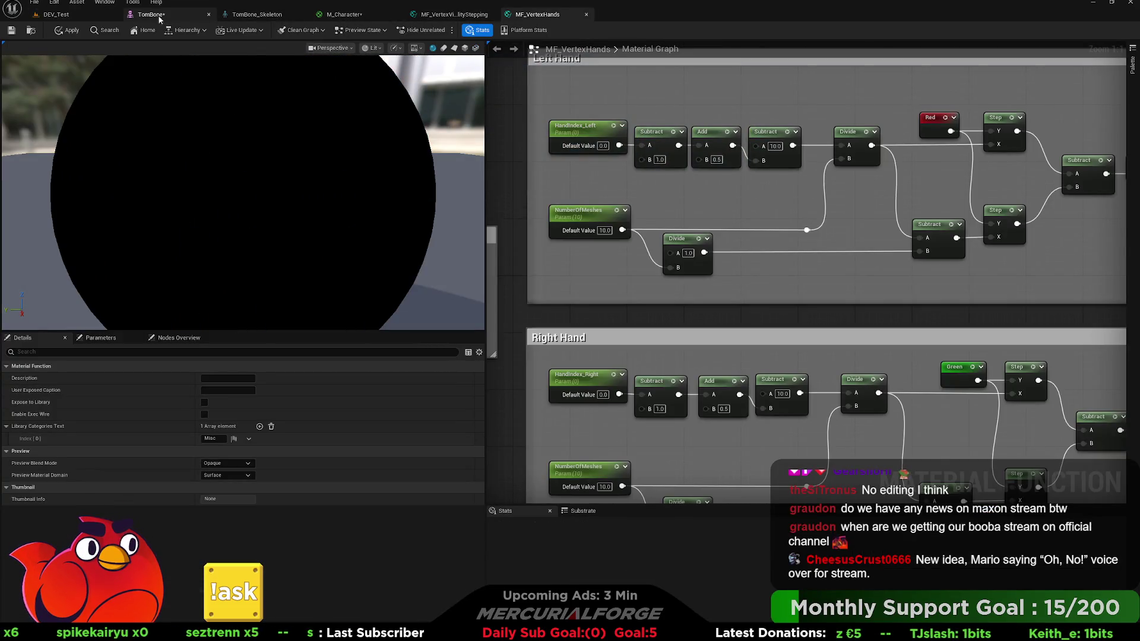
{"action": "left_click", "coordinate": [159, 20]}
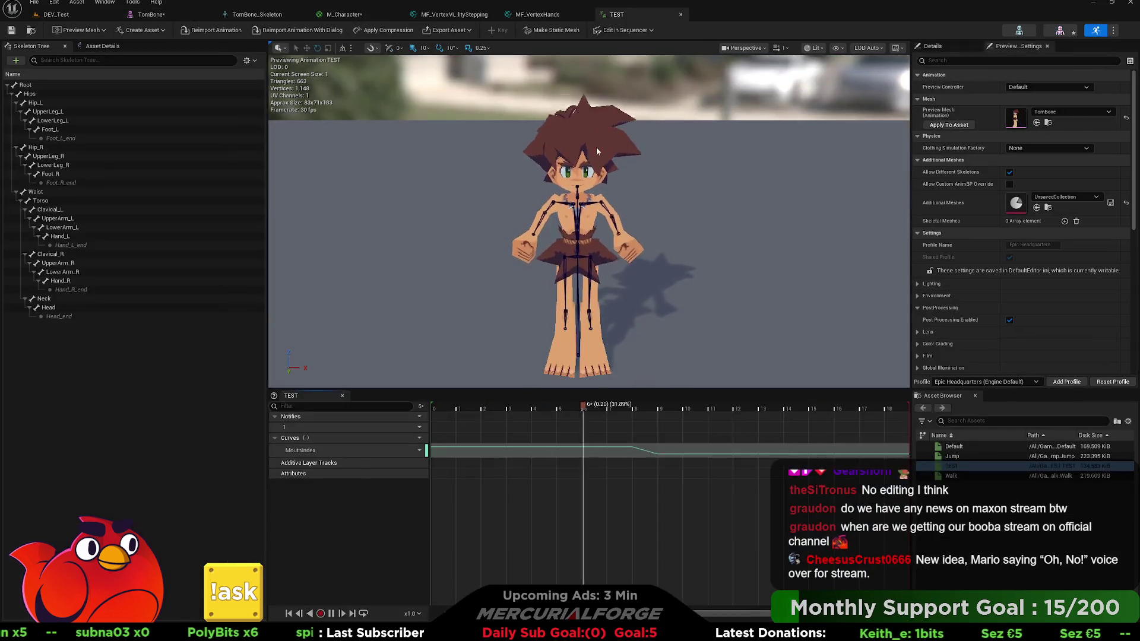
Reimport the TEST animation from the newly exported FBX.
{"action": "left_click", "coordinate": [217, 31]}
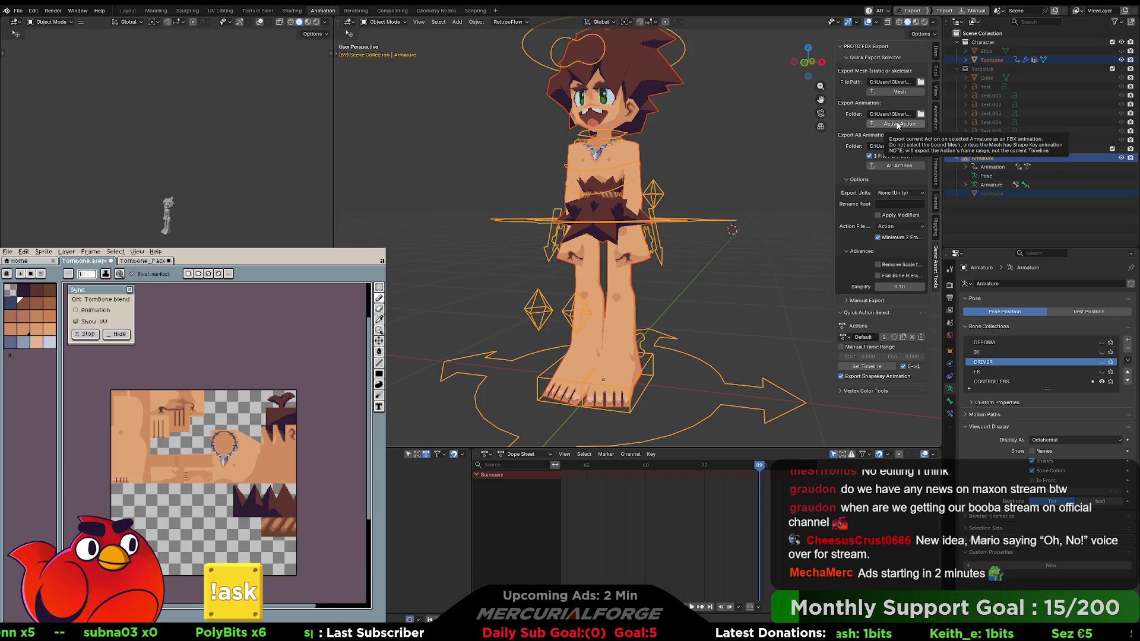
Select the armature and scrub the timeline, checking the animation from a side view.
{"action": "left_click", "coordinate": [691, 170]}
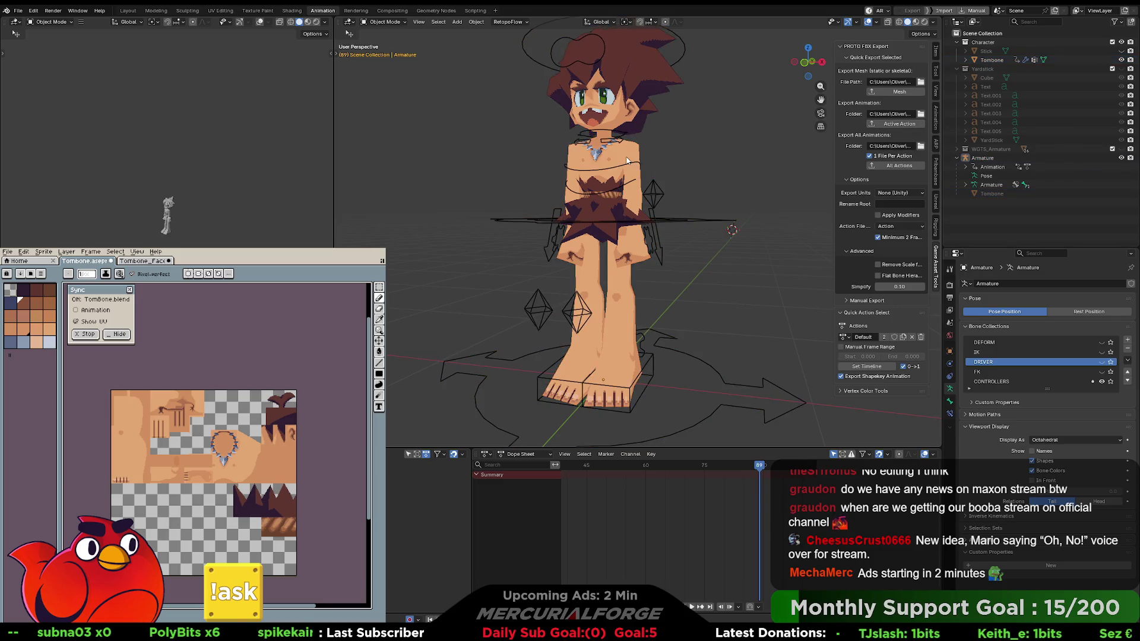
{"action": "left_click", "coordinate": [701, 219]}
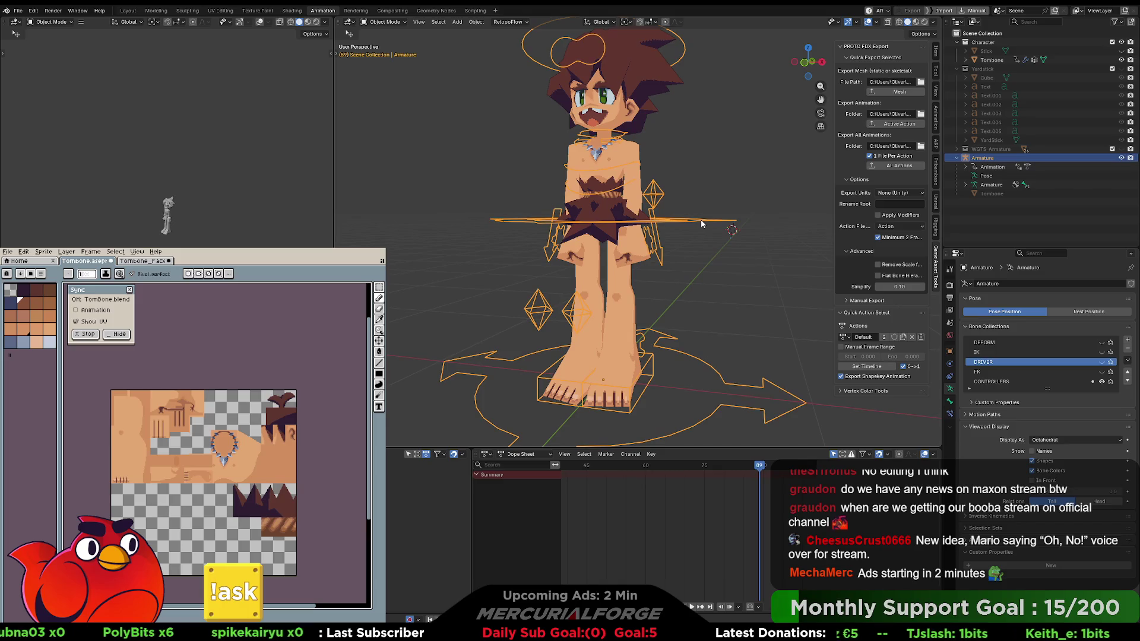
{"action": "left_click_drag", "start_coordinate": [752, 469], "coordinate": [579, 469]}
{"action": "scroll", "coordinate": [653, 476], "scroll_direction": "down", "scroll_amount": 5}
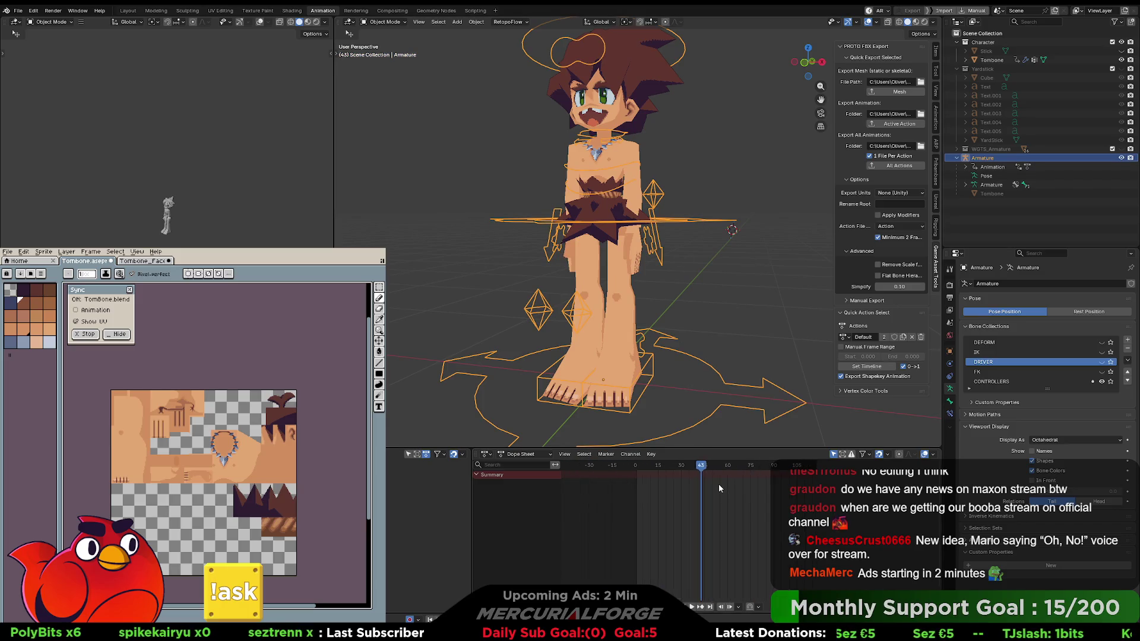
{"action": "left_click_drag", "start_coordinate": [656, 469], "coordinate": [591, 469]}
{"action": "left_click_drag", "start_coordinate": [646, 271], "coordinate": [709, 256]}
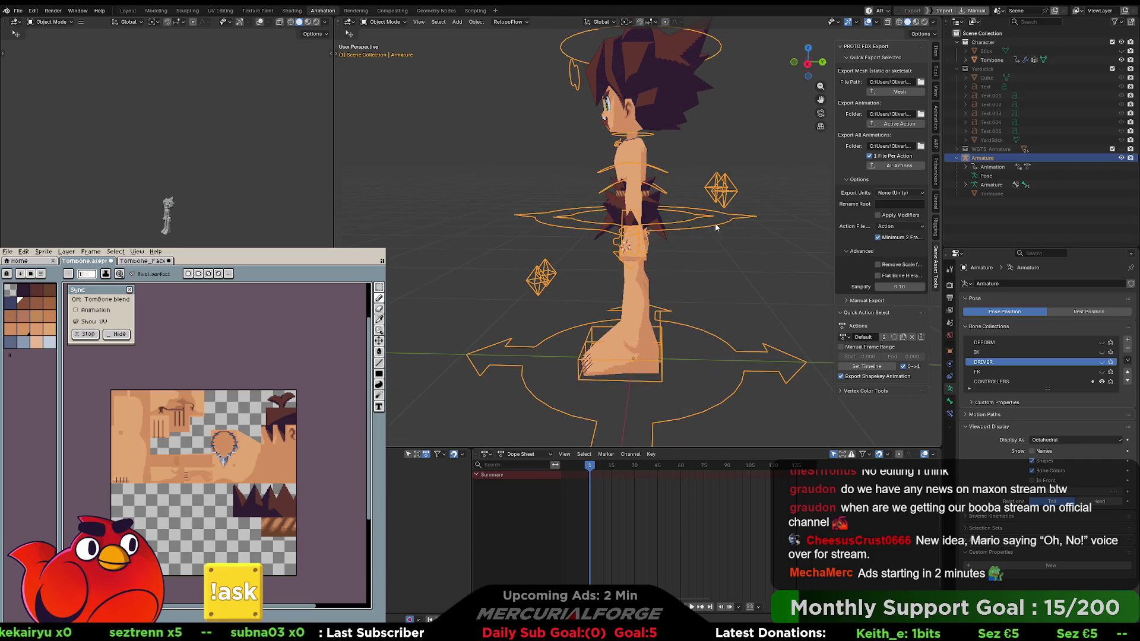
In Pose Mode, keyframe the CTRL_COG control at frames 1 and 134.
{"action": "key", "text": "ctrl+Tab"}
{"action": "left_click", "coordinate": [710, 228]}
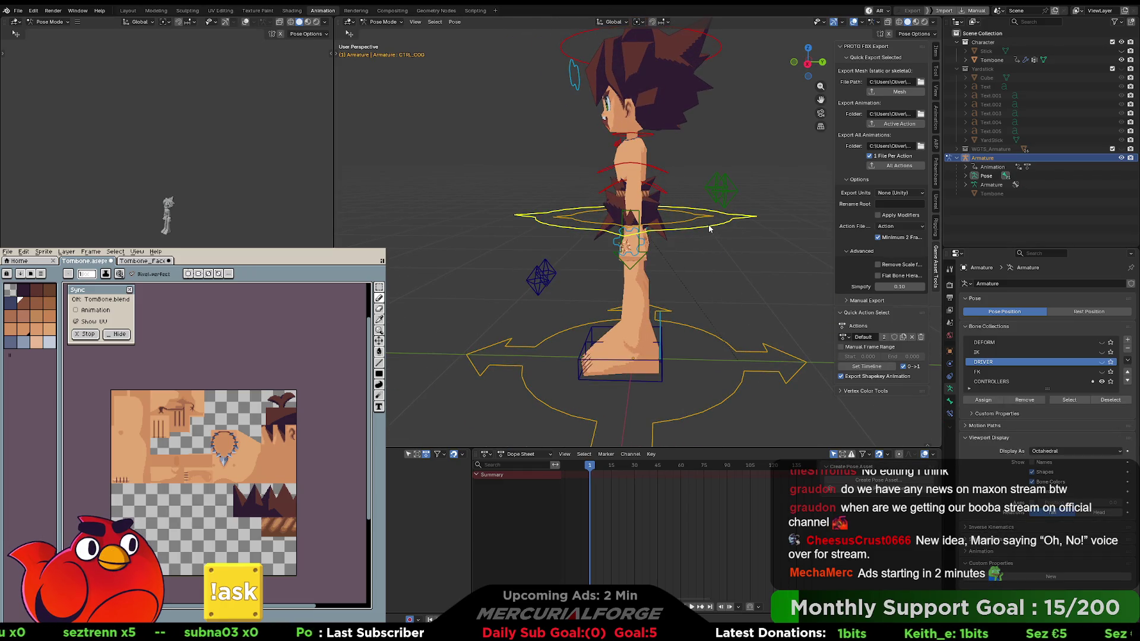
{"action": "key", "text": "alt+g"}
{"action": "key", "text": "i"}
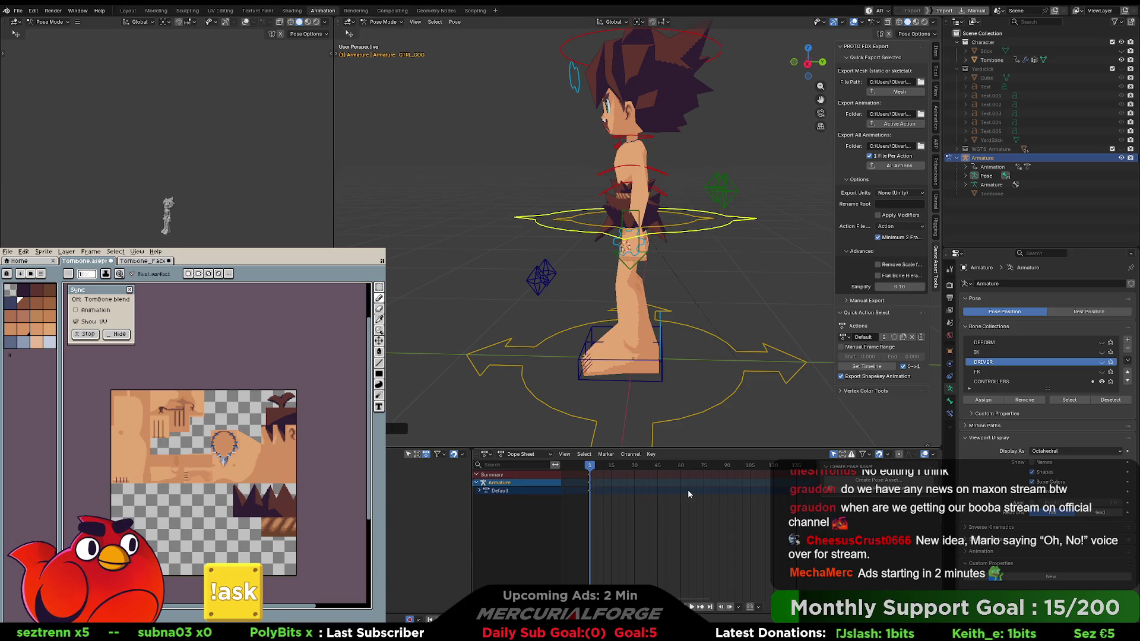
{"action": "left_click", "coordinate": [795, 466]}
{"action": "key", "text": "g"}
{"action": "left_click", "coordinate": [711, 269]}
{"action": "key", "text": "i"}
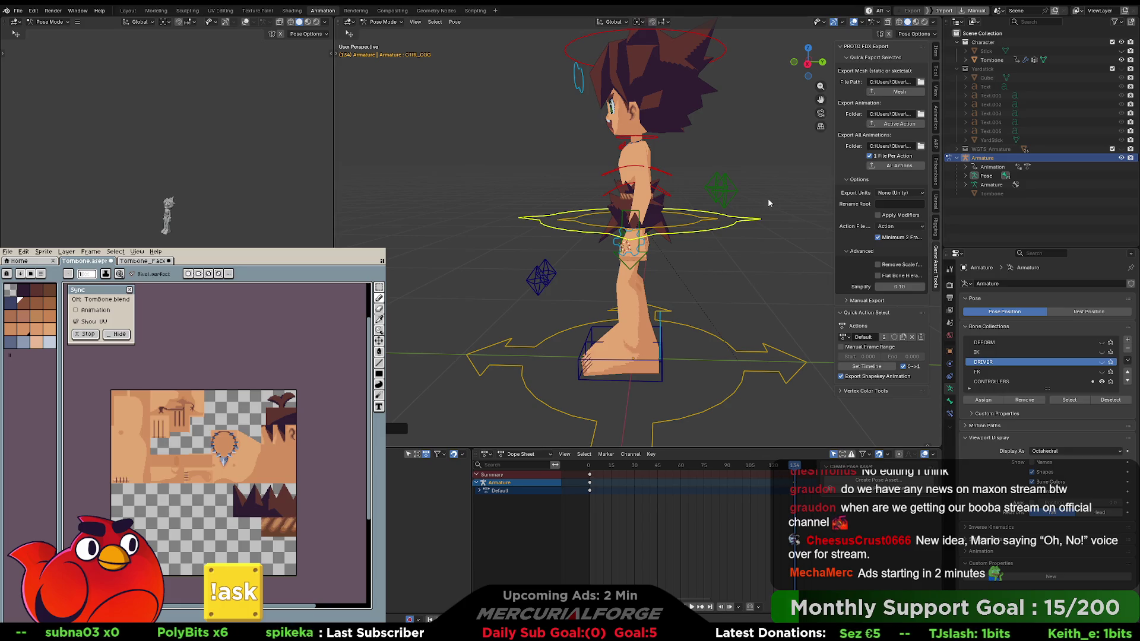
Back in Object Mode, select the Tombone mesh with the armature active, then switch to Unreal.
{"action": "key", "text": "ctrl+Tab"}
{"action": "left_click", "coordinate": [644, 156]}
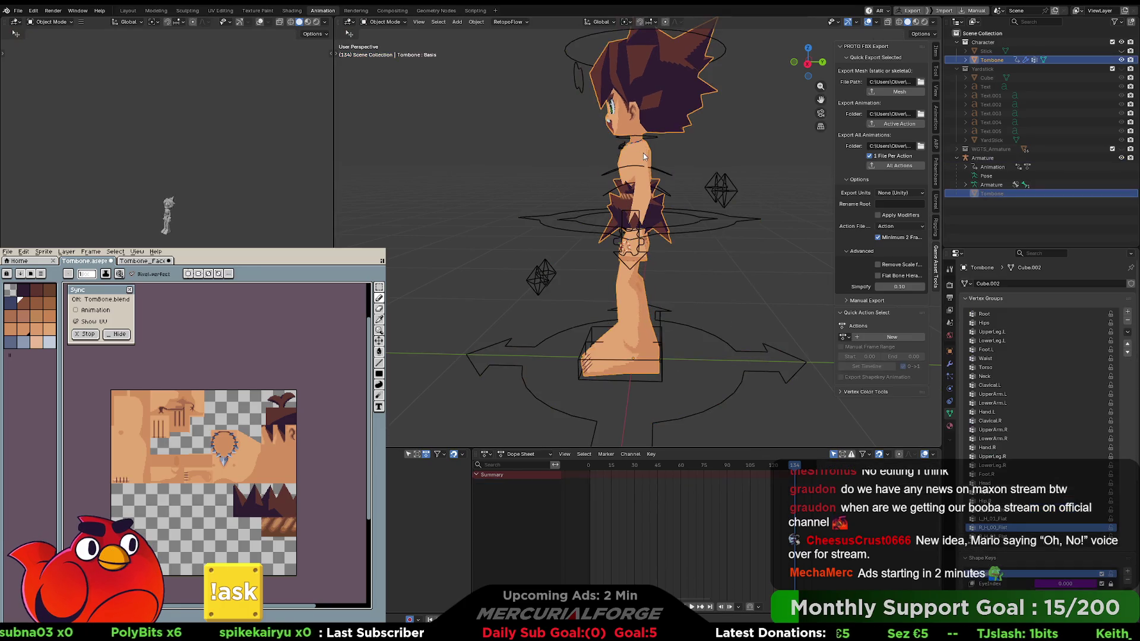
{"action": "left_click", "coordinate": [717, 231], "text": "shift"}
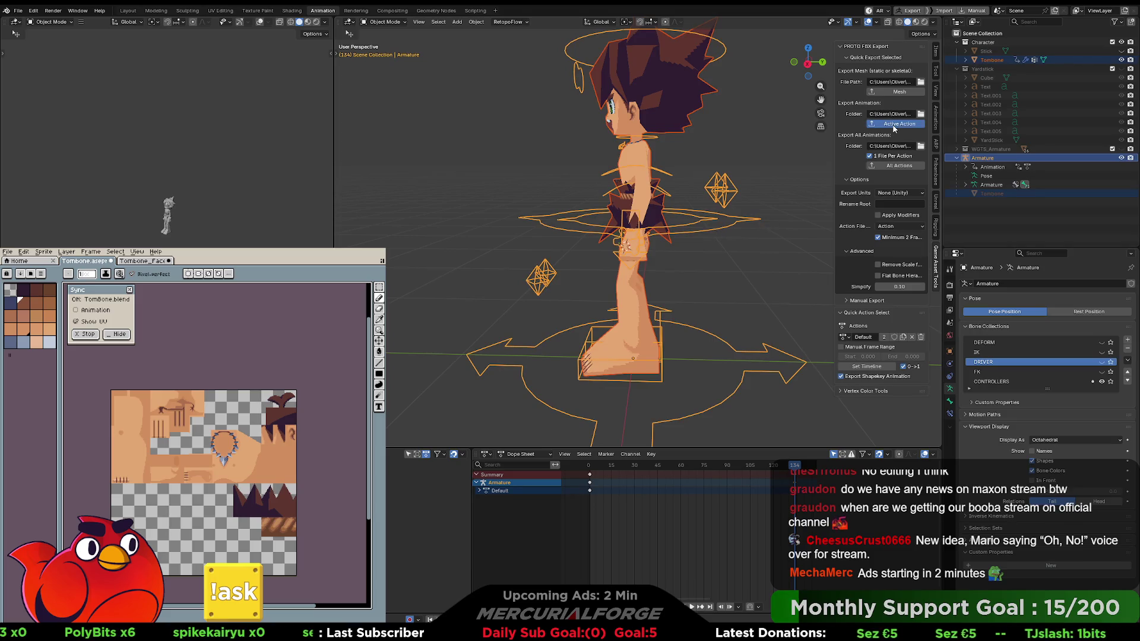
{"action": "key", "text": "alt+Tab"}
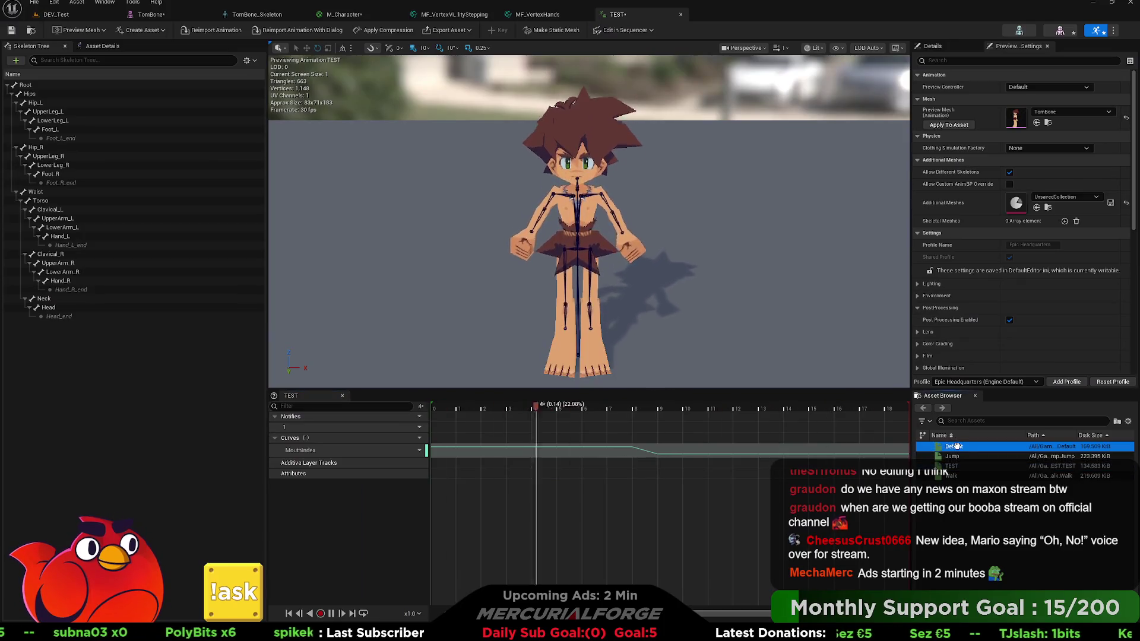
Reimport the Default animation, confirm its HandPose curves in the Skeleton editor, and view M_Character.
{"action": "left_click", "coordinate": [962, 446]}
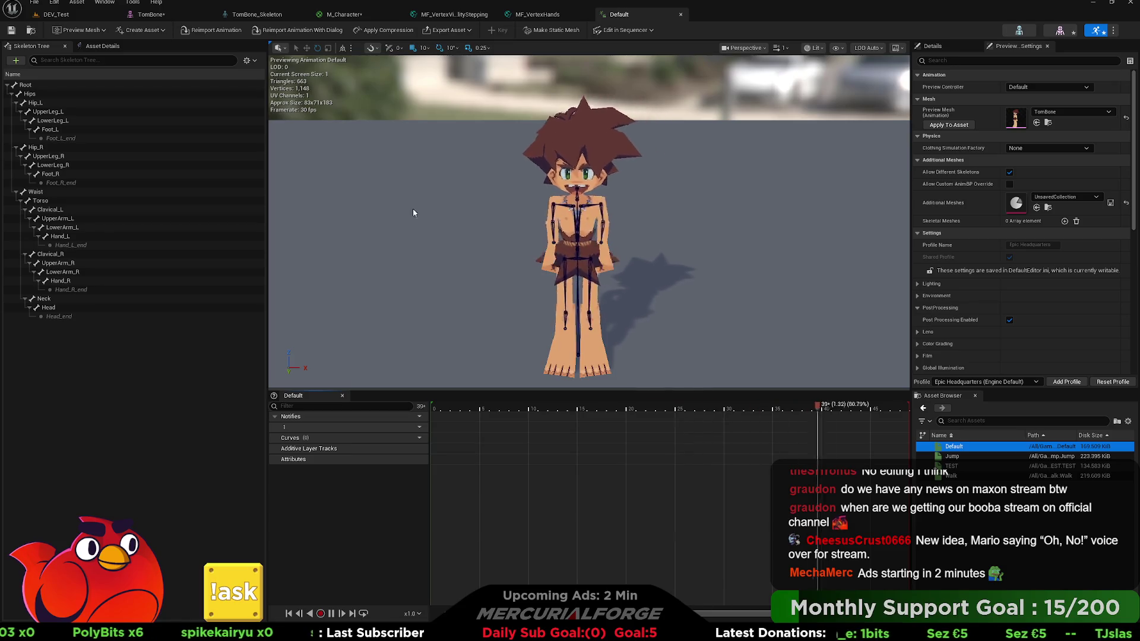
{"action": "left_click", "coordinate": [222, 31]}
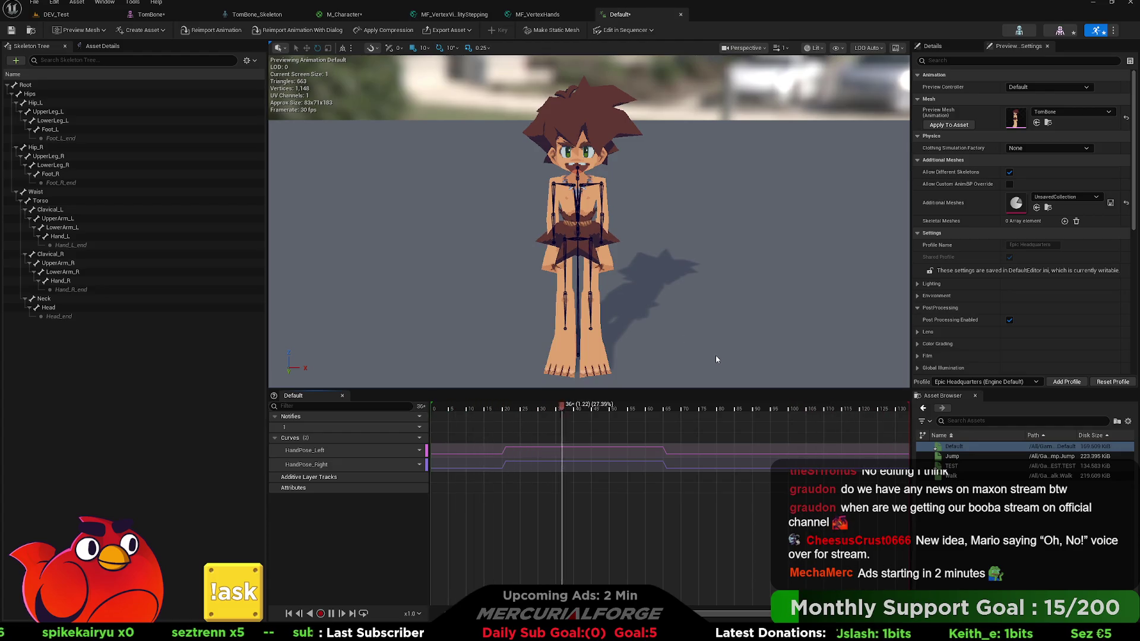
{"action": "mouse_move", "coordinate": [665, 297]}
{"action": "left_mouse_down"}
{"action": "mouse_move", "coordinate": [582, 303]}
{"action": "mouse_move", "coordinate": [582, 270]}
{"action": "left_mouse_up"}
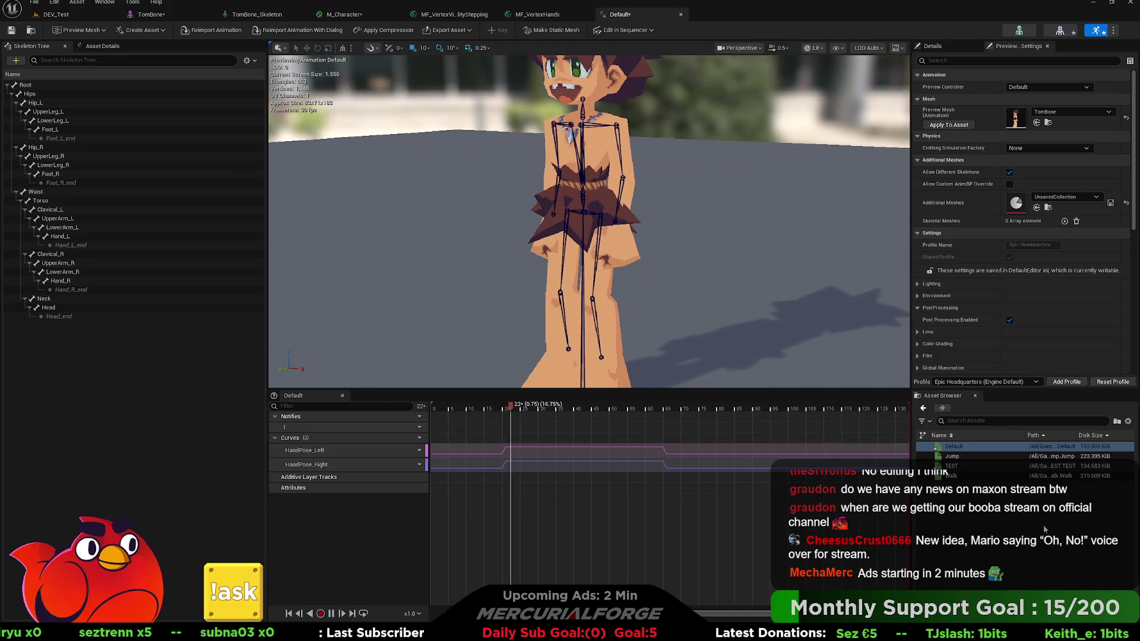
{"action": "left_click", "coordinate": [1019, 31]}
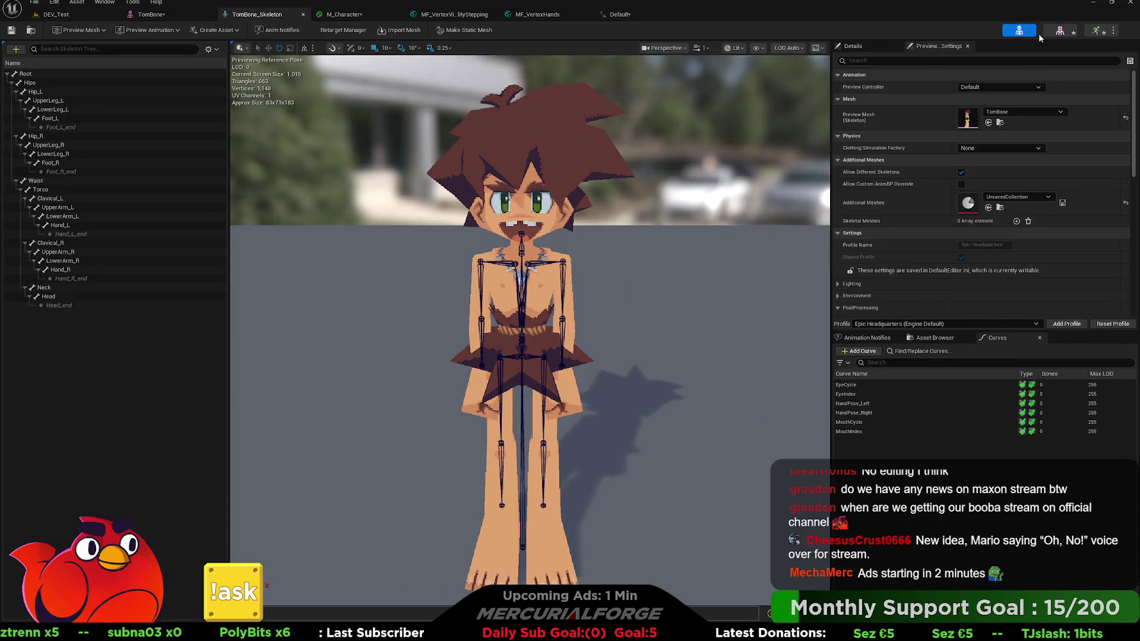
{"action": "left_click", "coordinate": [1096, 32]}
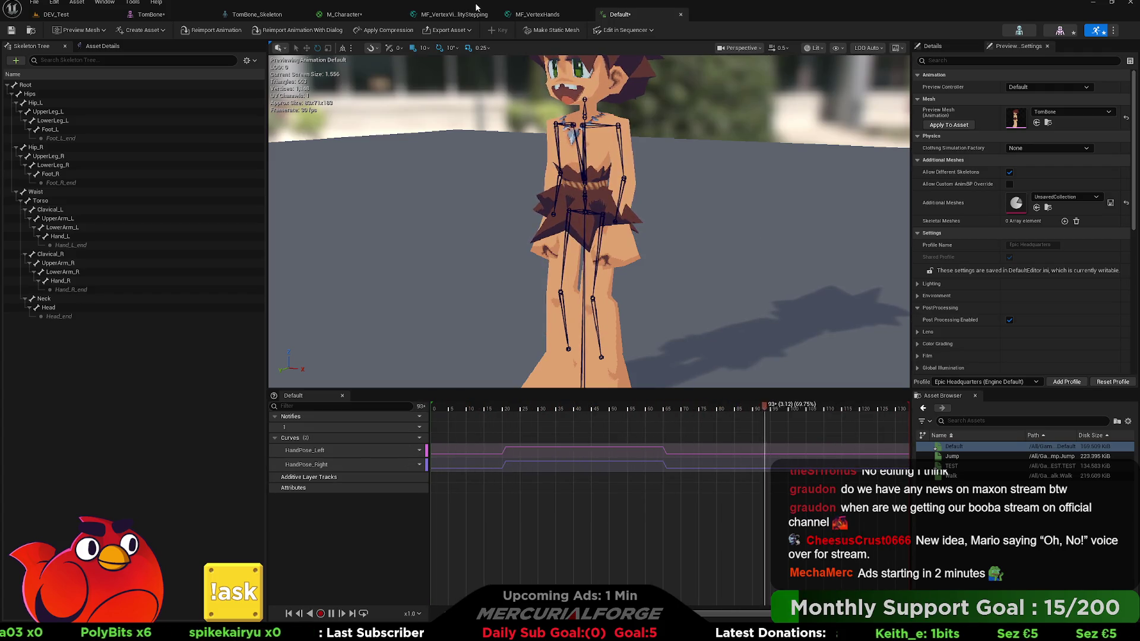
{"action": "left_click", "coordinate": [346, 16]}
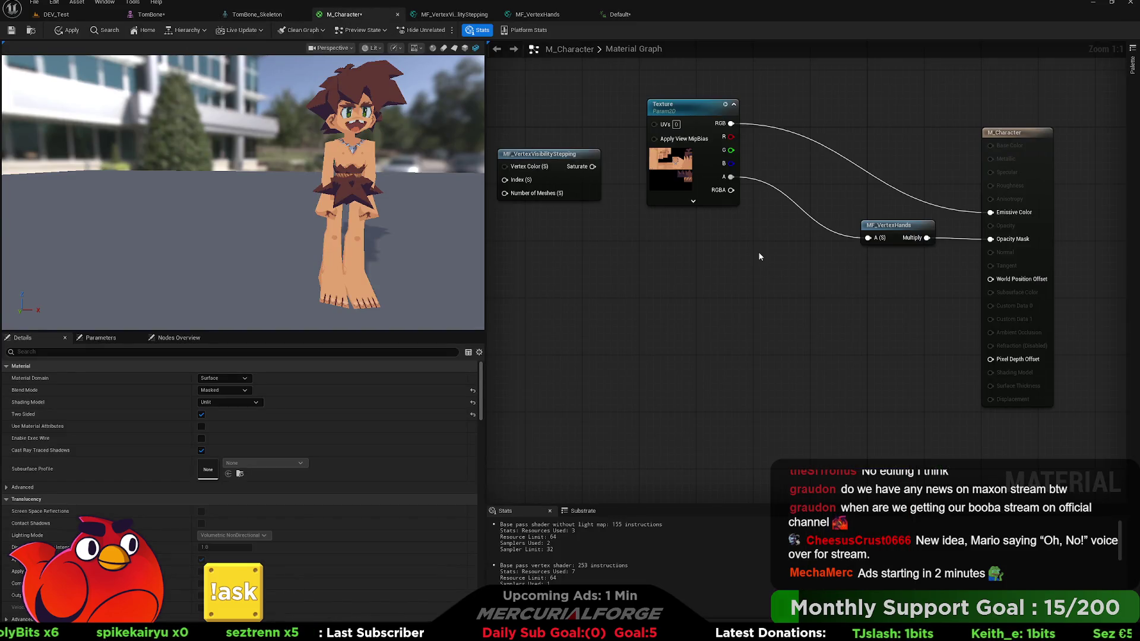
{"action": "mouse_move", "coordinate": [760, 257]}
{"action": "left_mouse_down"}
{"action": "mouse_move", "coordinate": [723, 262]}
{"action": "mouse_move", "coordinate": [787, 277]}
{"action": "mouse_move", "coordinate": [722, 267]}
{"action": "mouse_move", "coordinate": [697, 284]}
{"action": "left_mouse_up"}
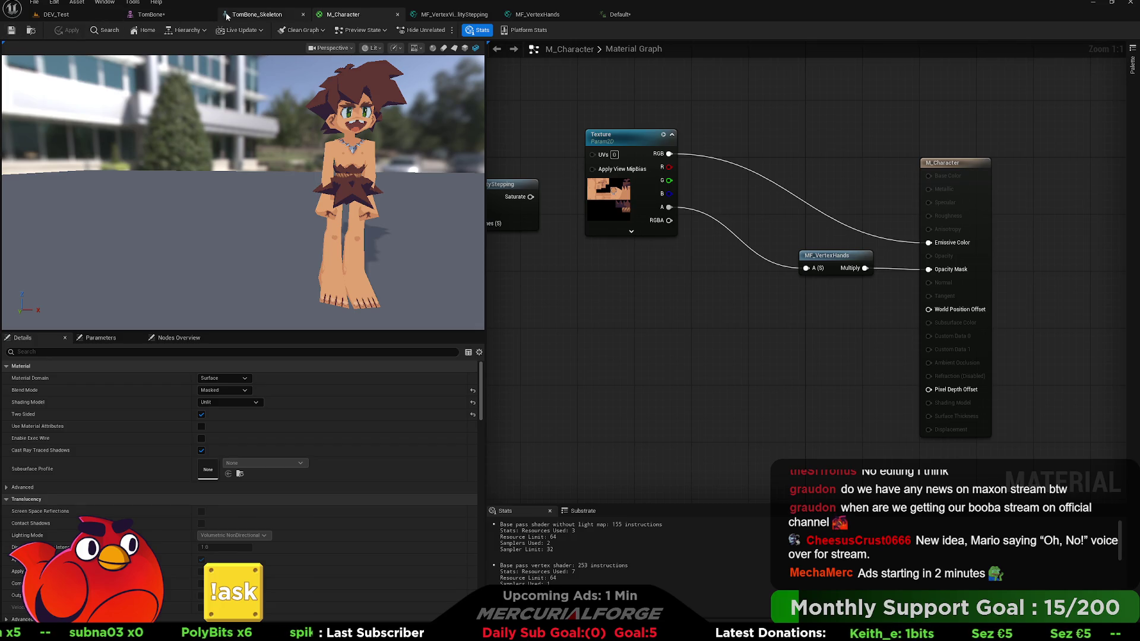
Rename the HandIndex_Left parameter in MF_VertexHands to HandPose_Left.
{"action": "left_click", "coordinate": [258, 15]}
{"action": "left_click", "coordinate": [454, 14]}
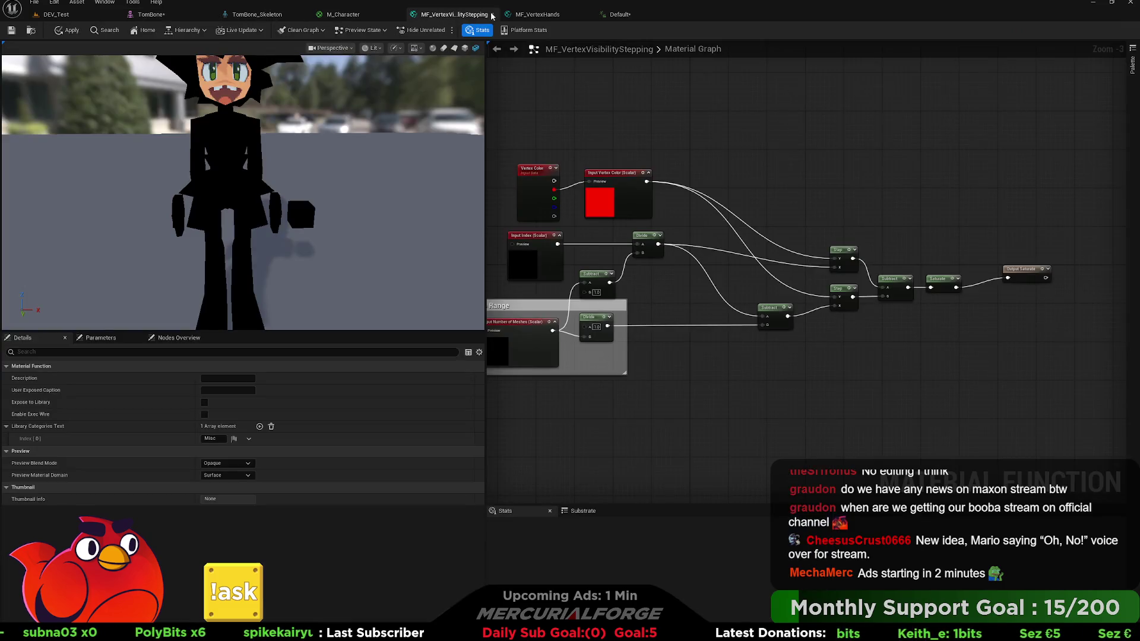
{"action": "left_click", "coordinate": [532, 14]}
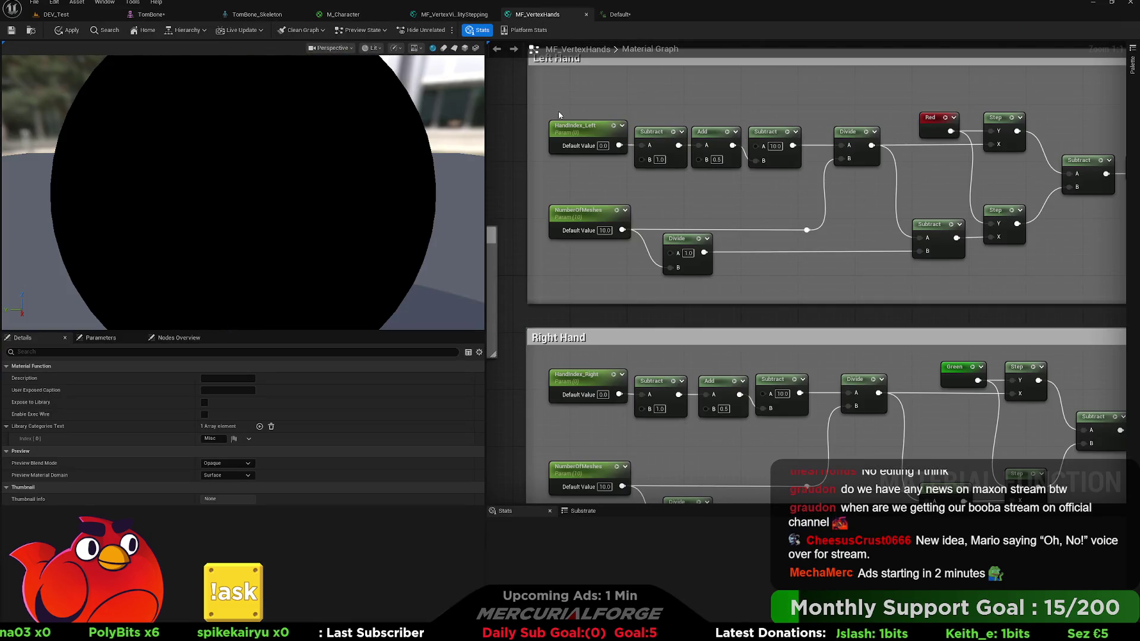
{"action": "left_click", "coordinate": [575, 131]}
{"action": "double_click", "coordinate": [574, 128]}
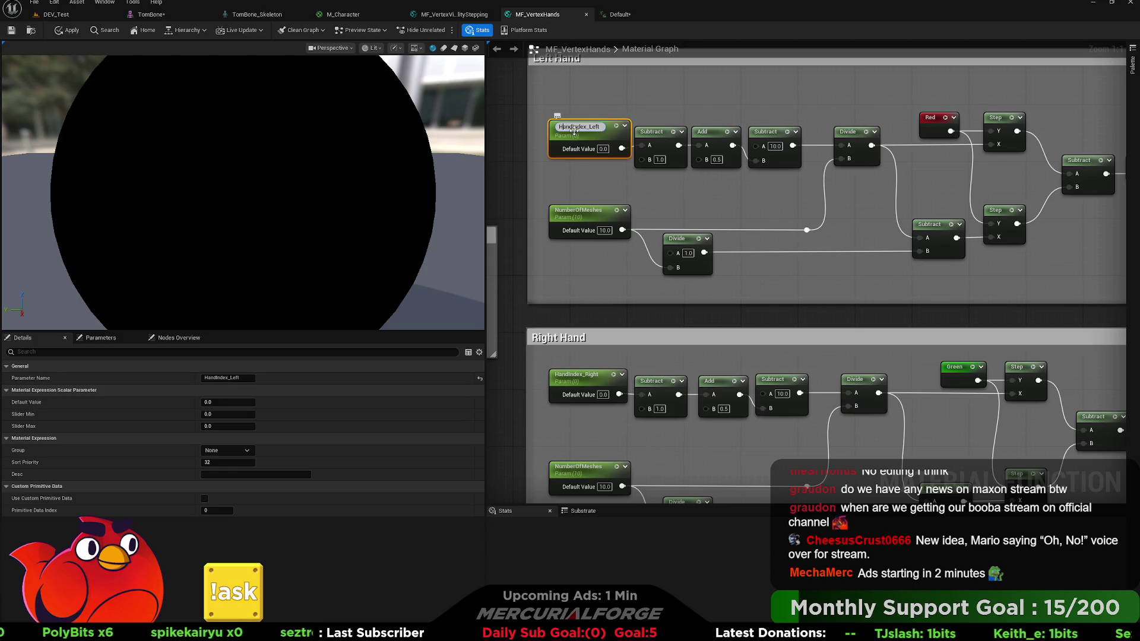
{"action": "left_click", "coordinate": [572, 128]}
{"action": "key", "text": "Delete"}
{"action": "key", "text": "Delete"}
{"action": "key", "text": "Delete"}
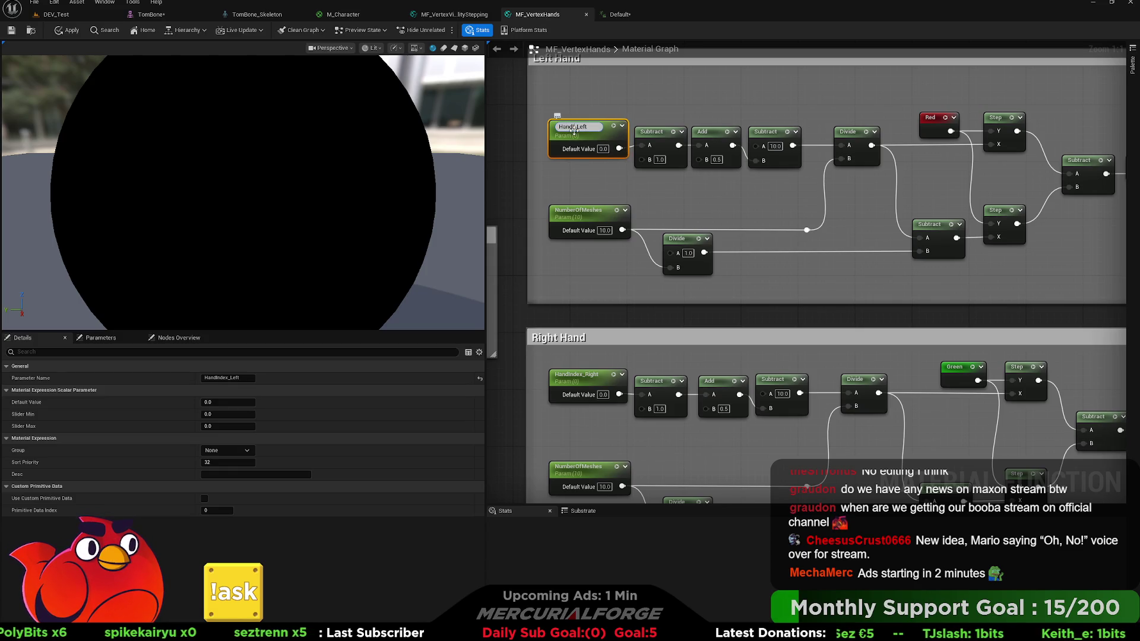
{"action": "type", "text": "pOSE"}
{"action": "key", "text": "Return"}
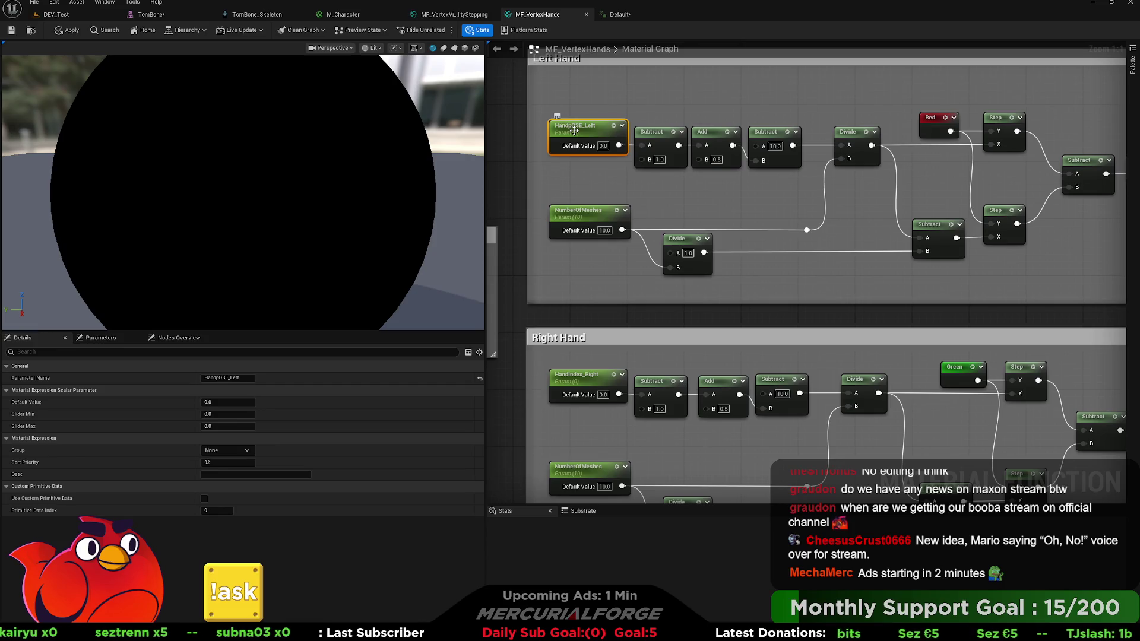
{"action": "double_click", "coordinate": [574, 127]}
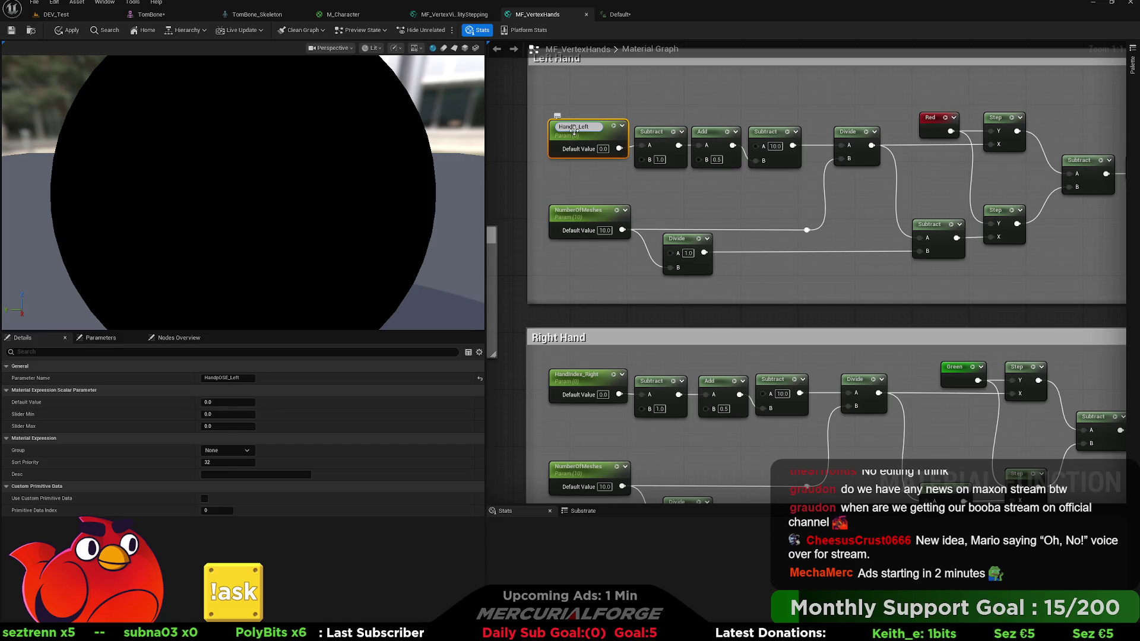
{"action": "key", "text": "Return"}
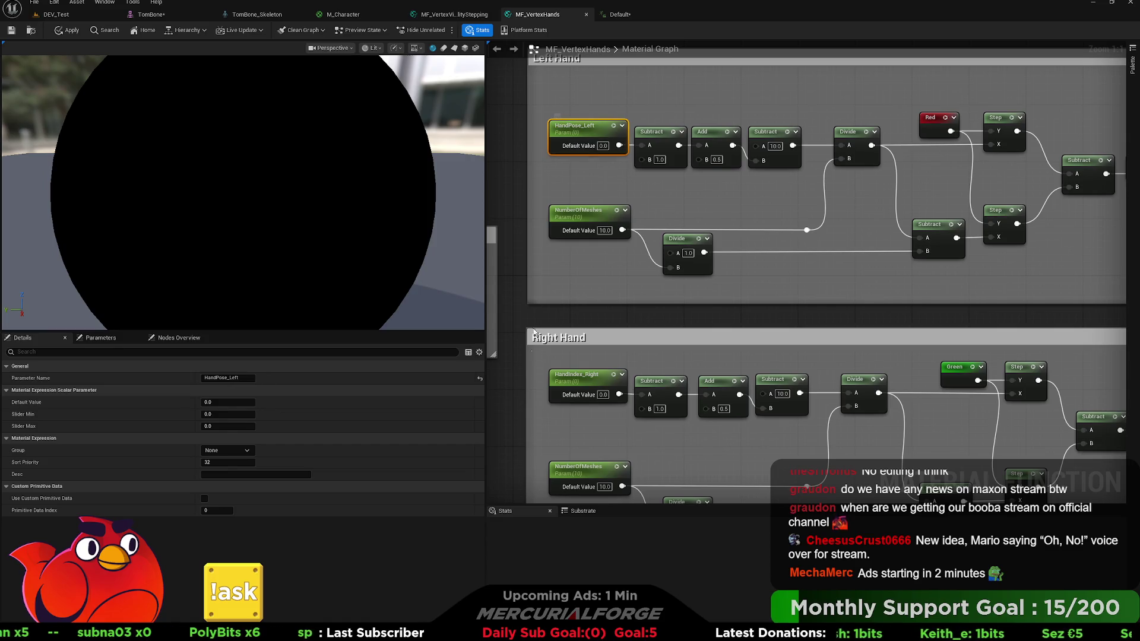
Rename the right-hand parameter to HandPose_Right and save the material function.
{"action": "double_click", "coordinate": [577, 375]}
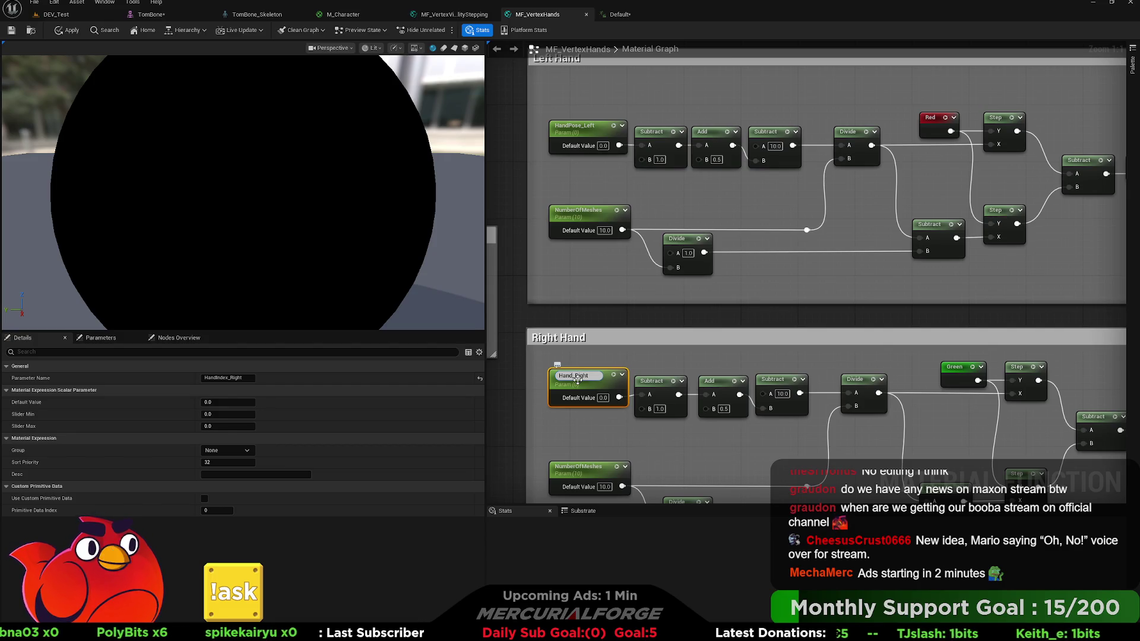
{"action": "type", "text": "HandPose_Right"}
{"action": "key", "text": "Return"}
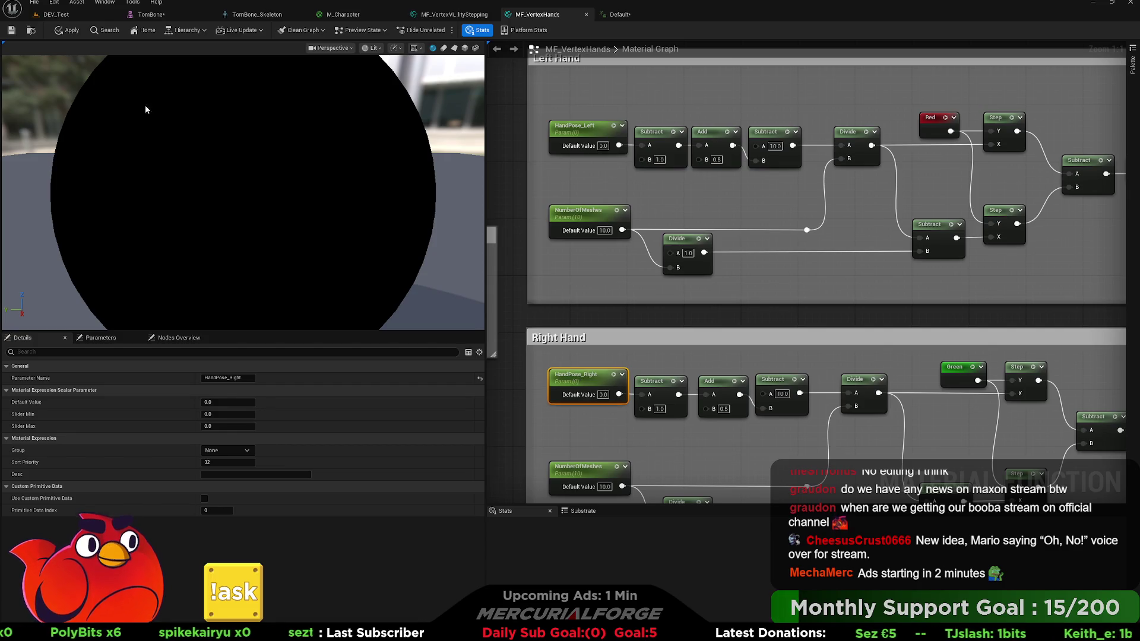
{"action": "key", "text": "ctrl+s"}
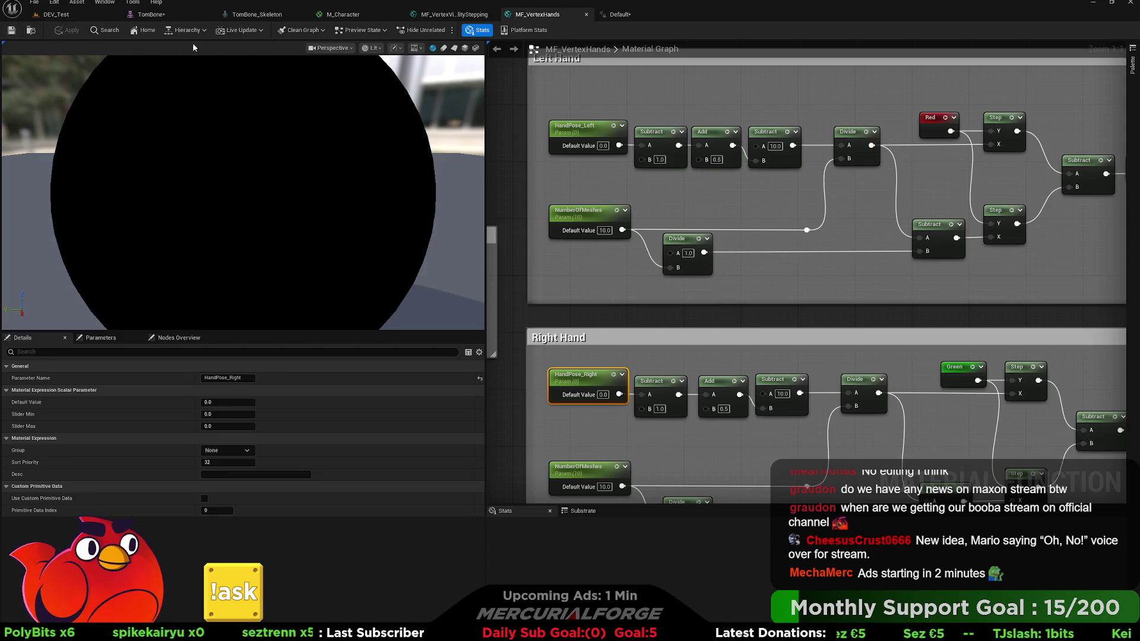
{"action": "left_click", "coordinate": [617, 14]}
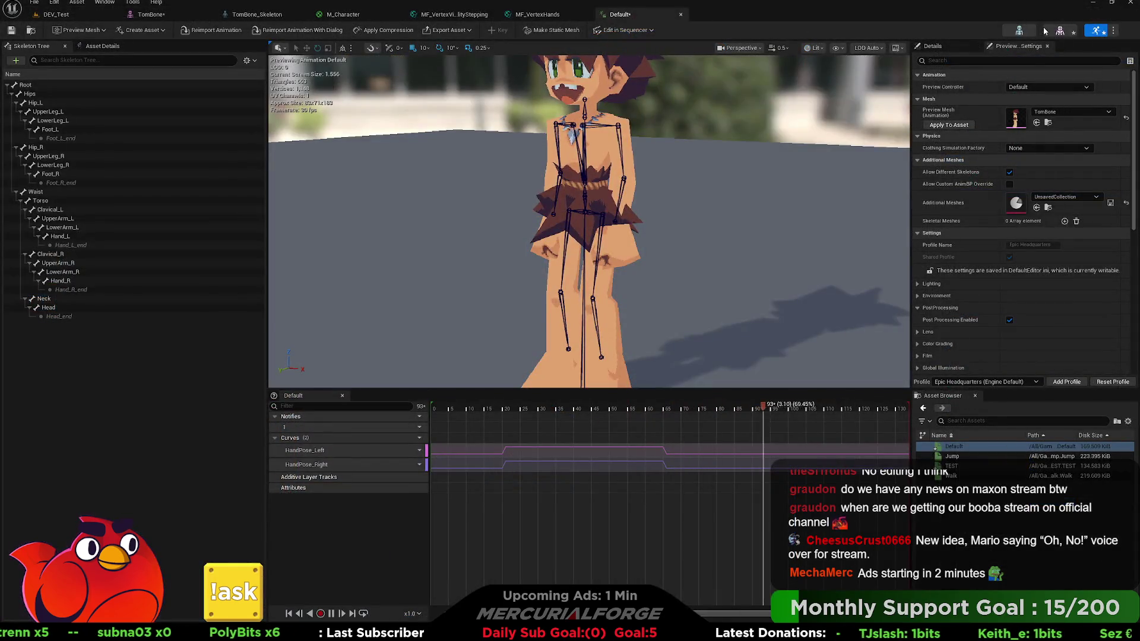
Open the TomBone skeletal mesh editor and reimport the mesh with the updated hands.
{"action": "left_click", "coordinate": [1060, 29]}
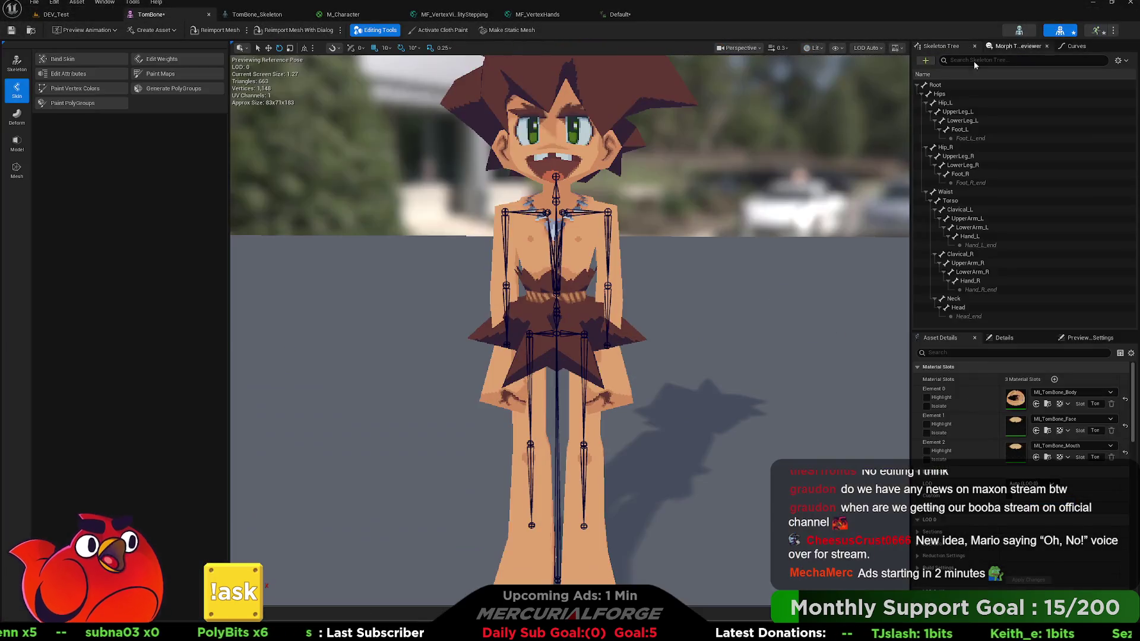
{"action": "left_click", "coordinate": [206, 31]}
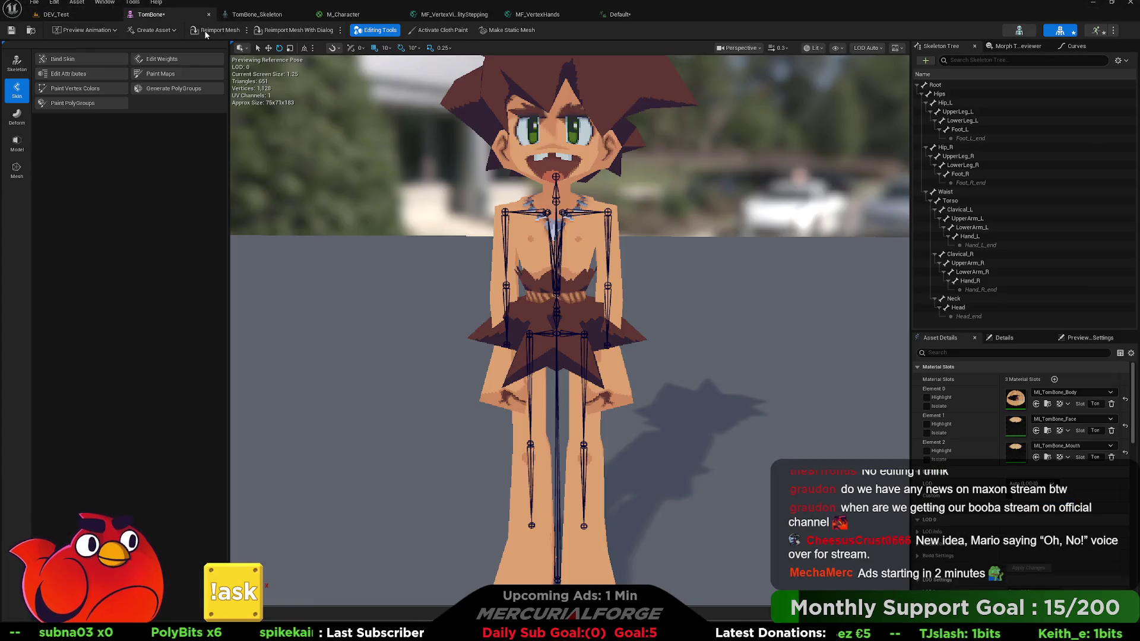
Preview the Default animation and orbit around the character to watch the hand poses swap.
{"action": "left_click", "coordinate": [1092, 28]}
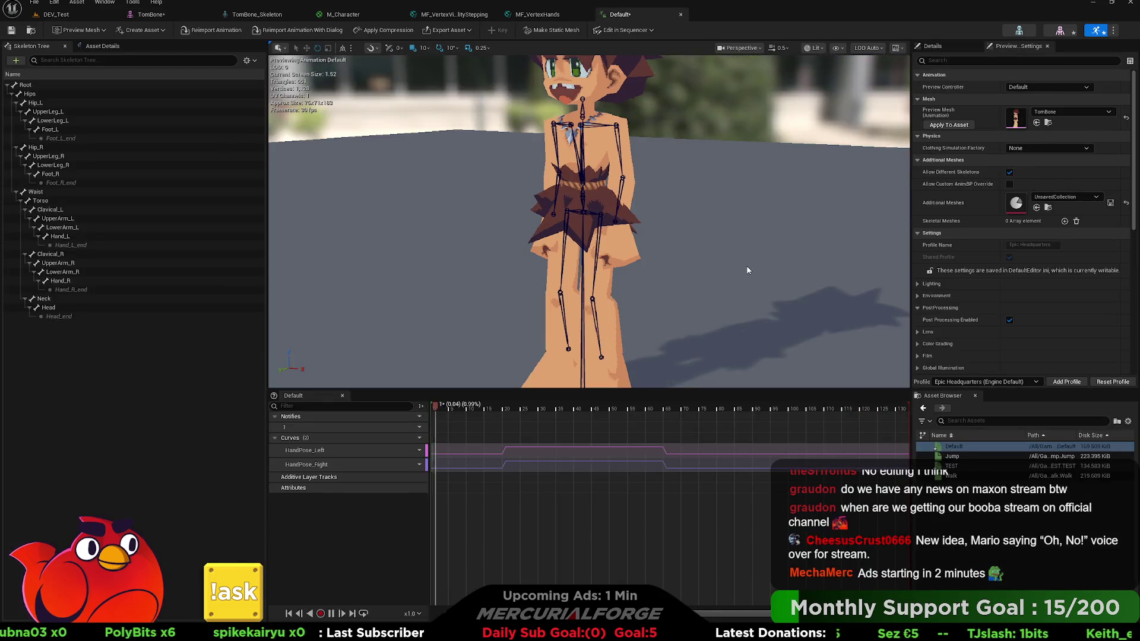
{"action": "left_click_drag", "start_coordinate": [640, 254], "coordinate": [584, 264]}
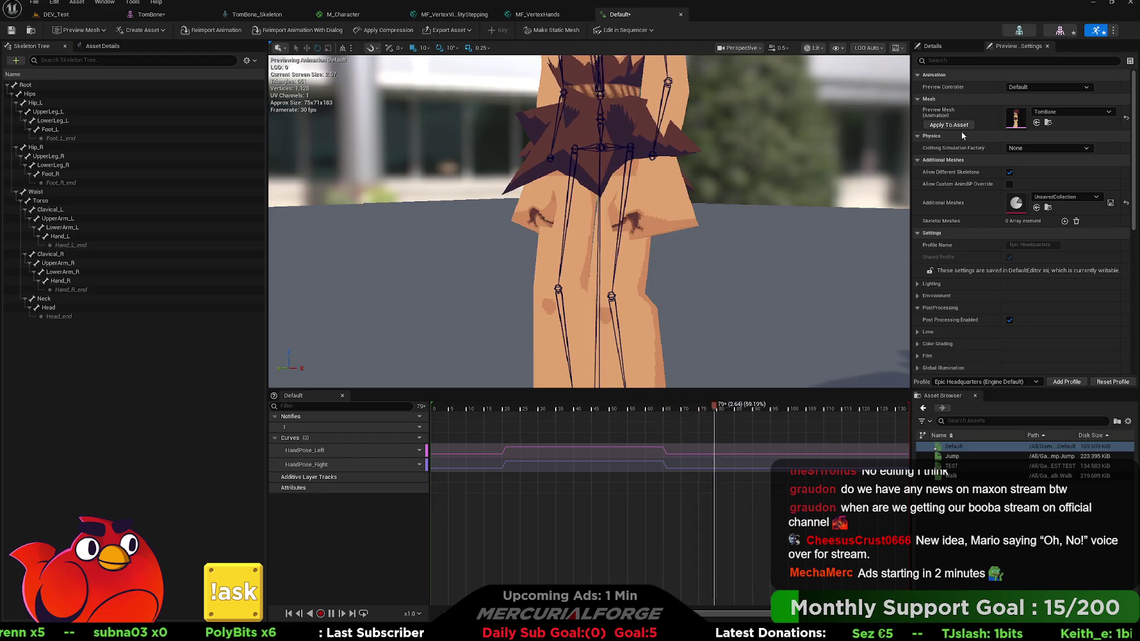
{"action": "left_click_drag", "start_coordinate": [772, 171], "coordinate": [701, 173]}
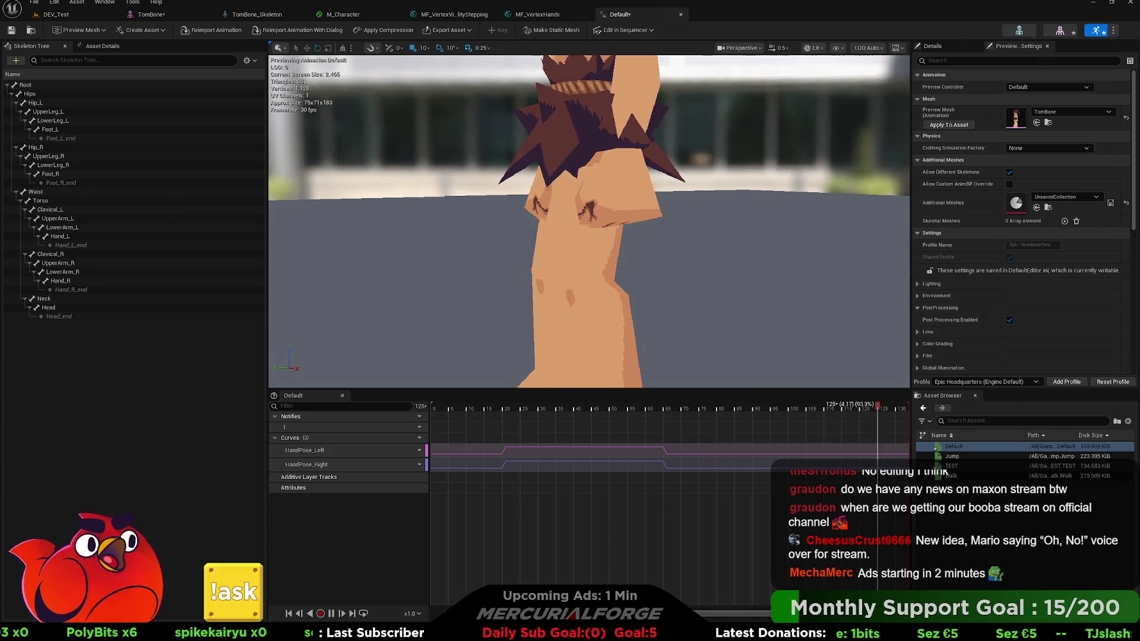
Switch to Blender and frame the character in front view.
{"action": "key", "text": "alt+Tab"}
{"action": "key", "text": "KP_1"}
{"action": "scroll", "coordinate": [742, 269], "scroll_direction": "up", "scroll_amount": 4}
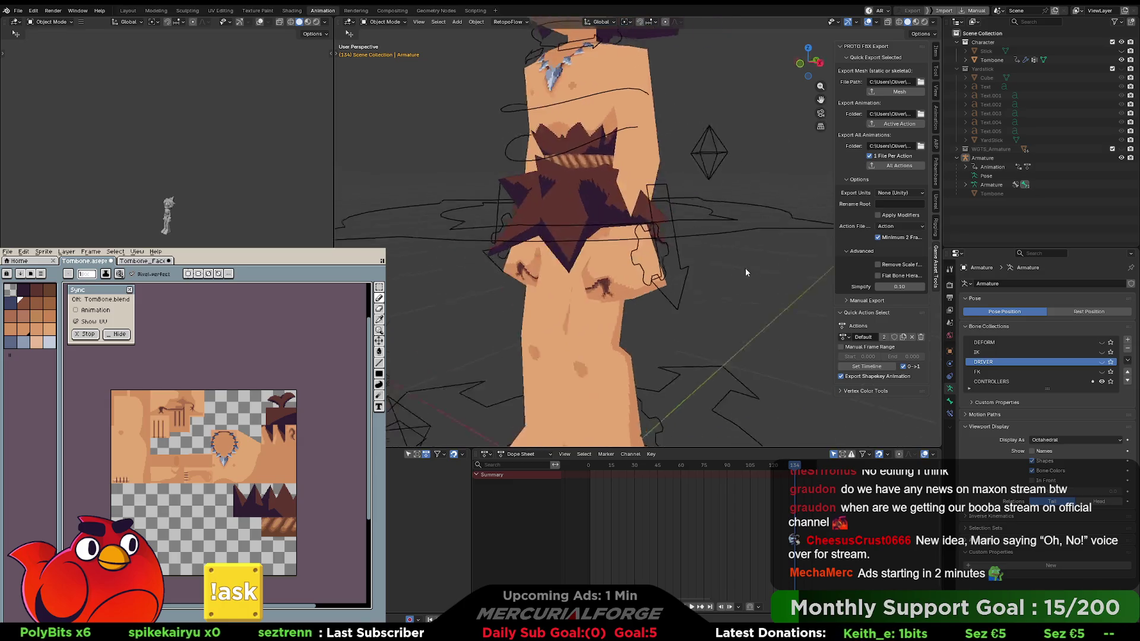
Put the armature in Pose Mode and check the hand control's HandPose property at frame 30.
{"action": "left_click", "coordinate": [662, 242]}
{"action": "key", "text": "ctrl+Tab"}
{"action": "left_click", "coordinate": [613, 248]}
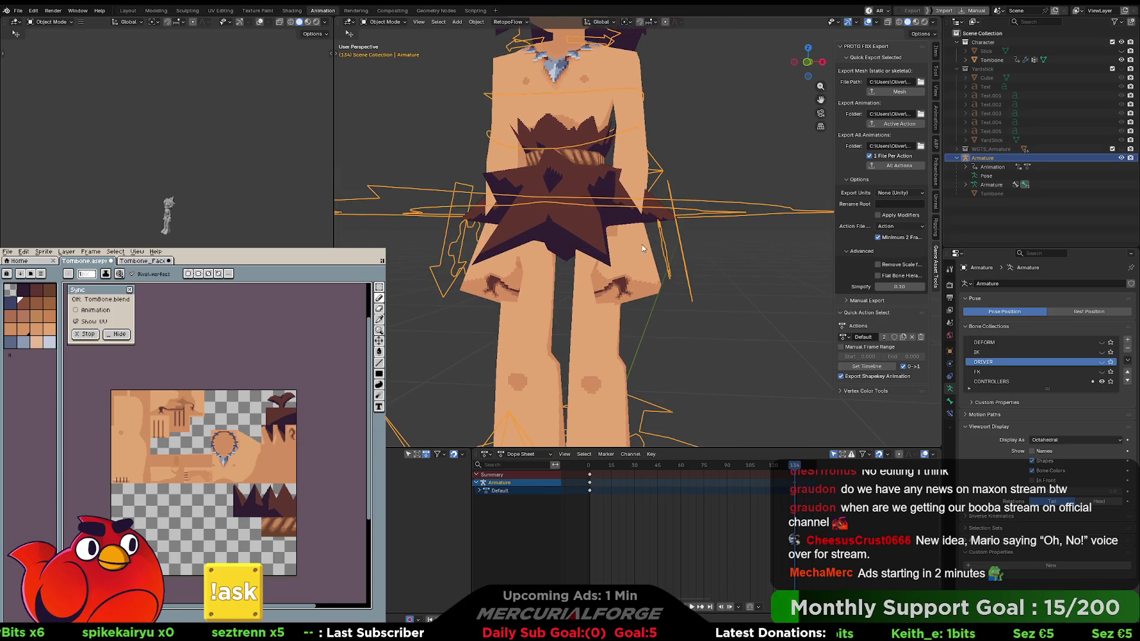
{"action": "left_click", "coordinate": [634, 253]}
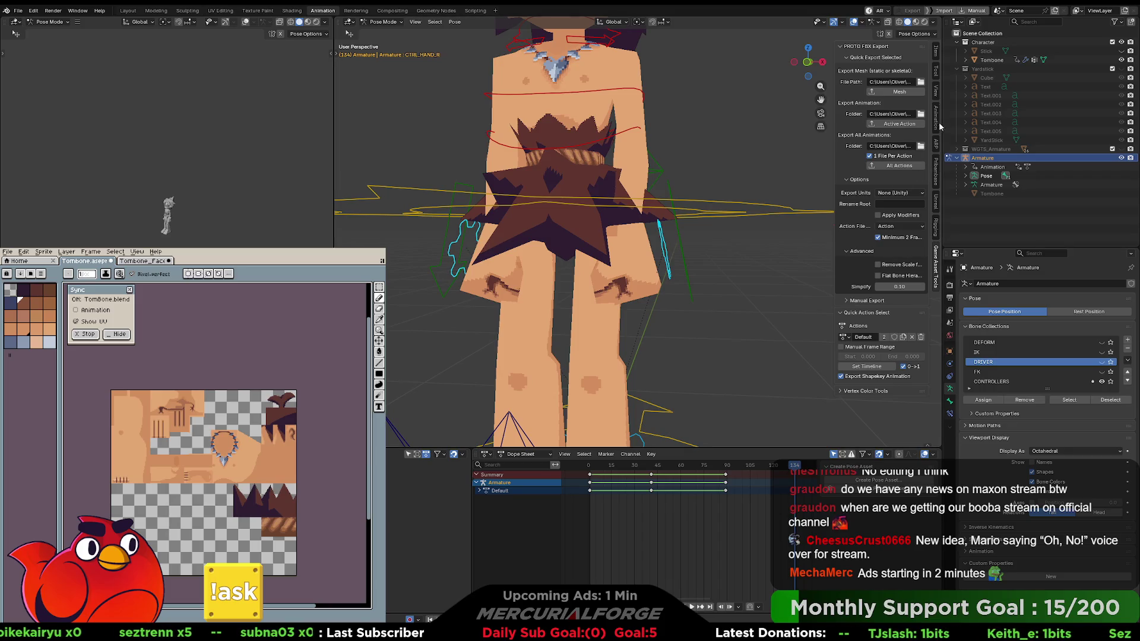
{"action": "left_click", "coordinate": [937, 53]}
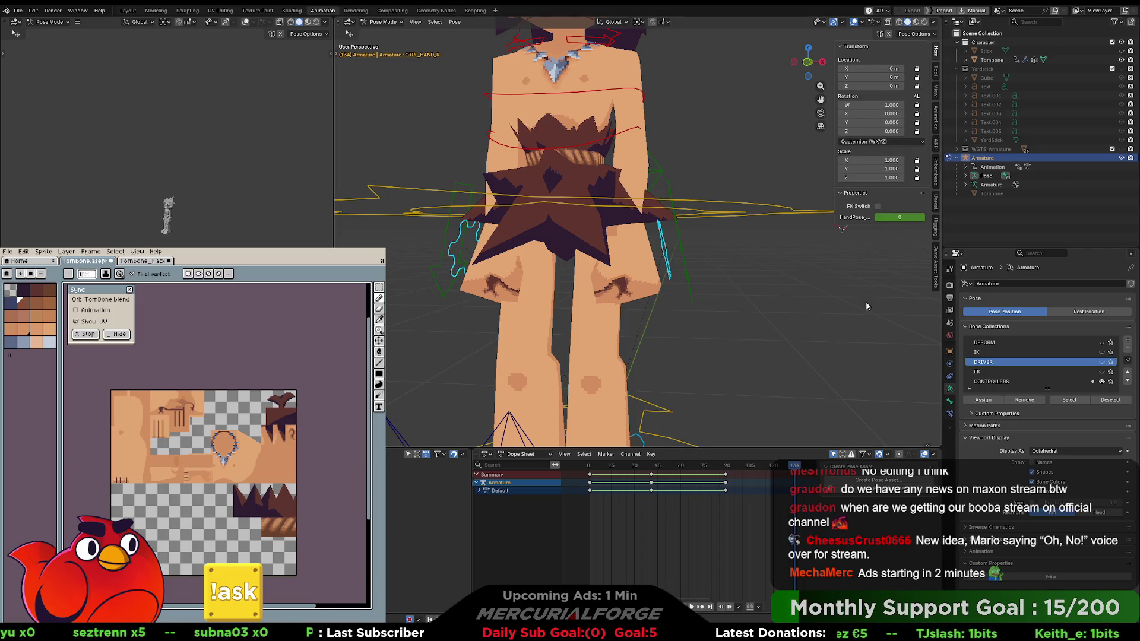
{"action": "left_click", "coordinate": [635, 467]}
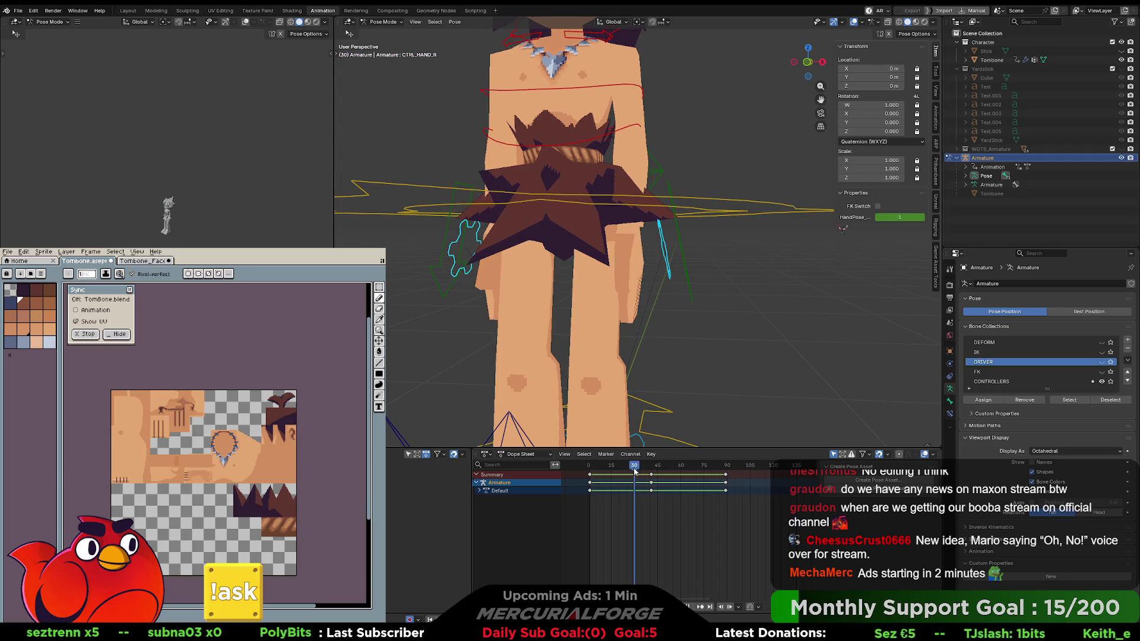
Return the armature to Object Mode and enter Edit Mode on the Tombone mesh.
{"action": "left_click", "coordinate": [727, 321]}
{"action": "mouse_move", "coordinate": [726, 317]}
{"action": "left_mouse_down"}
{"action": "mouse_move", "coordinate": [700, 268]}
{"action": "mouse_move", "coordinate": [636, 302]}
{"action": "mouse_move", "coordinate": [674, 265]}
{"action": "left_mouse_up"}
{"action": "key", "text": "ctrl+Tab"}
{"action": "left_click", "coordinate": [611, 326]}
{"action": "left_click", "coordinate": [674, 265]}
{"action": "key", "text": "Tab"}
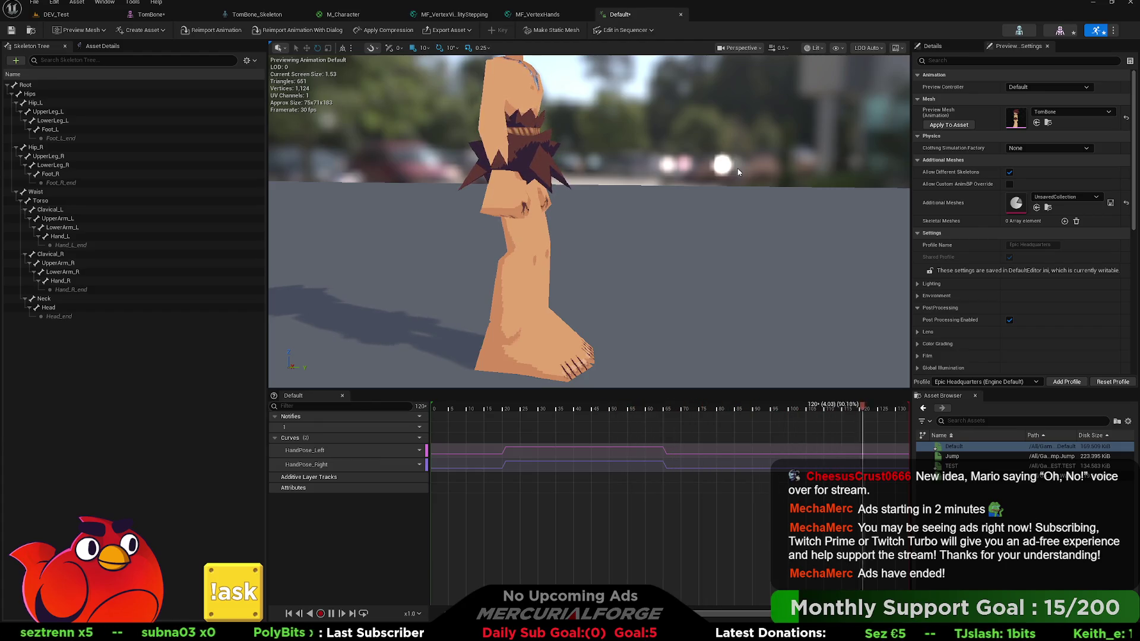
Box-select the HandPose_Right pulse keys in the Curve Editor and drag them later in time.
{"action": "mouse_move", "coordinate": [738, 172]}
{"action": "left_mouse_down"}
{"action": "mouse_move", "coordinate": [642, 177]}
{"action": "mouse_move", "coordinate": [620, 199]}
{"action": "left_mouse_up"}
{"action": "left_click", "coordinate": [658, 469]}
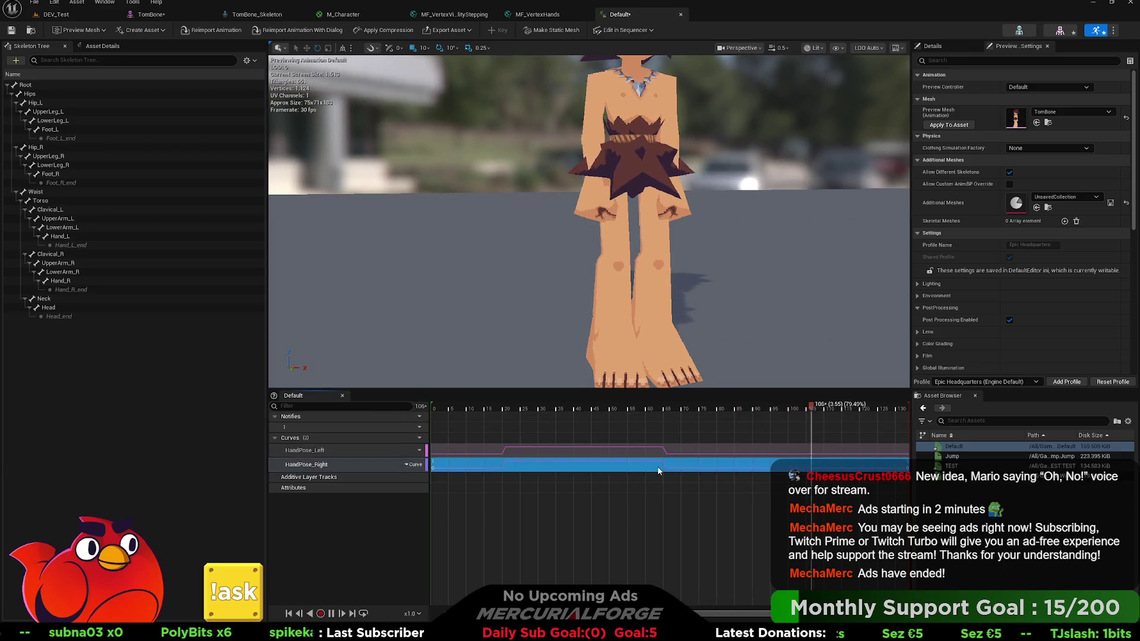
{"action": "double_click", "coordinate": [657, 469]}
{"action": "left_click_drag", "start_coordinate": [761, 446], "coordinate": [636, 581]}
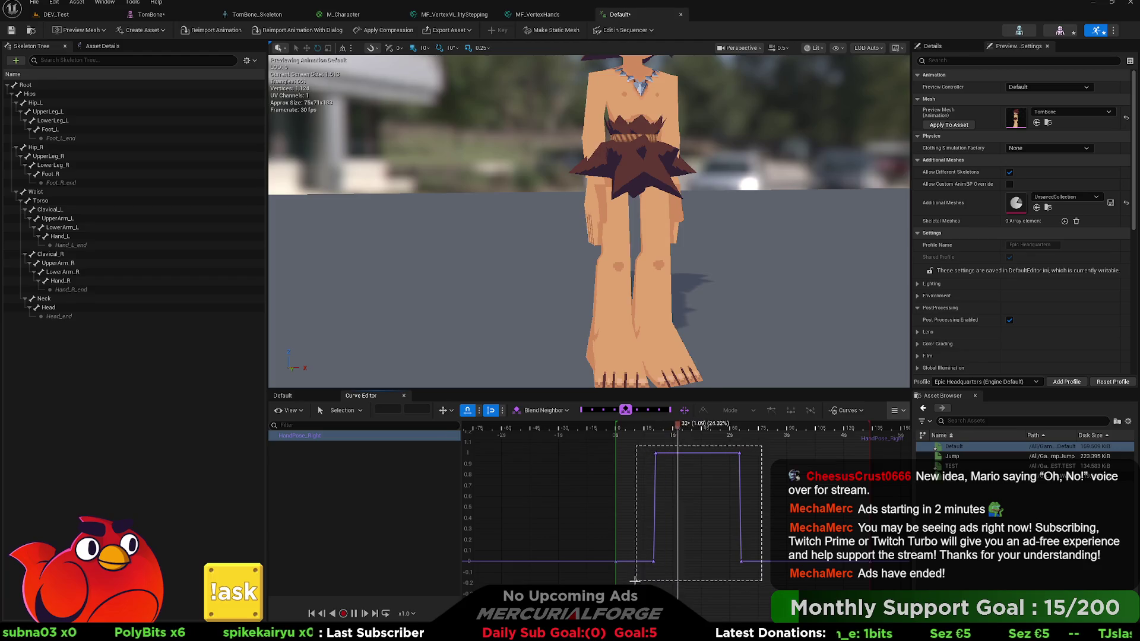
{"action": "left_click_drag", "start_coordinate": [655, 455], "coordinate": [715, 454]}
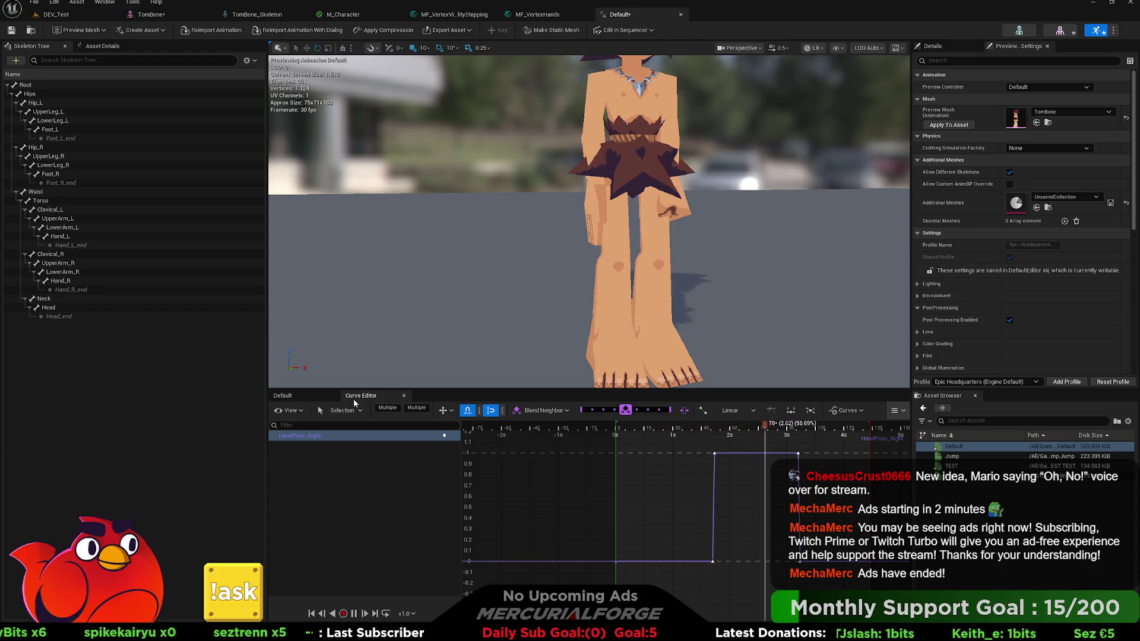
{"action": "left_click", "coordinate": [282, 396]}
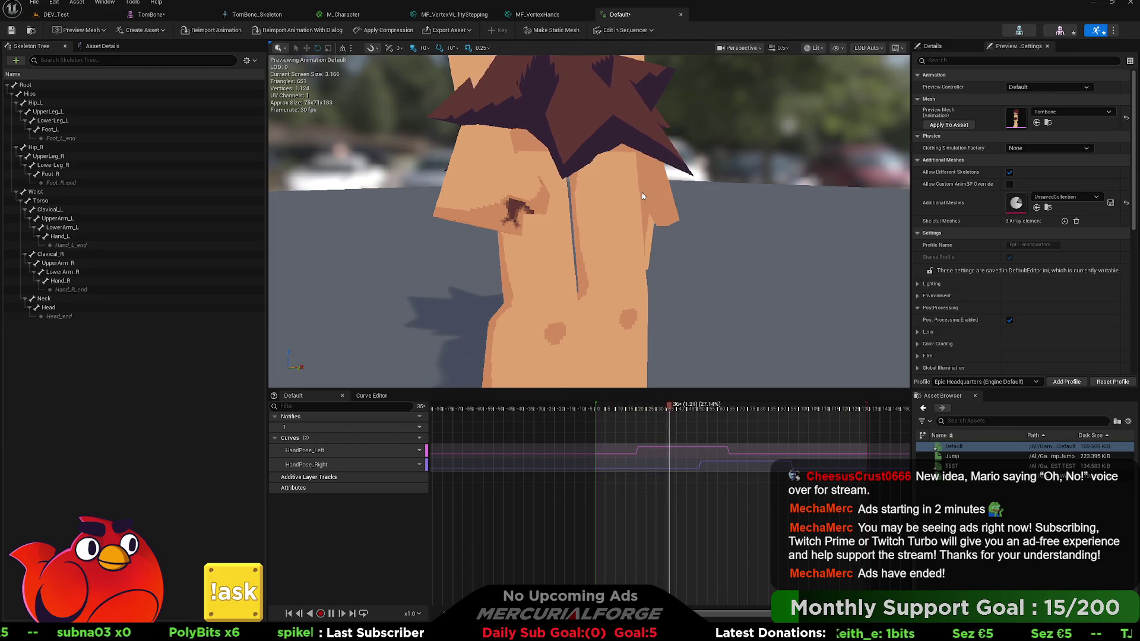
Pull back and orbit to watch the updated Default hand-swap animation, then return to Blender.
{"action": "left_click_drag", "start_coordinate": [641, 191], "coordinate": [641, 239]}
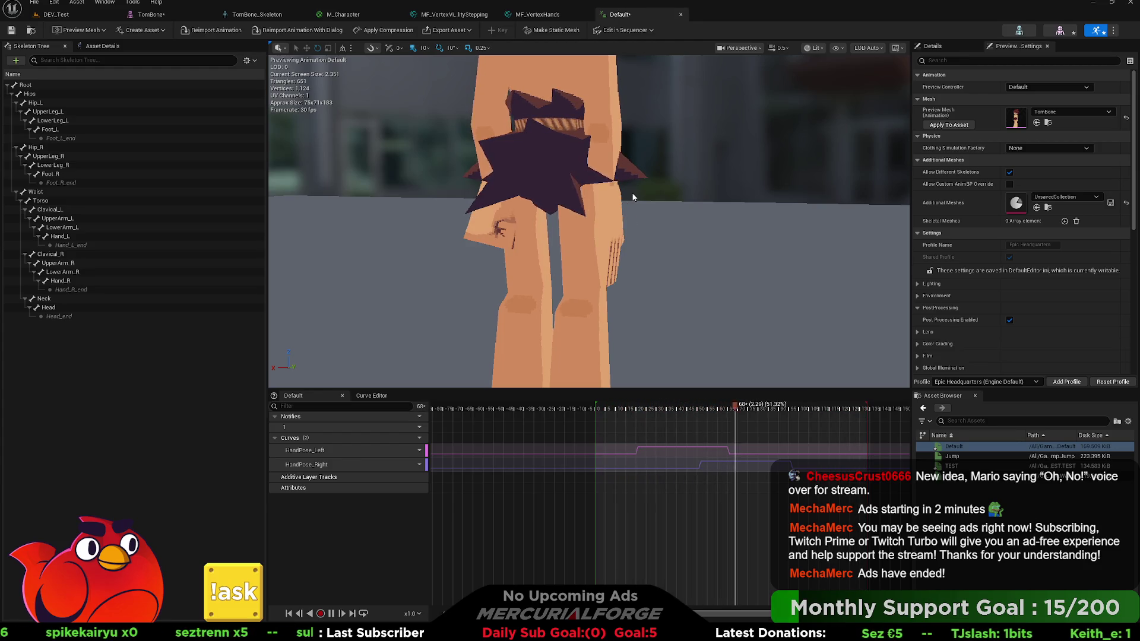
{"action": "mouse_move", "coordinate": [630, 197]}
{"action": "left_mouse_down"}
{"action": "mouse_move", "coordinate": [570, 202]}
{"action": "mouse_move", "coordinate": [635, 184]}
{"action": "mouse_move", "coordinate": [747, 197]}
{"action": "left_mouse_up"}
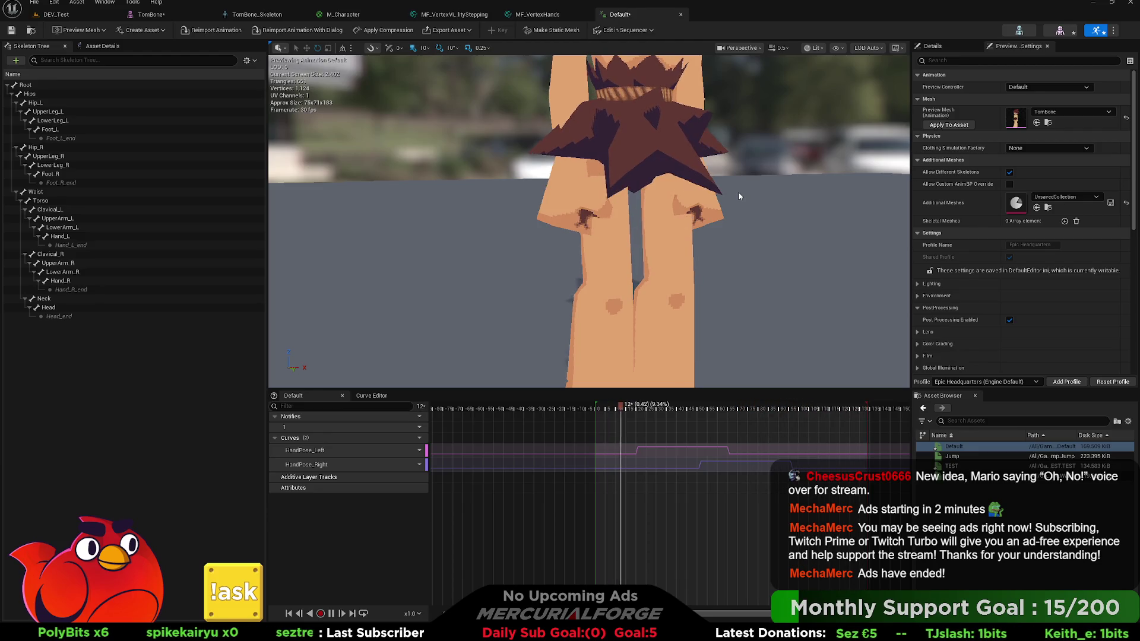
{"action": "key", "text": "alt+Tab"}
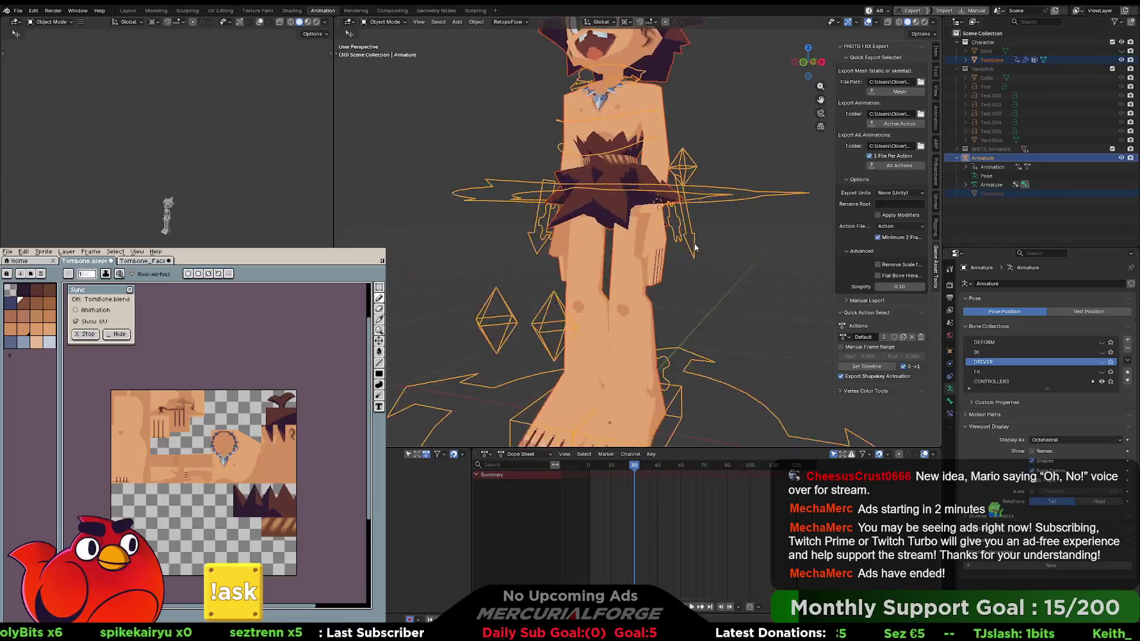
Put the Tombone mesh into Edit Mode in the UV Editing workspace with both legs facing forward.
{"action": "left_click", "coordinate": [664, 220]}
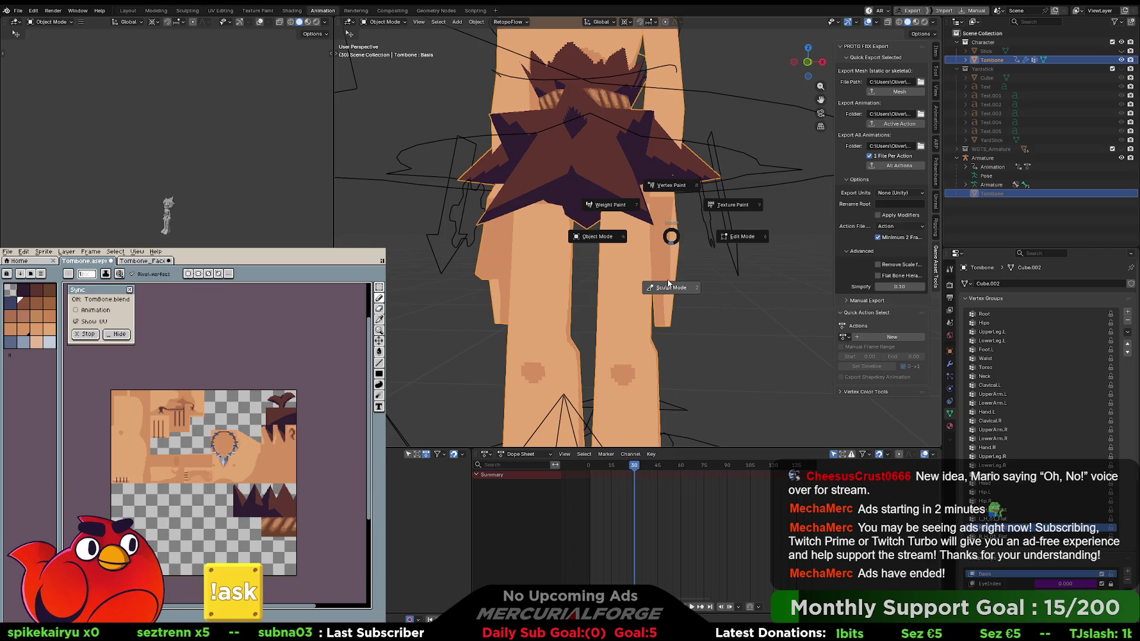
{"action": "key", "text": "Tab"}
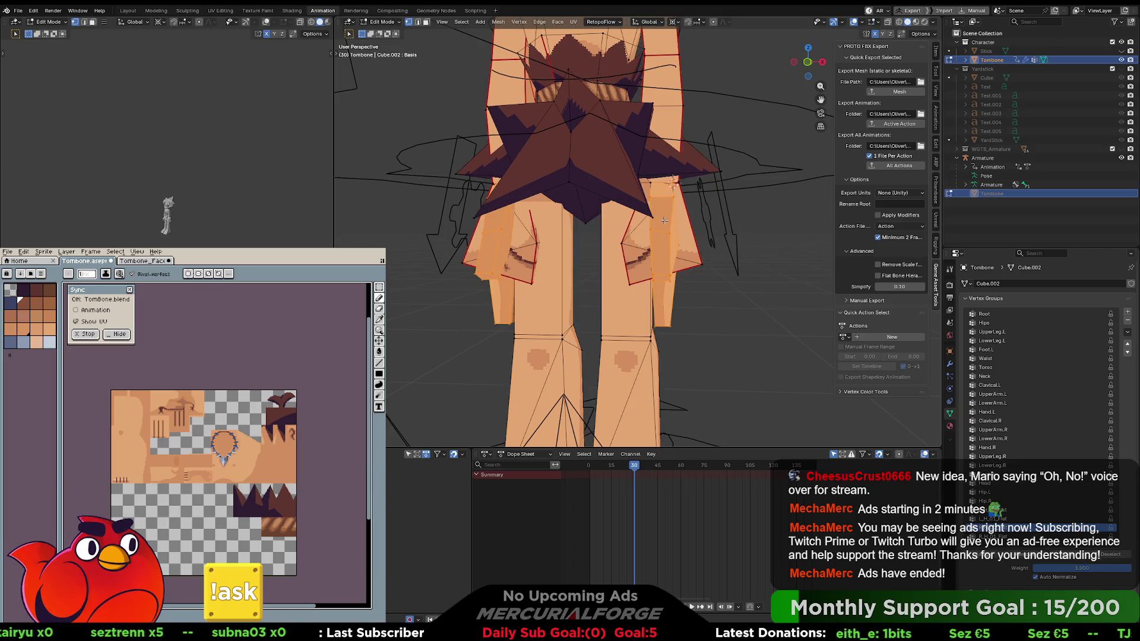
{"action": "left_click", "coordinate": [220, 10]}
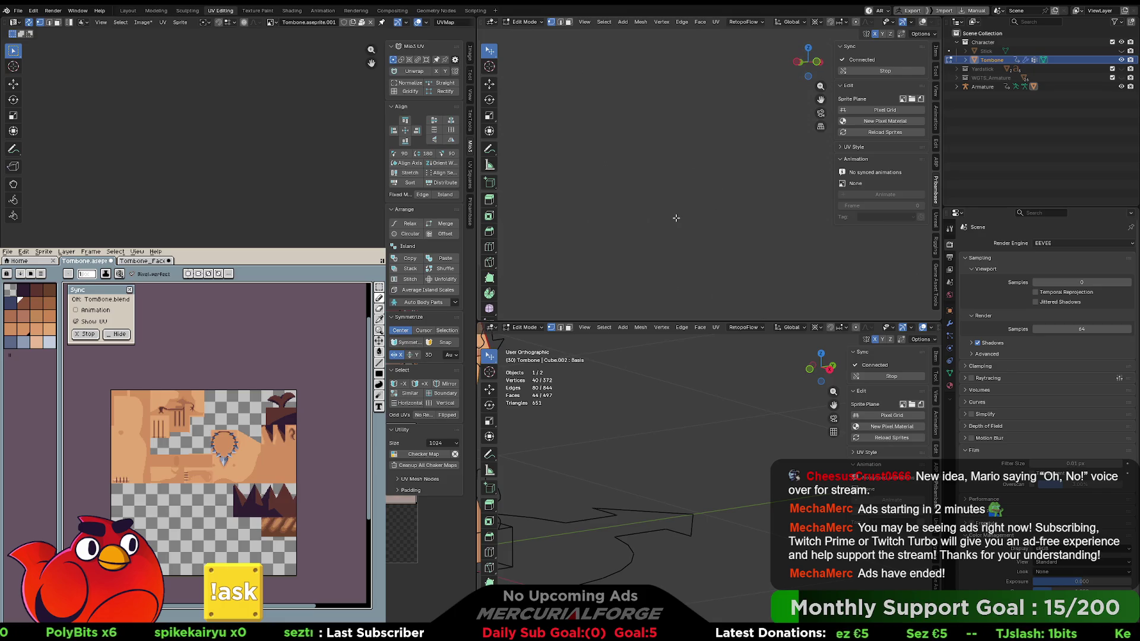
{"action": "scroll", "coordinate": [738, 233], "scroll_direction": "down", "scroll_amount": 6}
{"action": "scroll", "coordinate": [657, 199], "scroll_direction": "up", "scroll_amount": 3}
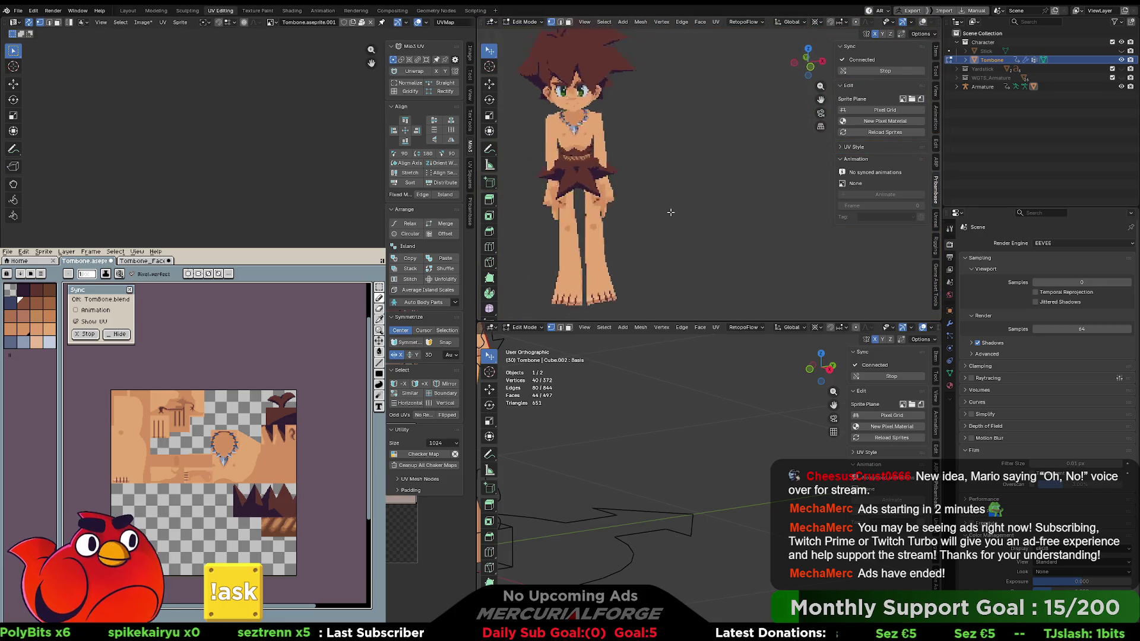
{"action": "scroll", "coordinate": [656, 198], "scroll_direction": "up", "scroll_amount": 6}
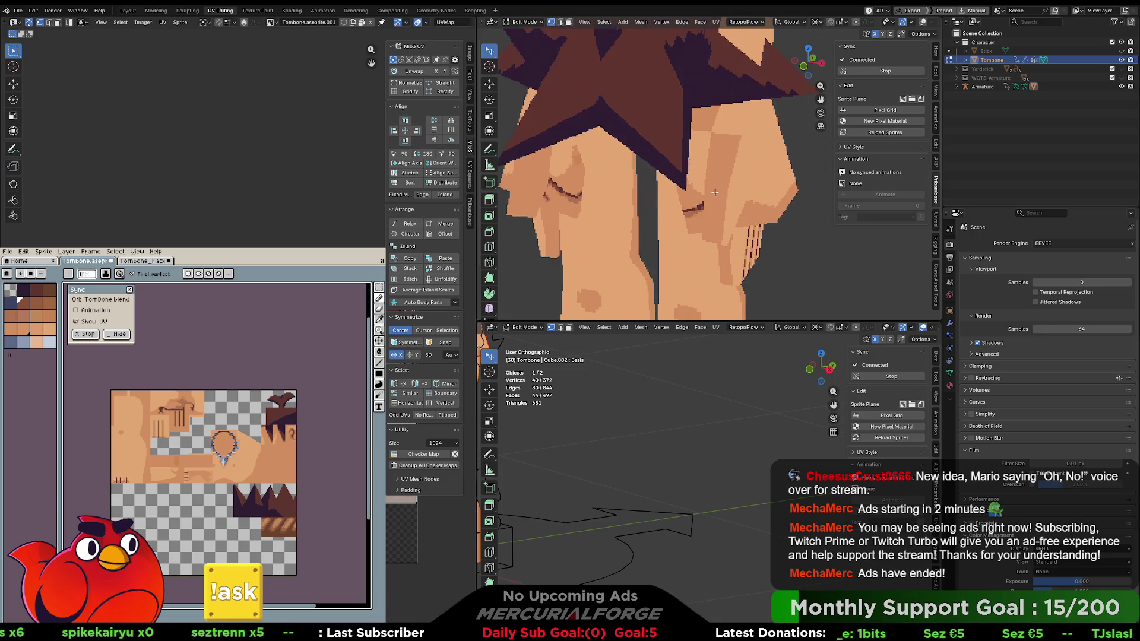
{"action": "left_click_drag", "start_coordinate": [712, 203], "coordinate": [745, 191]}
{"action": "scroll", "coordinate": [255, 179], "scroll_direction": "up", "scroll_amount": 5}
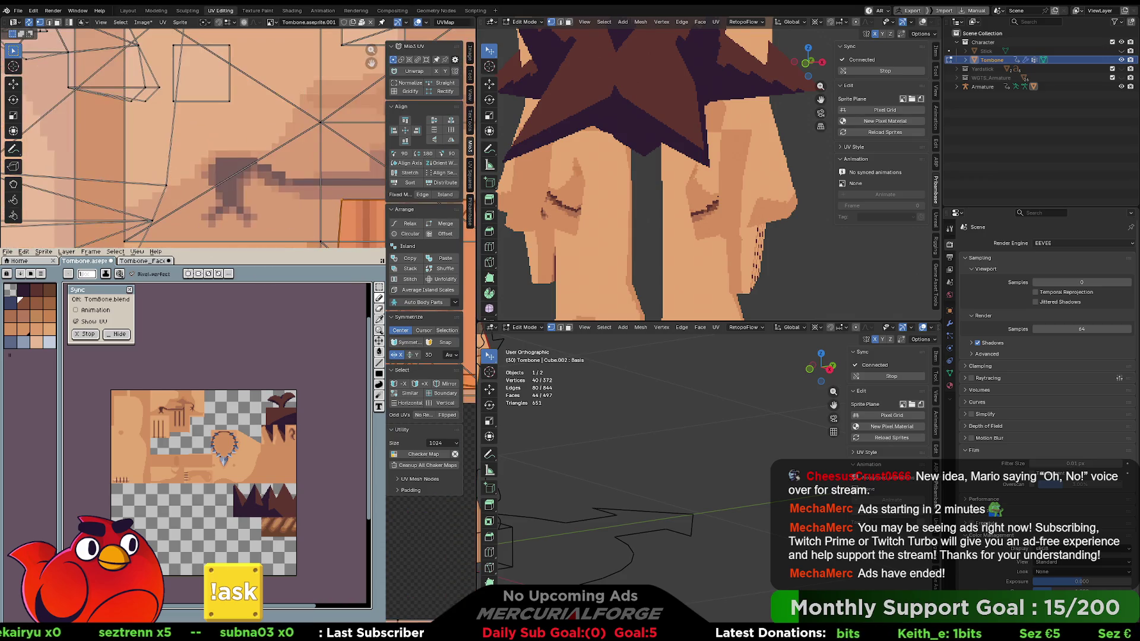
{"action": "scroll", "coordinate": [196, 142], "scroll_direction": "up", "scroll_amount": 3}
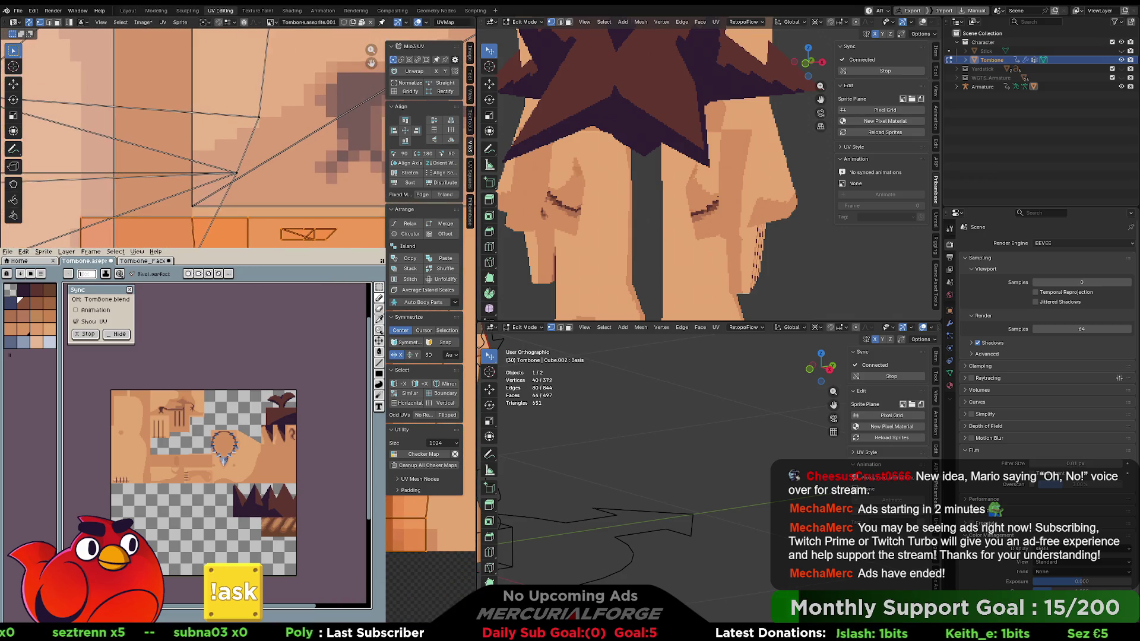
{"action": "scroll", "coordinate": [345, 243], "scroll_direction": "up", "scroll_amount": 2}
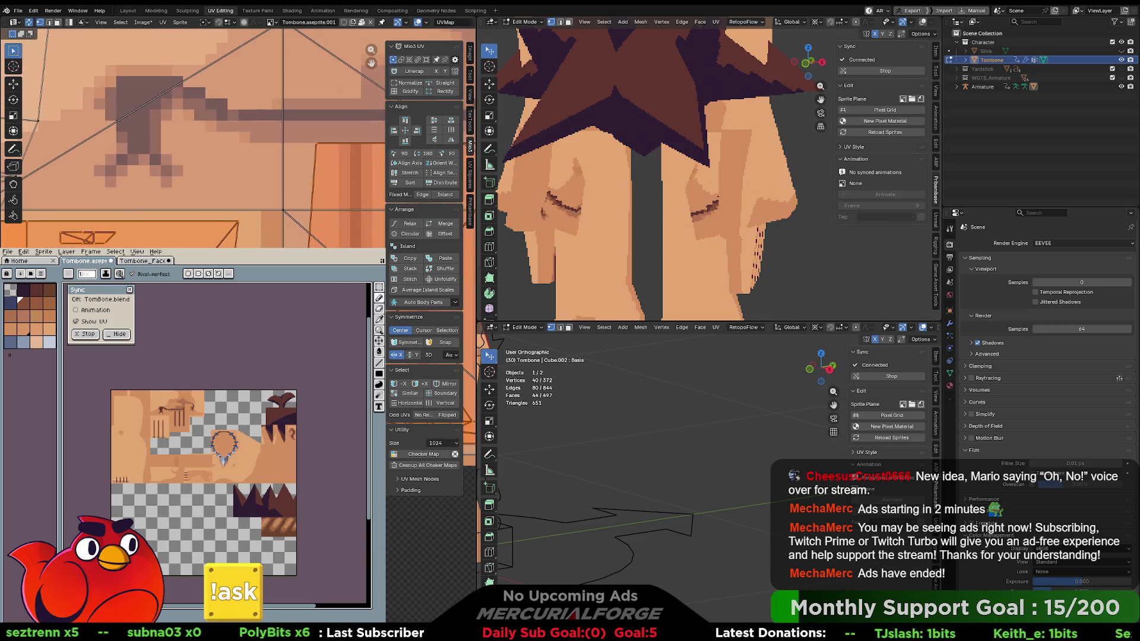
{"action": "scroll", "coordinate": [345, 243], "scroll_direction": "down", "scroll_amount": 2}
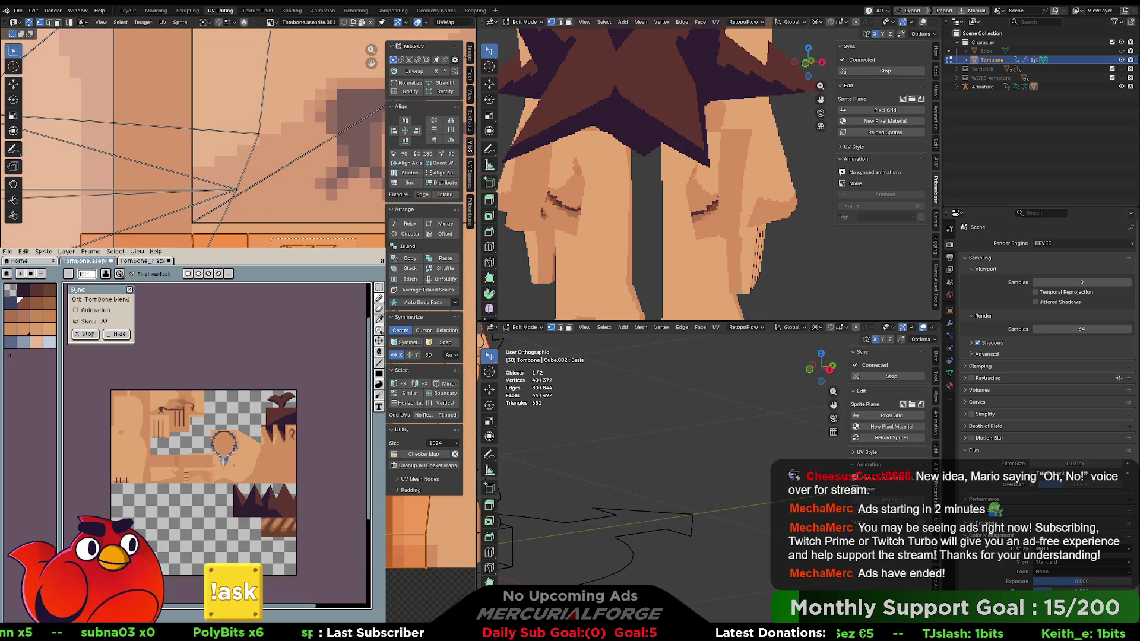
Box-select the UVs around the hand marking and move them into place.
{"action": "left_click_drag", "start_coordinate": [356, 247], "coordinate": [356, 248]}
{"action": "key", "text": "g"}
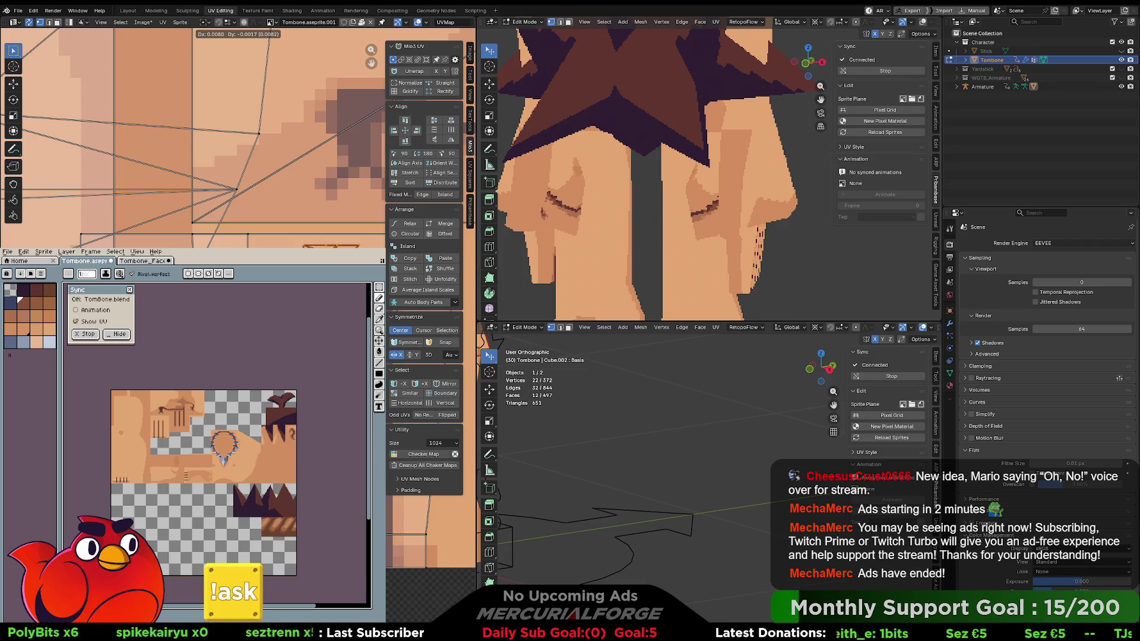
{"action": "left_click", "coordinate": [722, 167]}
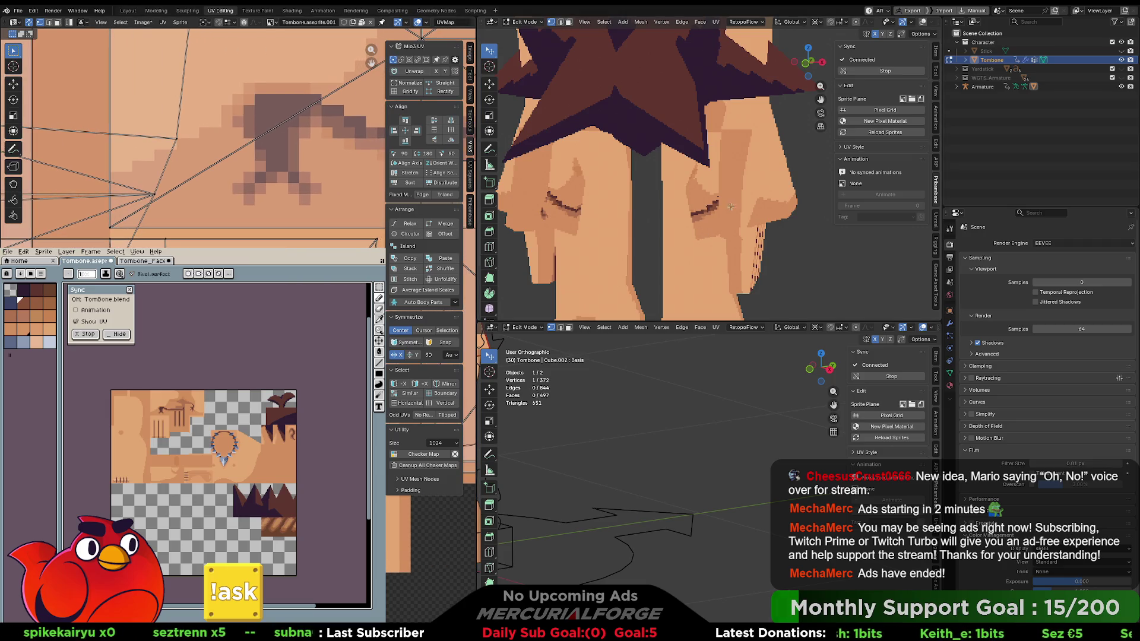
Pick the single hand face on the leg, then return to Object Mode and zoom out.
{"action": "key", "text": "3"}
{"action": "left_click", "coordinate": [737, 155]}
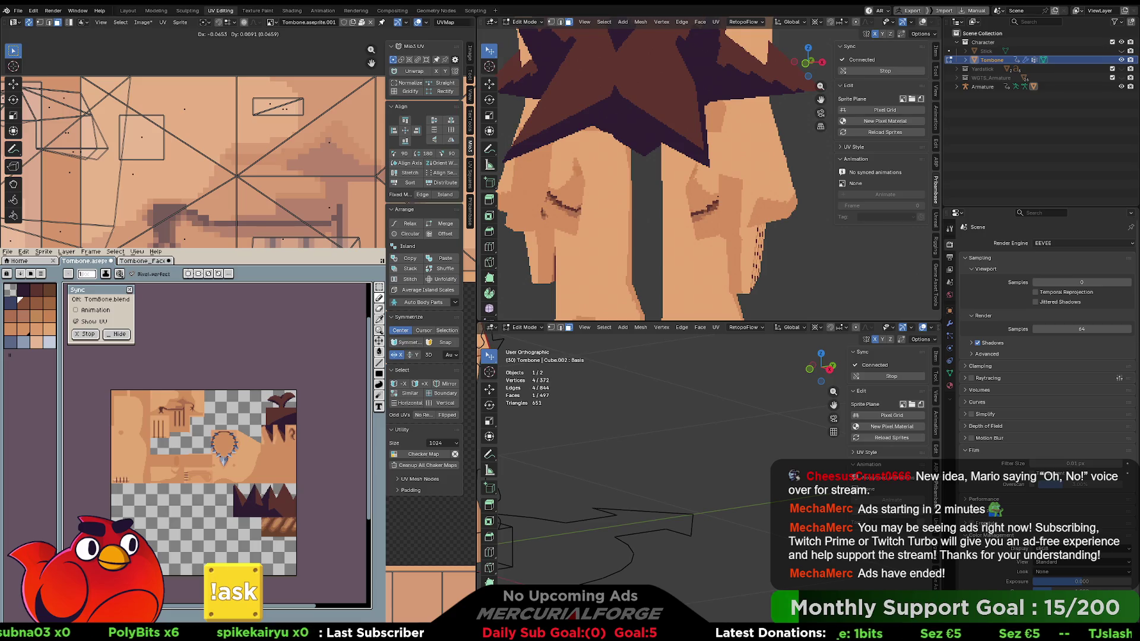
{"action": "mouse_move", "coordinate": [764, 222]}
{"action": "left_mouse_down"}
{"action": "mouse_move", "coordinate": [770, 199]}
{"action": "mouse_move", "coordinate": [760, 201]}
{"action": "left_mouse_up"}
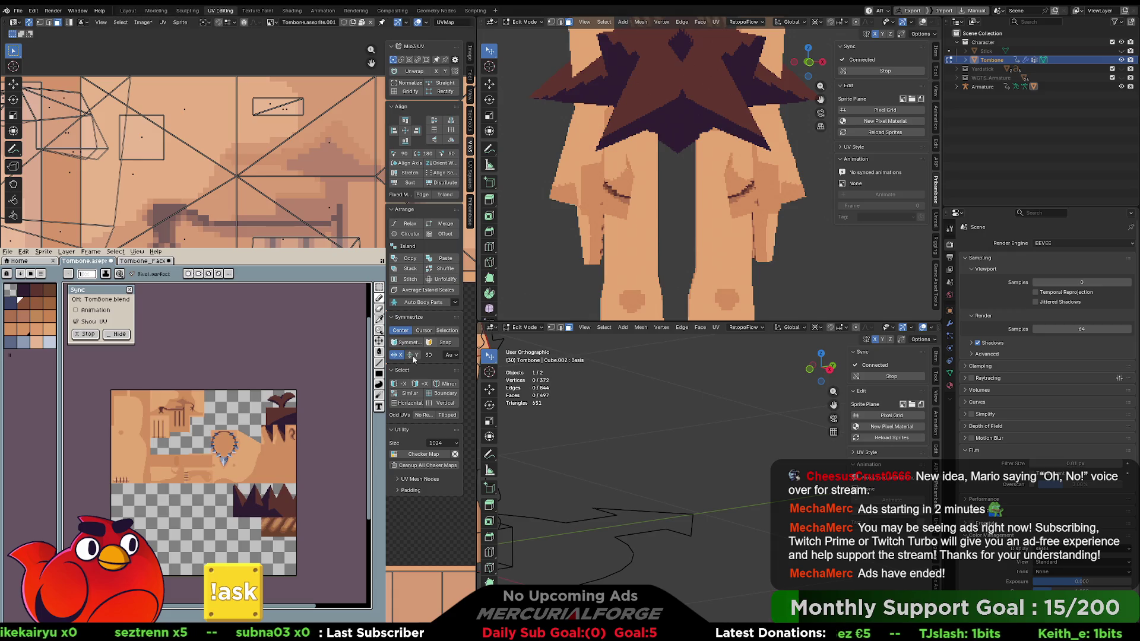
{"action": "key", "text": "Tab"}
{"action": "key", "text": "Tab"}
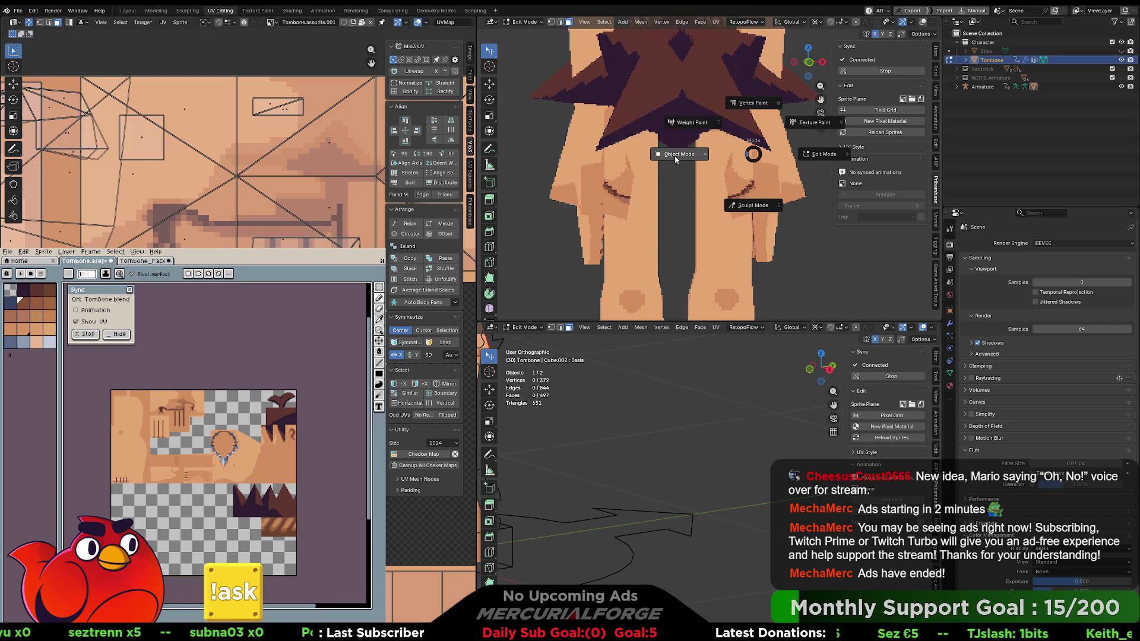
{"action": "key", "text": "Tab"}
{"action": "scroll", "coordinate": [730, 147], "scroll_direction": "down", "scroll_amount": 3}
{"action": "scroll", "coordinate": [729, 148], "scroll_direction": "down", "scroll_amount": 3}
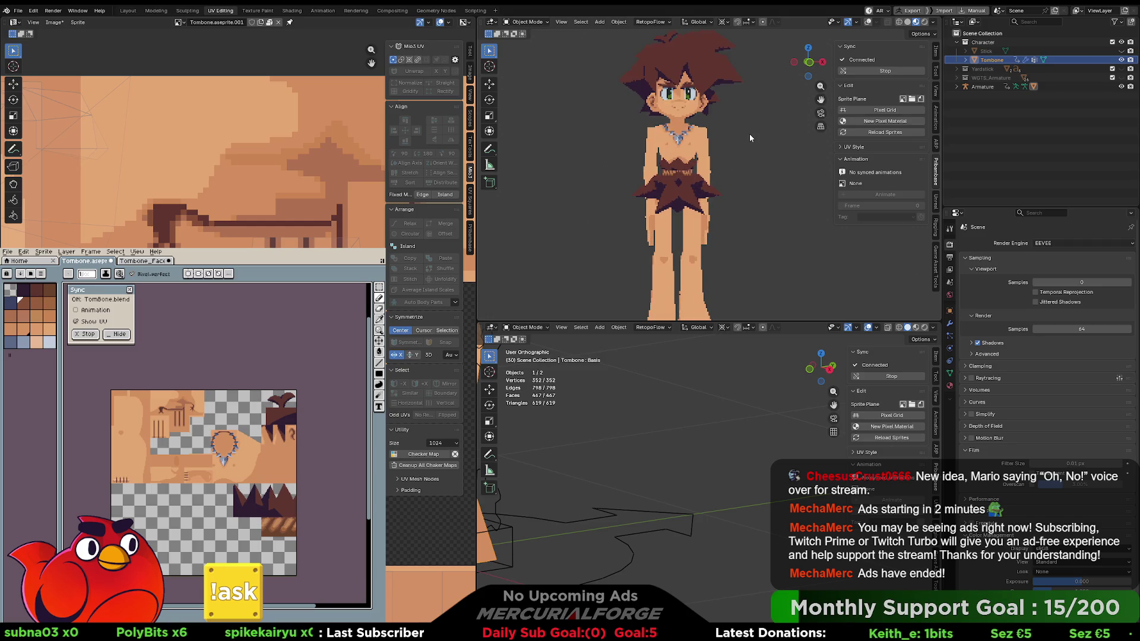
Restore overlays, select the armature and open the Game Asset Tools PROTO FBX Export panel.
{"action": "key", "text": "shift+alt+z"}
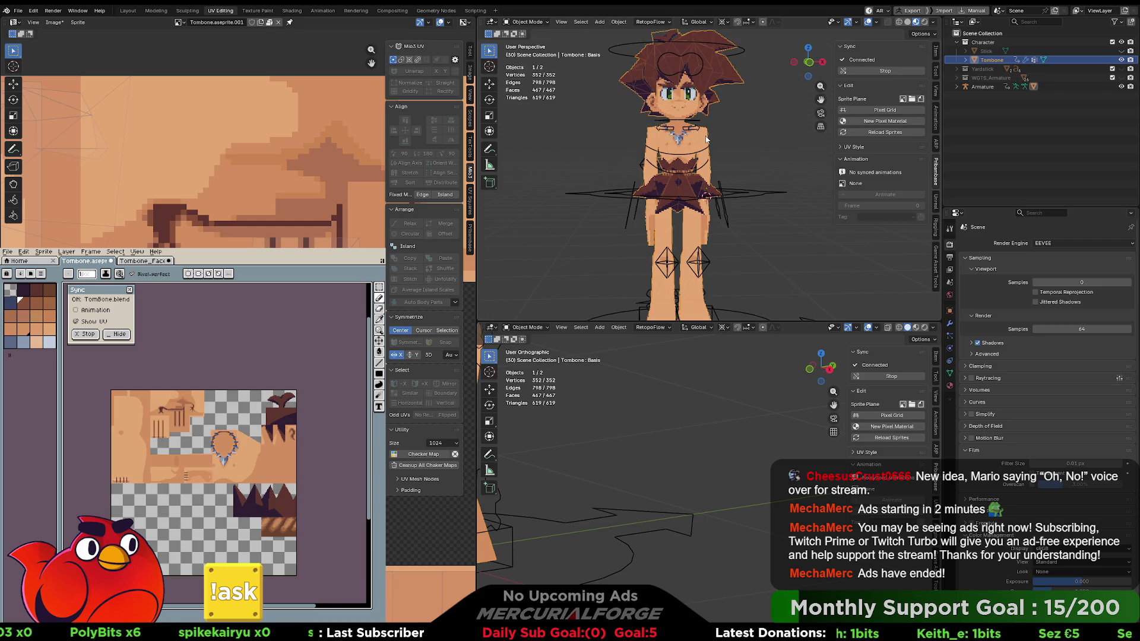
{"action": "left_click", "coordinate": [758, 189], "text": "shift"}
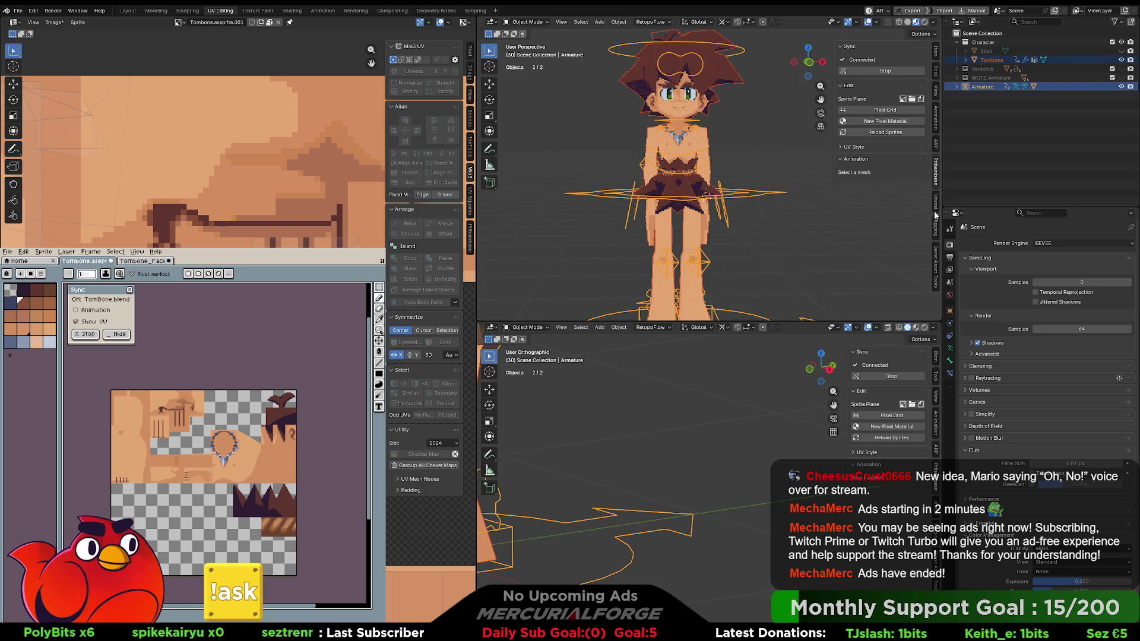
{"action": "left_click", "coordinate": [935, 245]}
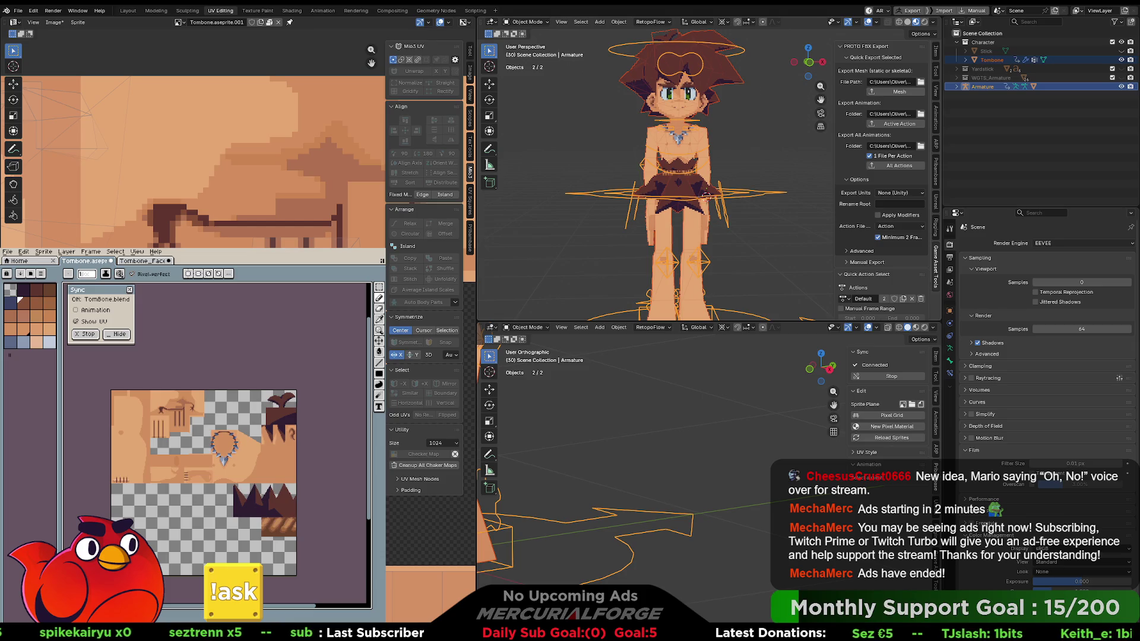
{"action": "key", "text": "alt+Tab"}
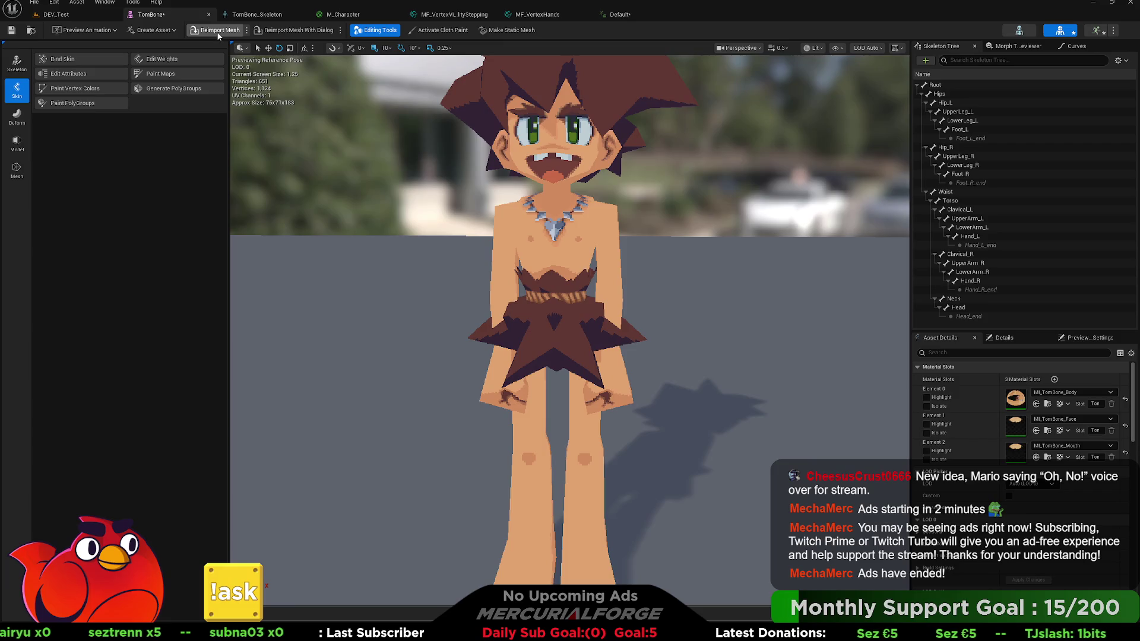
Reimport the TomBone mesh and watch the Default animation framed from a three-quarter view.
{"action": "left_click", "coordinate": [217, 35]}
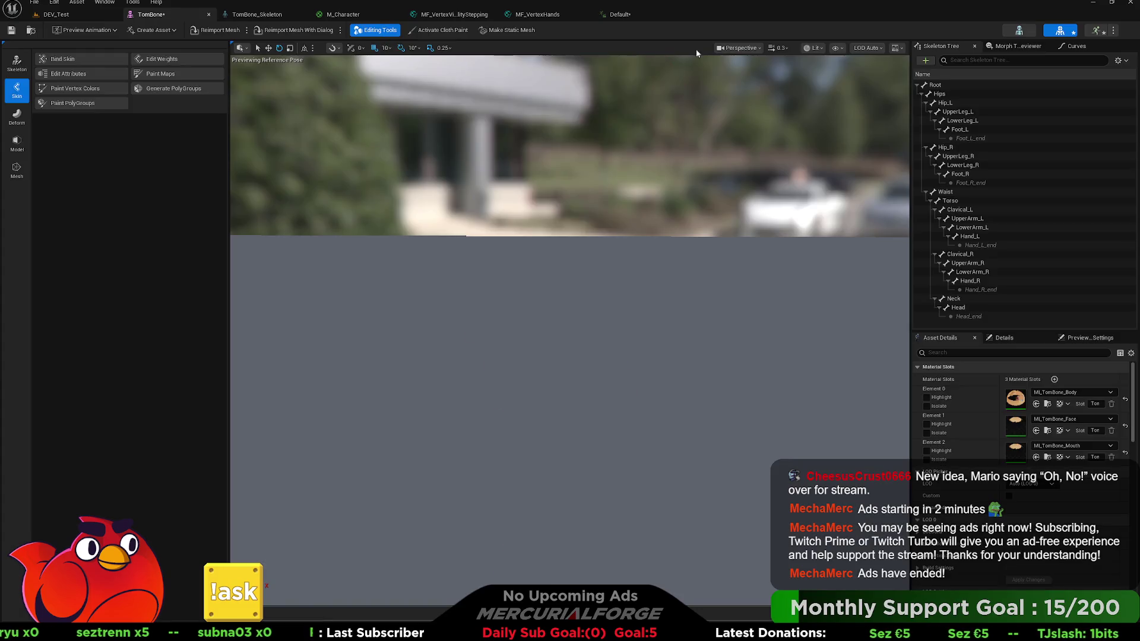
{"action": "left_click", "coordinate": [1097, 29]}
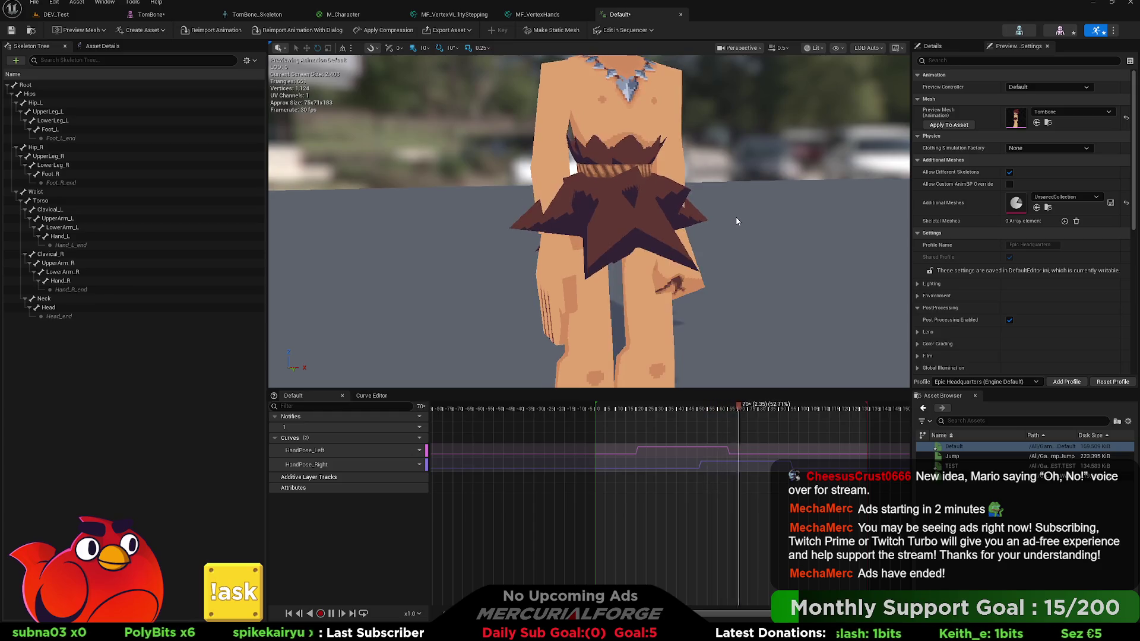
{"action": "key", "text": "f"}
{"action": "mouse_move", "coordinate": [640, 245]}
{"action": "left_mouse_down"}
{"action": "mouse_move", "coordinate": [546, 248]}
{"action": "mouse_move", "coordinate": [547, 220]}
{"action": "left_mouse_up"}
{"action": "left_click_drag", "start_coordinate": [713, 238], "coordinate": [713, 234]}
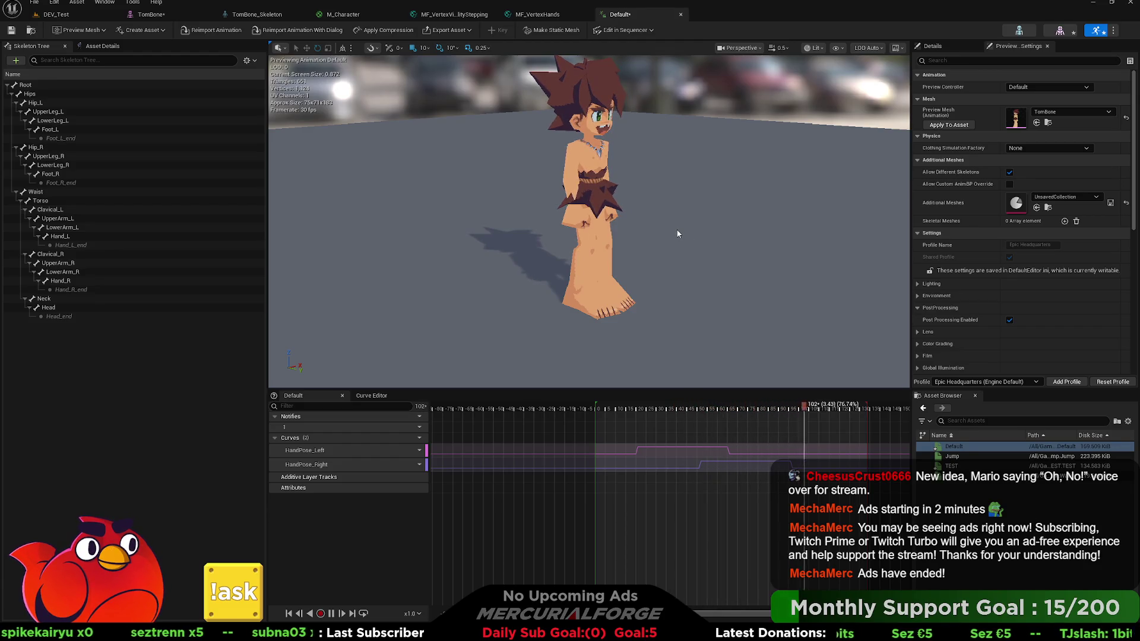
{"action": "key", "text": "alt+Tab"}
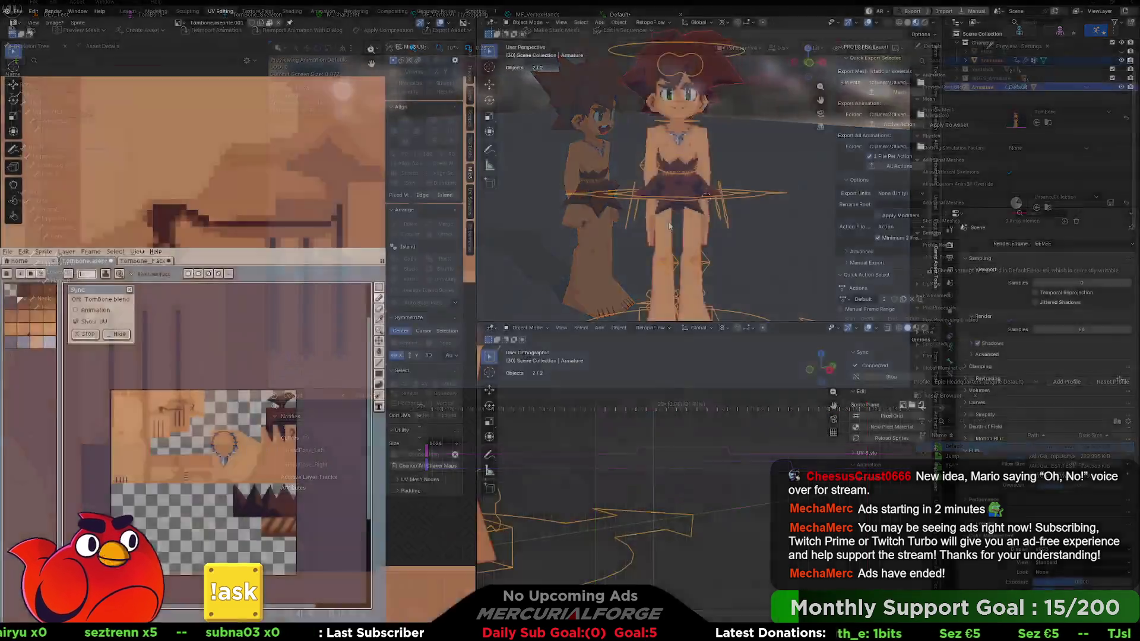
Enter Edit Mode on Tombone and select the linked faces of both legs.
{"action": "scroll", "coordinate": [706, 248], "scroll_direction": "up", "scroll_amount": 4}
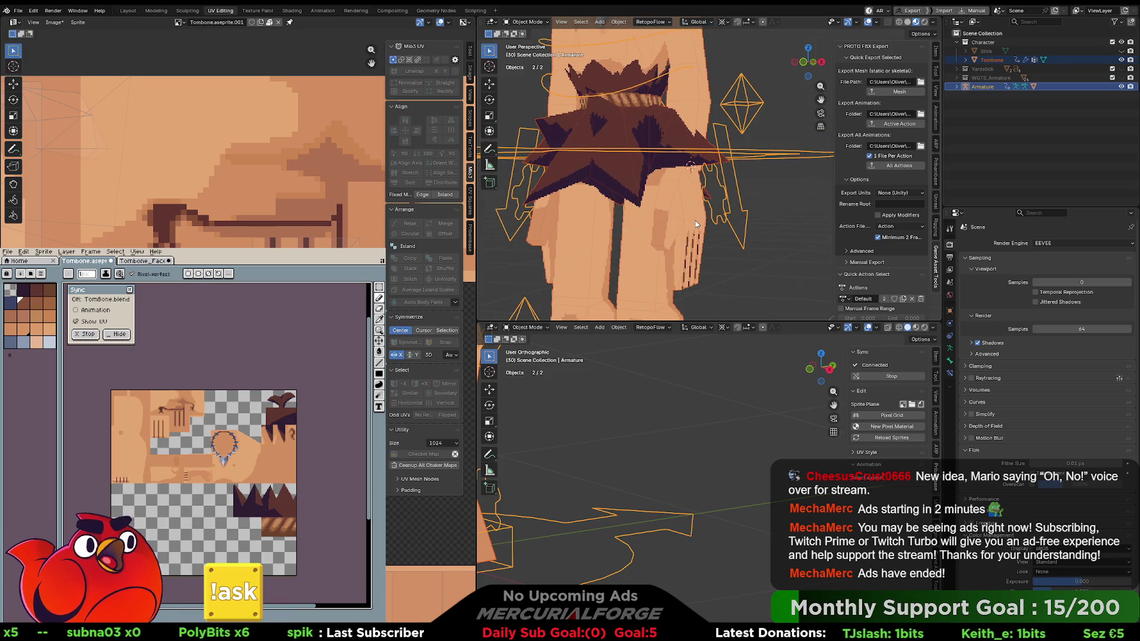
{"action": "left_click", "coordinate": [697, 224]}
{"action": "key", "text": "Tab"}
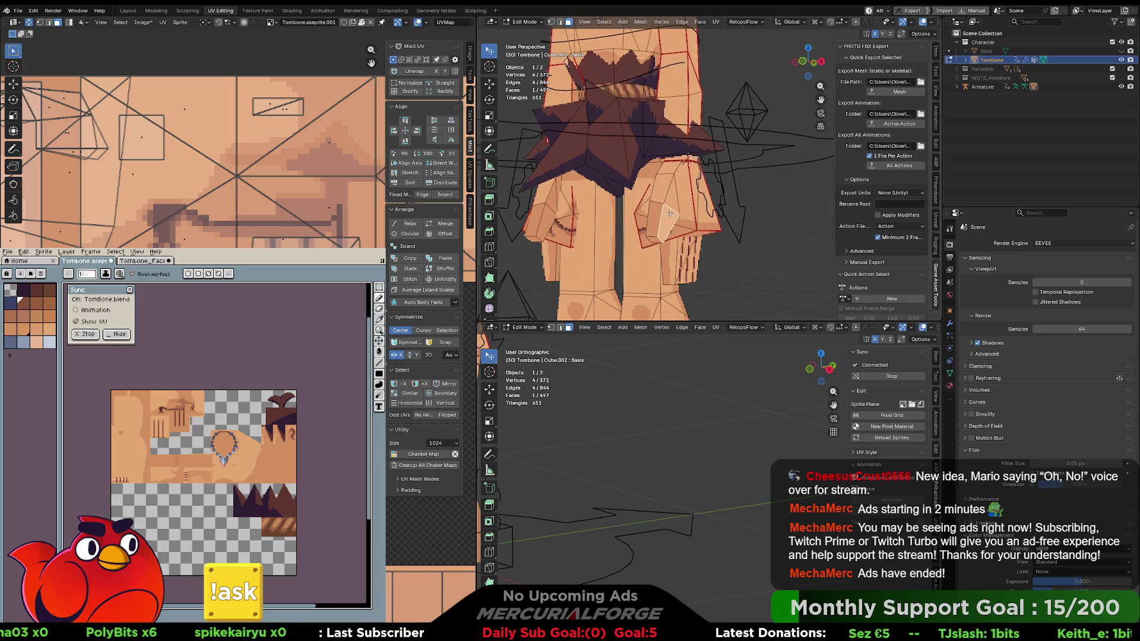
{"action": "key", "text": "l"}
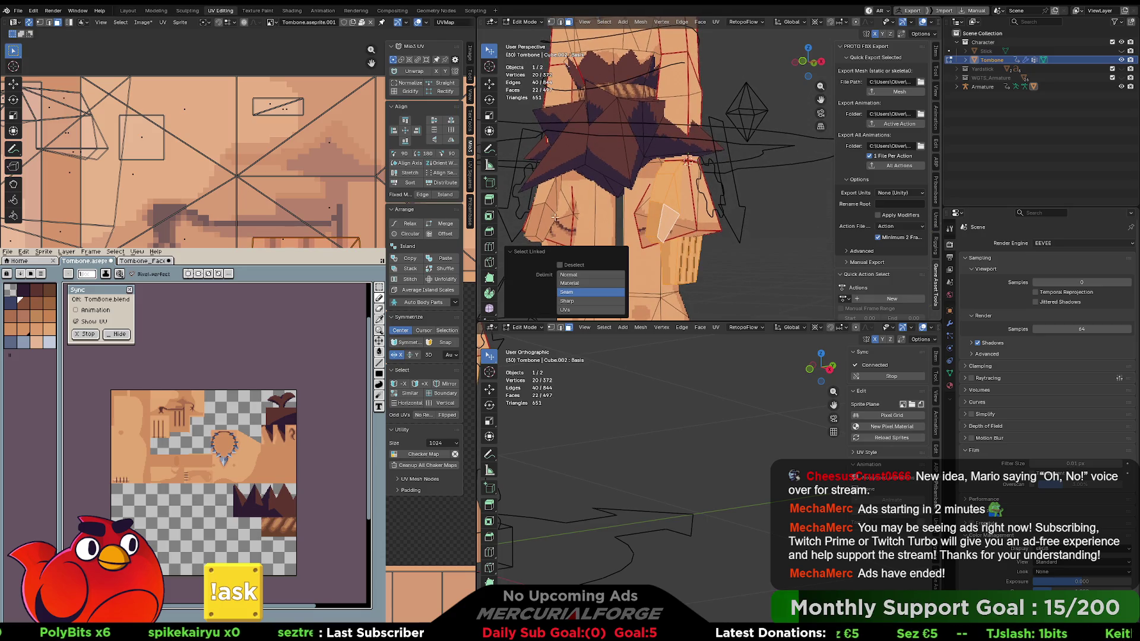
{"action": "key", "text": "l"}
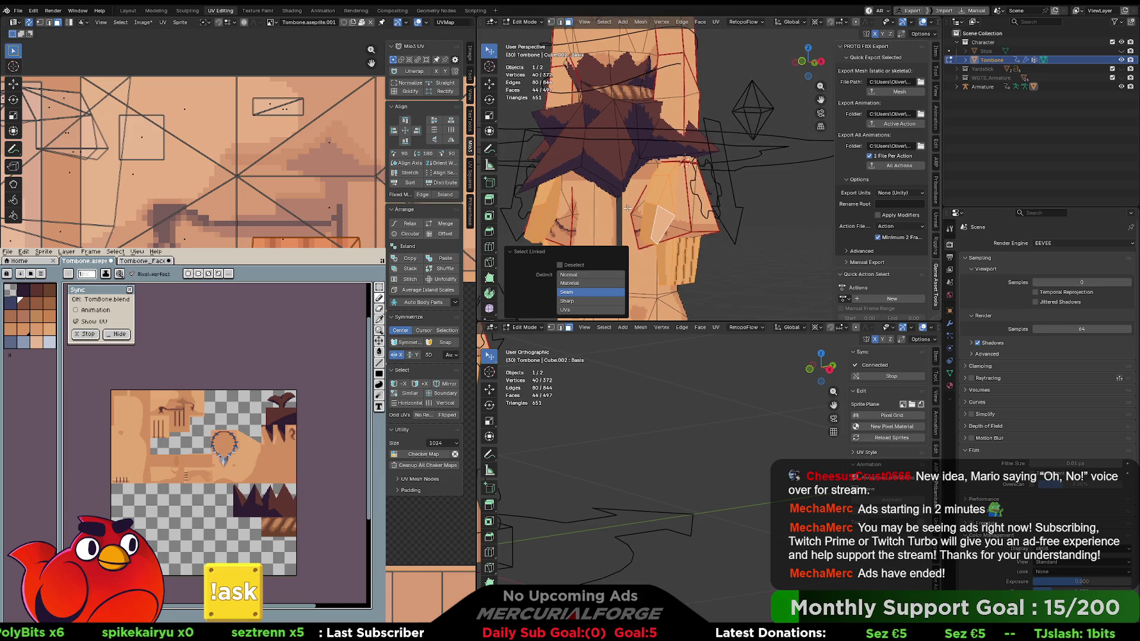
{"action": "scroll", "coordinate": [683, 205], "scroll_direction": "up", "scroll_amount": 2}
{"action": "mouse_move", "coordinate": [716, 206]}
{"action": "left_mouse_down"}
{"action": "mouse_move", "coordinate": [639, 142]}
{"action": "mouse_move", "coordinate": [724, 139]}
{"action": "left_mouse_up"}
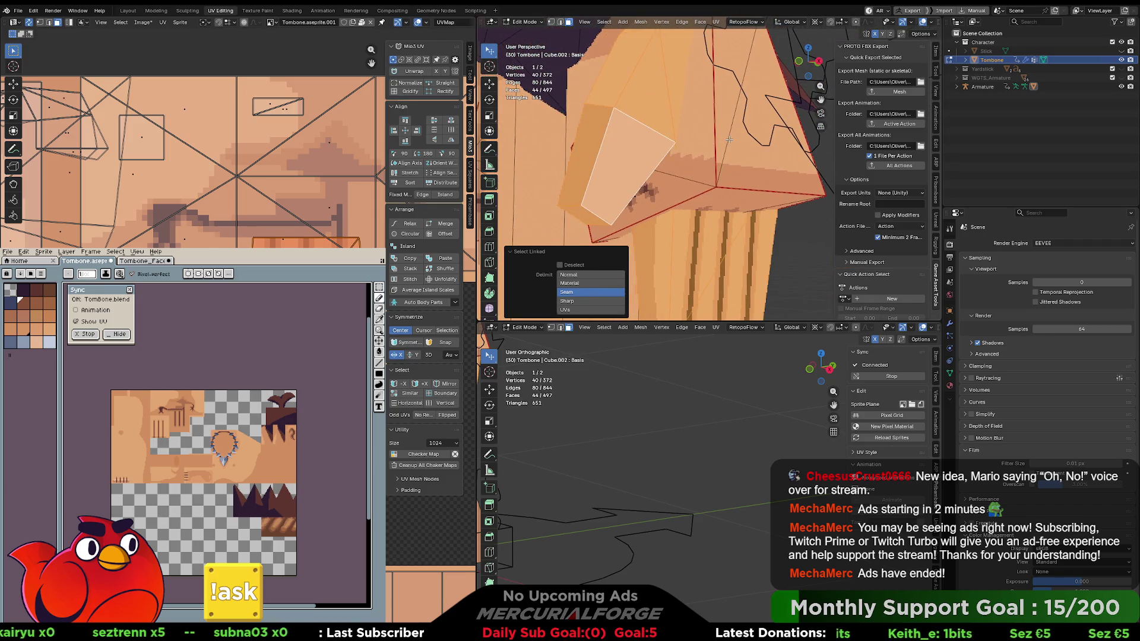
{"action": "scroll", "coordinate": [719, 148], "scroll_direction": "down", "scroll_amount": 6}
{"action": "mouse_move", "coordinate": [701, 164]}
{"action": "left_mouse_down"}
{"action": "mouse_move", "coordinate": [670, 164]}
{"action": "mouse_move", "coordinate": [684, 164]}
{"action": "left_mouse_up"}
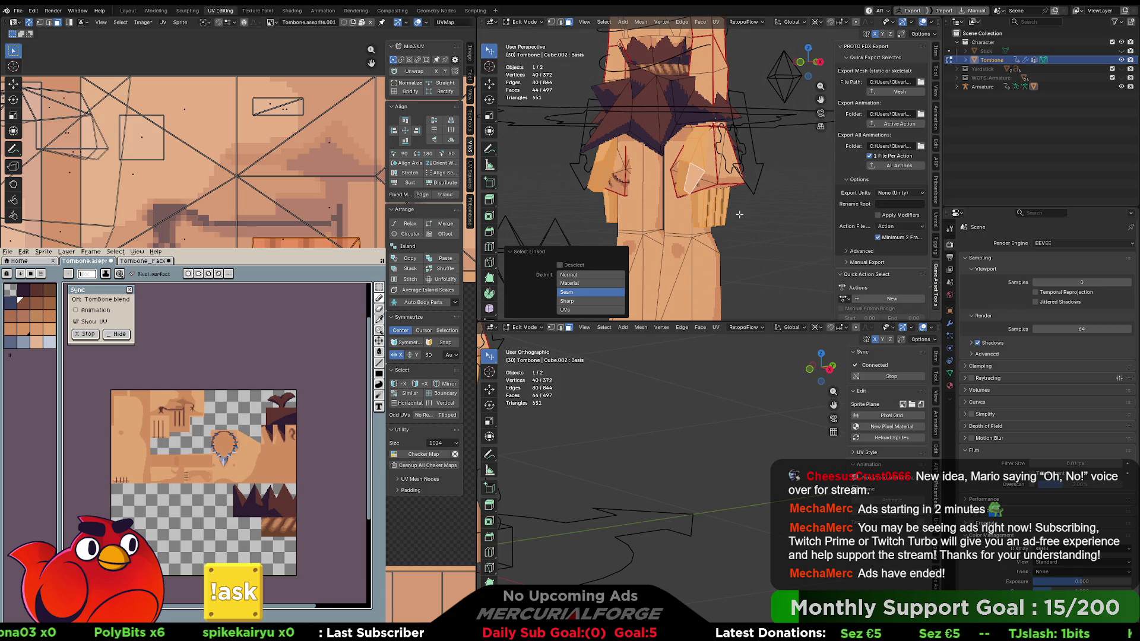
{"action": "left_click", "coordinate": [742, 207]}
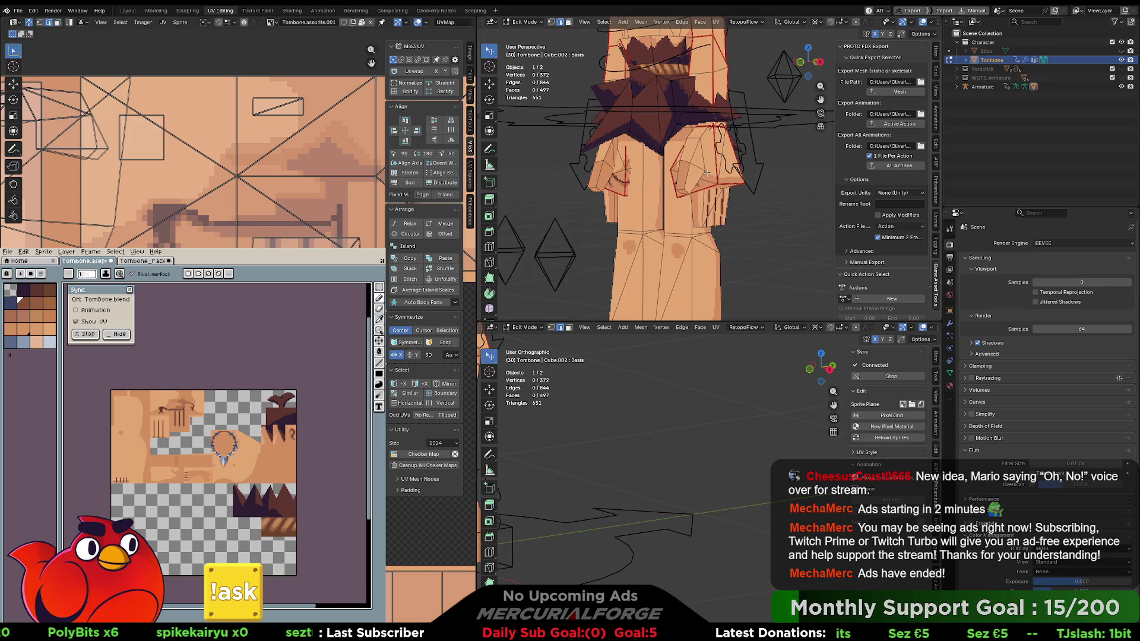
{"action": "scroll", "coordinate": [711, 171], "scroll_direction": "up", "scroll_amount": 3}
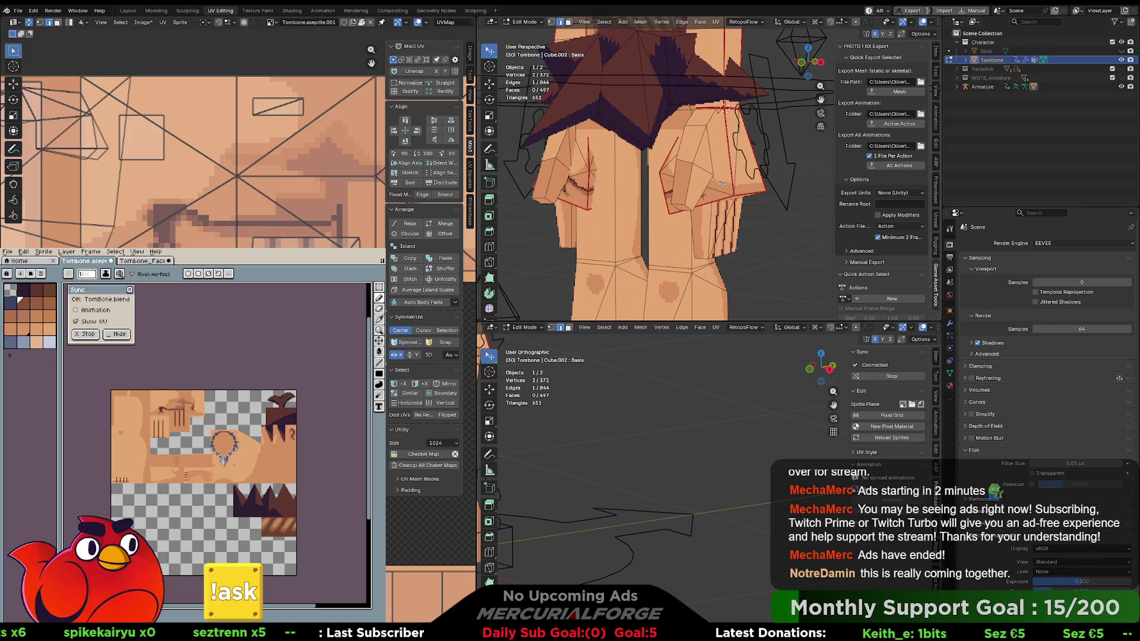
Shift the hand geometry about 0.023 m along X, then nudge an edge vertex along X.
{"action": "key", "text": "g"}
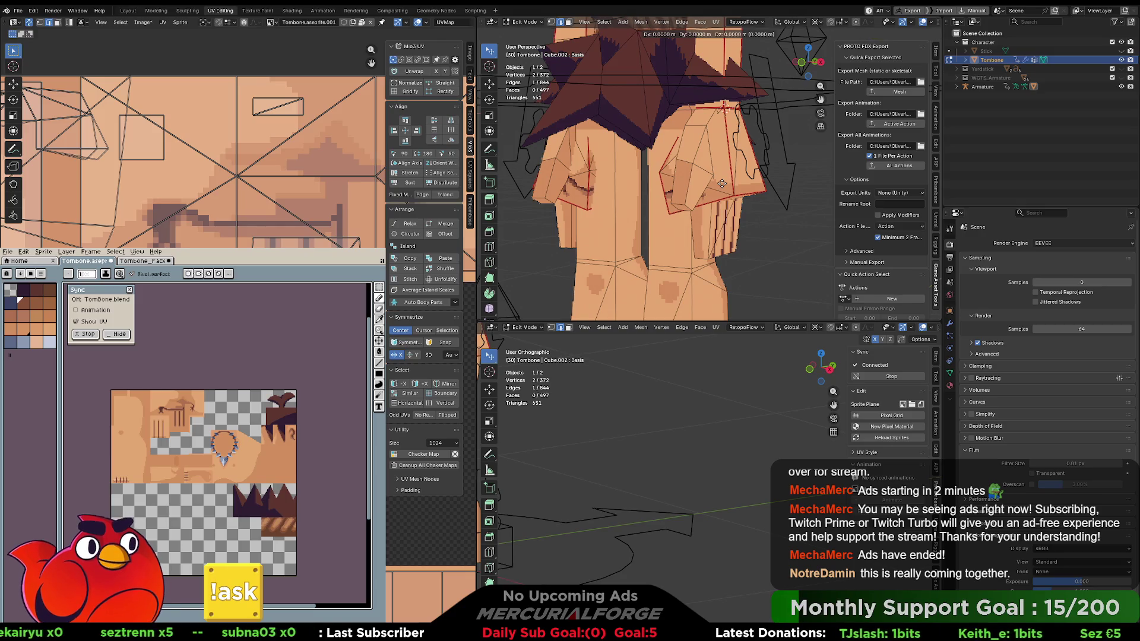
{"action": "key", "text": "x"}
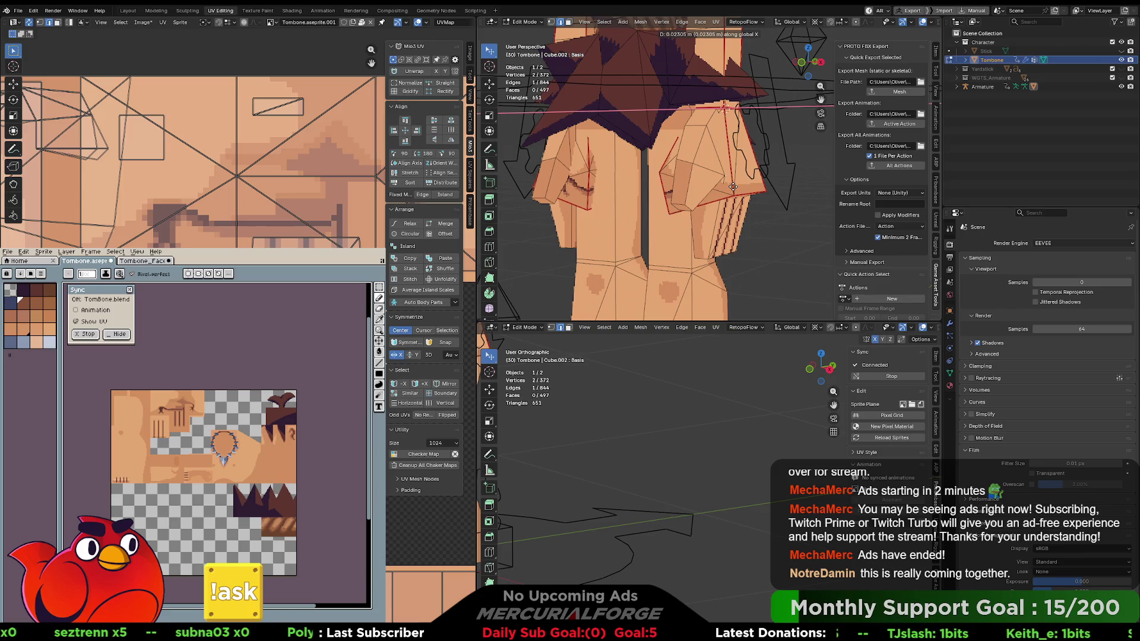
{"action": "left_click", "coordinate": [733, 187]}
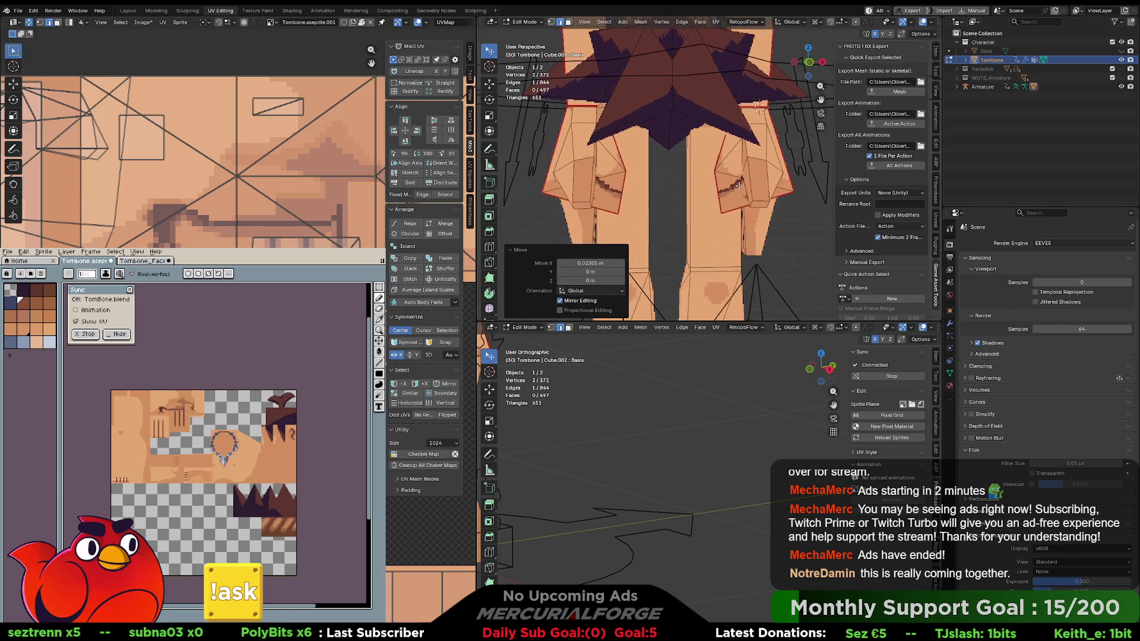
{"action": "left_click", "coordinate": [753, 162]}
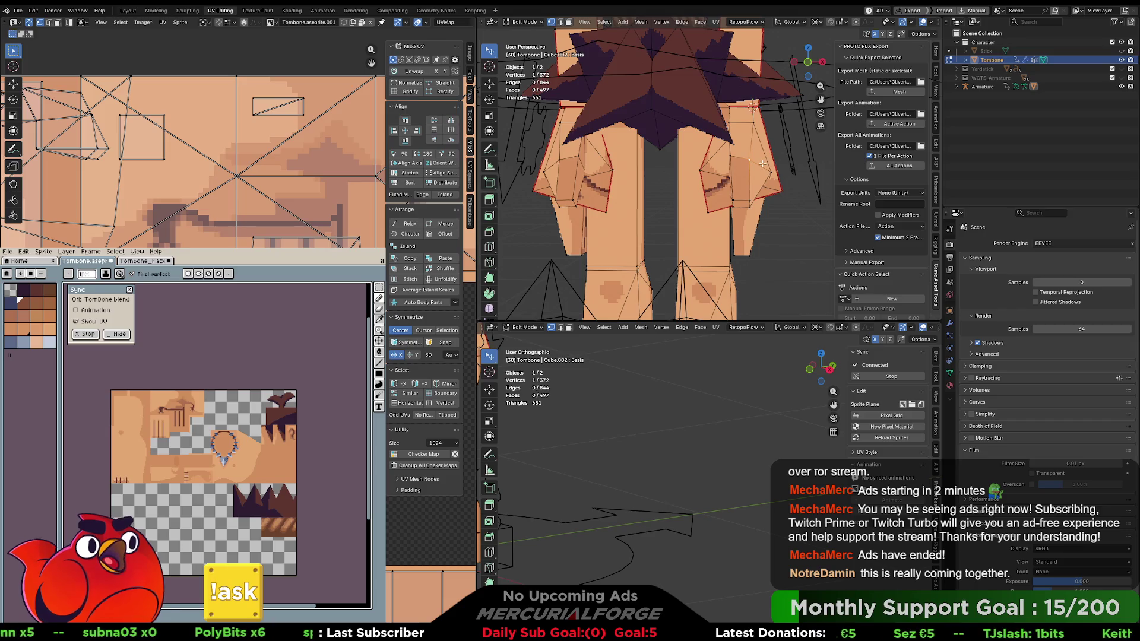
{"action": "key", "text": "g"}
{"action": "key", "text": "x"}
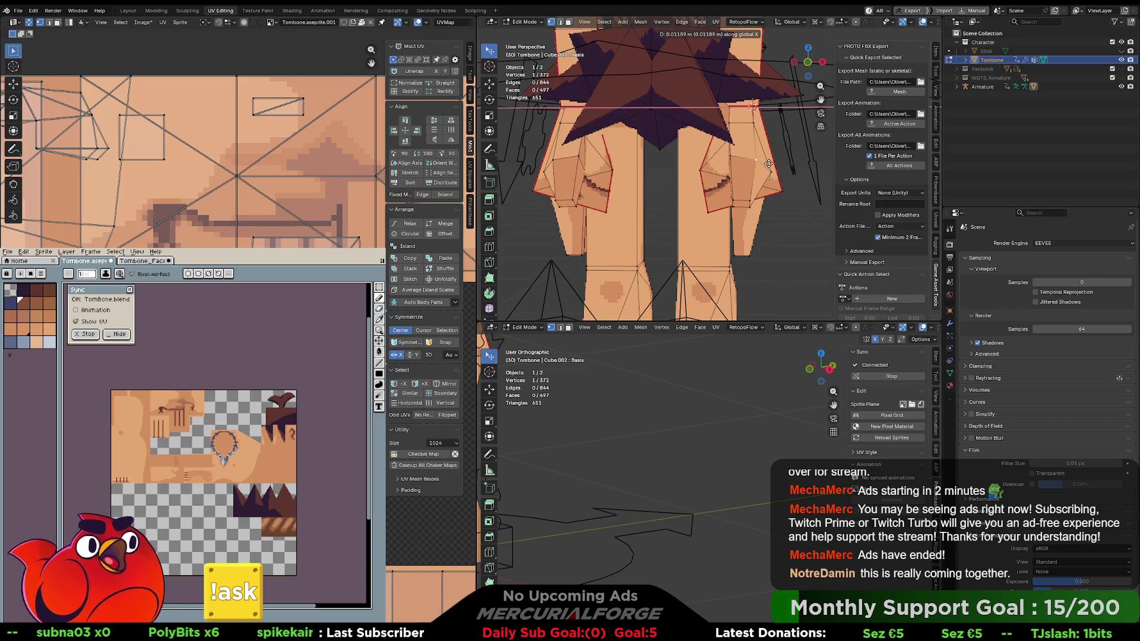
{"action": "left_click", "coordinate": [769, 164]}
Return to Object Mode, select the armature and switch to Unreal Engine.
{"action": "key", "text": "Tab"}
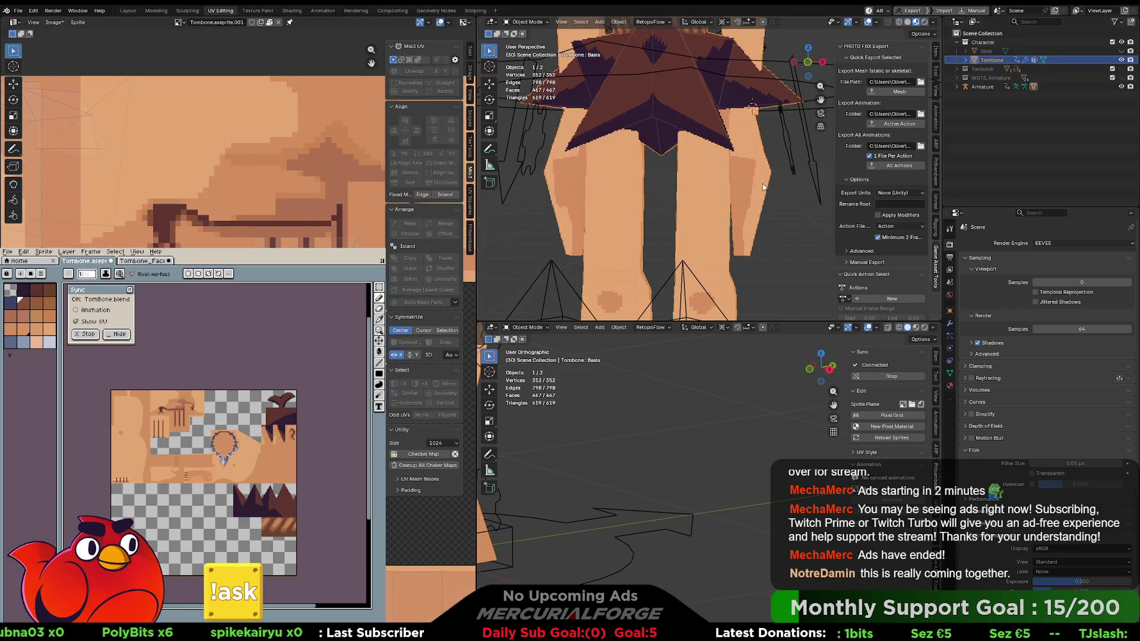
{"action": "scroll", "coordinate": [748, 155], "scroll_direction": "down", "scroll_amount": 5}
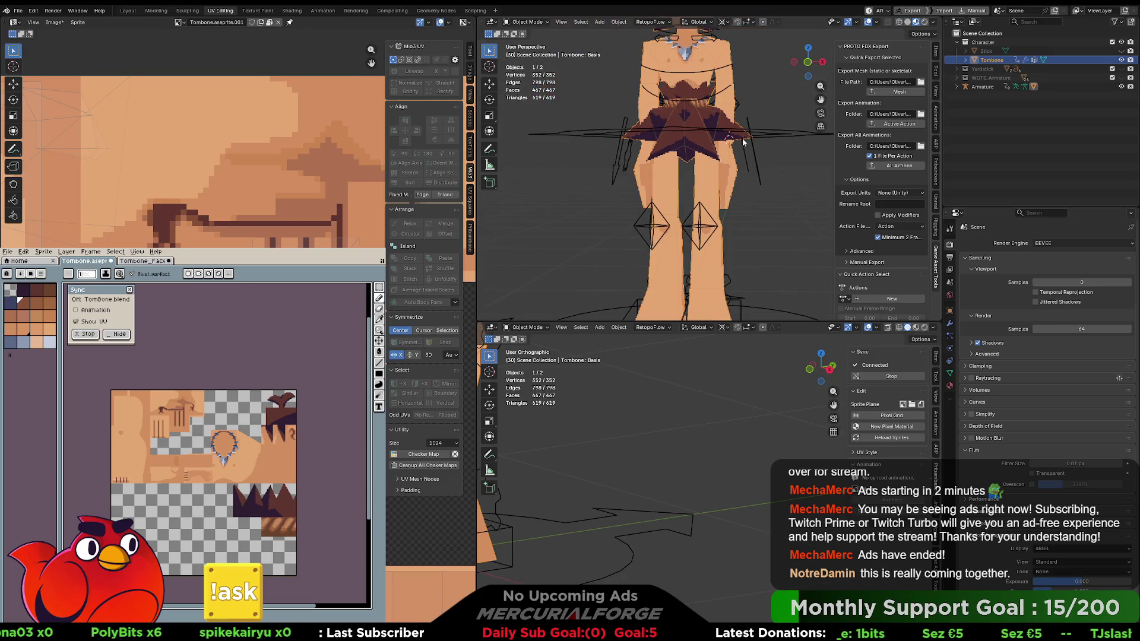
{"action": "left_click", "coordinate": [783, 136]}
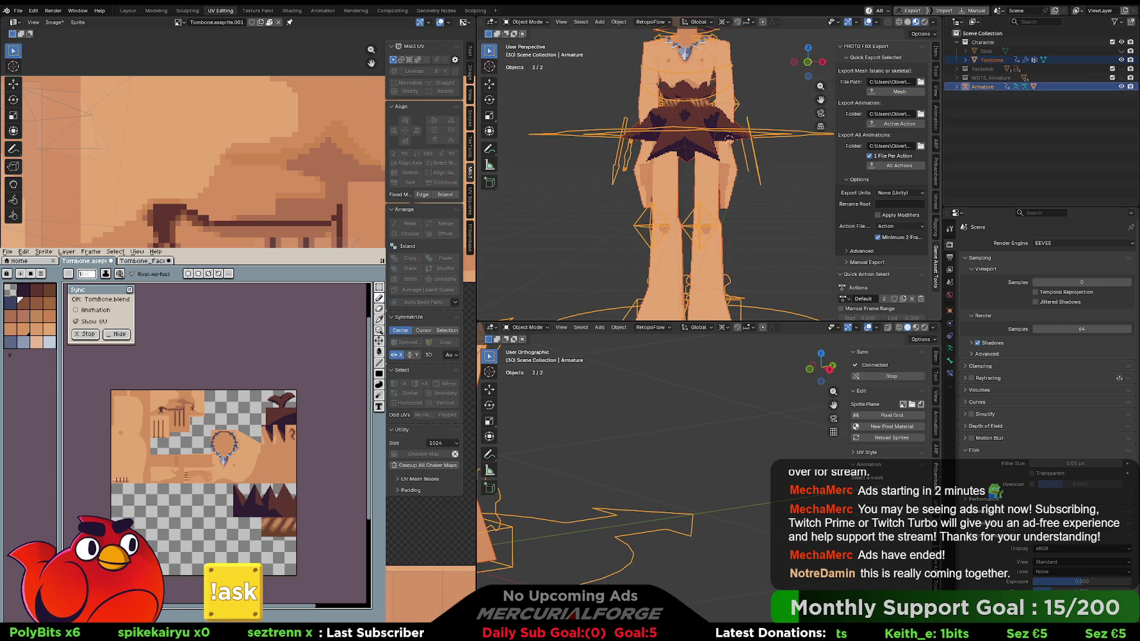
{"action": "key", "text": "alt+Tab"}
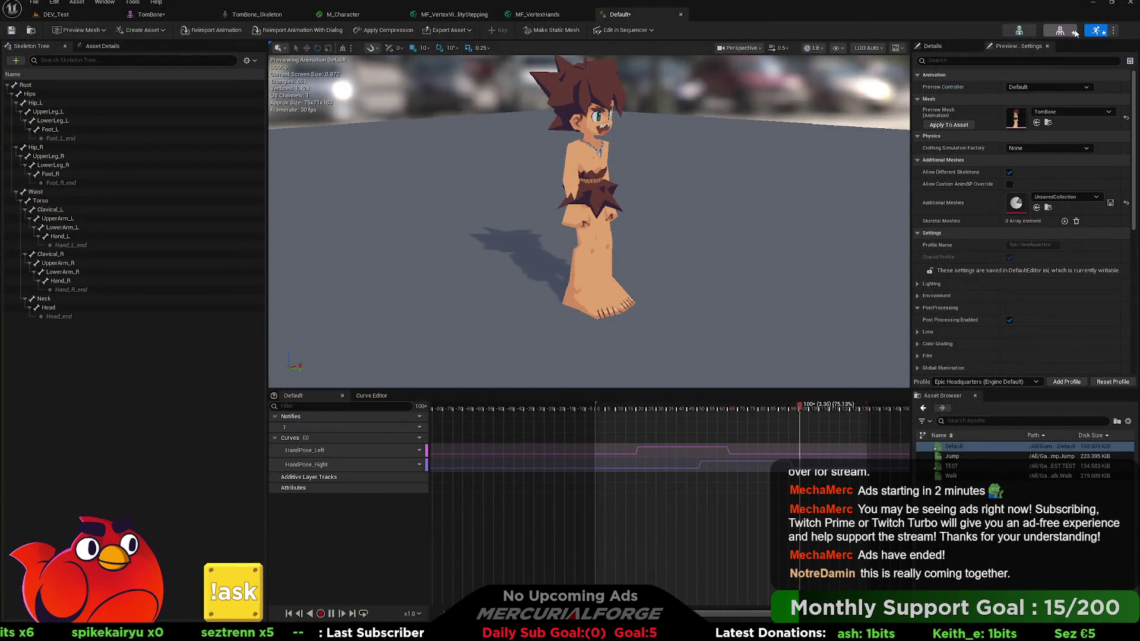
Check the TomBone skeletal mesh, then replay the Default hand-swap animation.
{"action": "left_click", "coordinate": [1055, 32]}
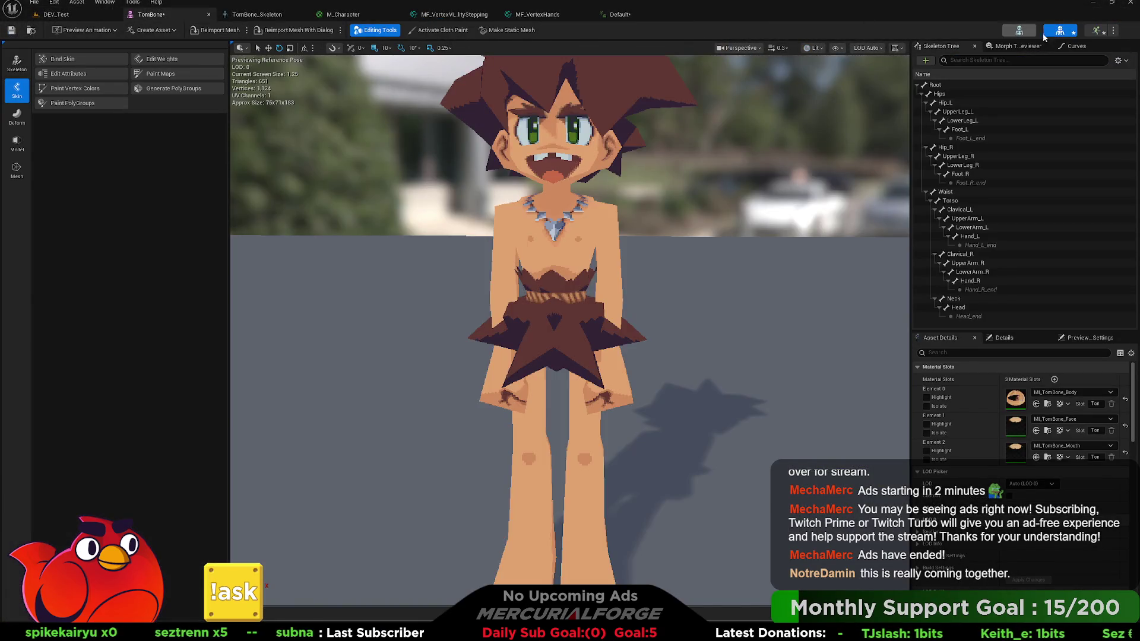
{"action": "left_click", "coordinate": [1099, 33]}
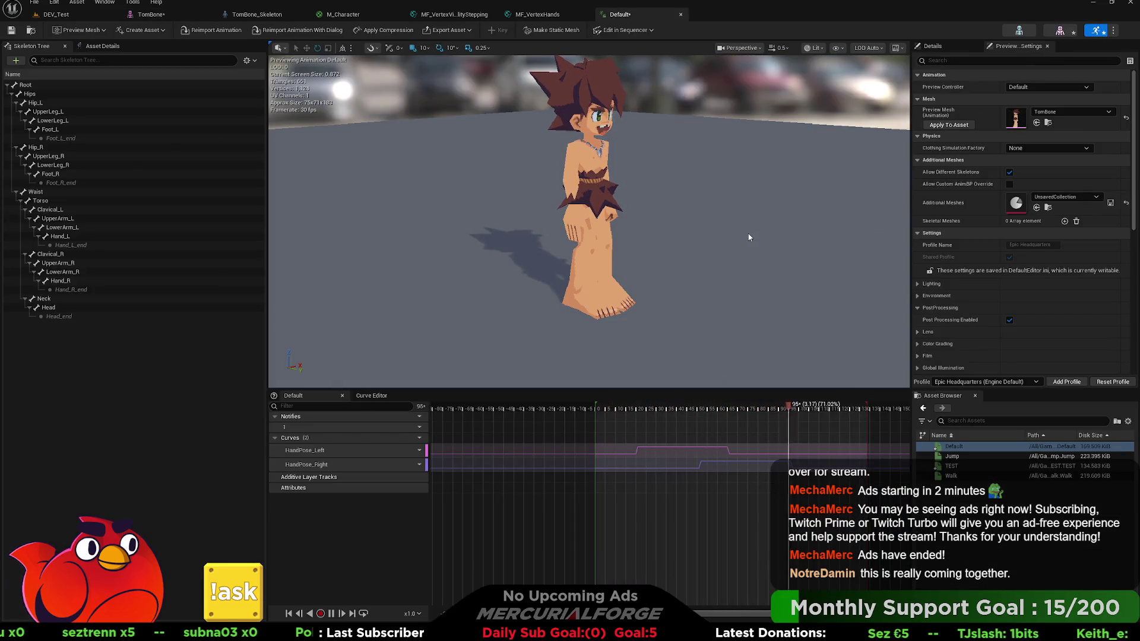
{"action": "scroll", "coordinate": [746, 237], "scroll_direction": "up", "scroll_amount": 3}
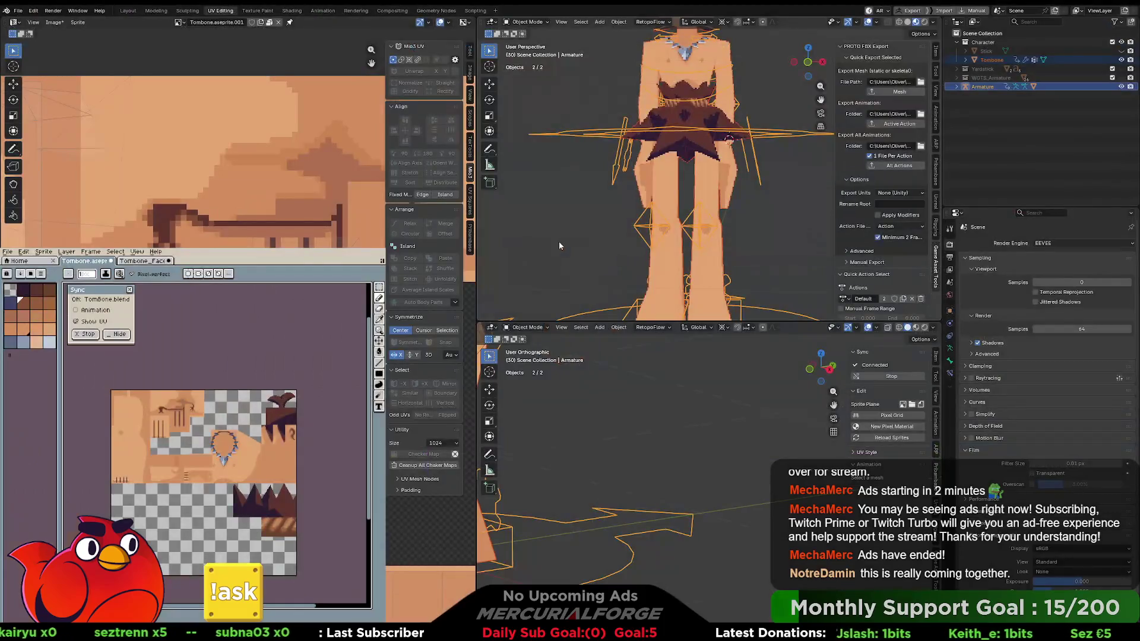
Select the Tombone mesh, enter Edit Mode and make a first move of the hand UVs.
{"action": "scroll", "coordinate": [664, 152], "scroll_direction": "up", "scroll_amount": 3}
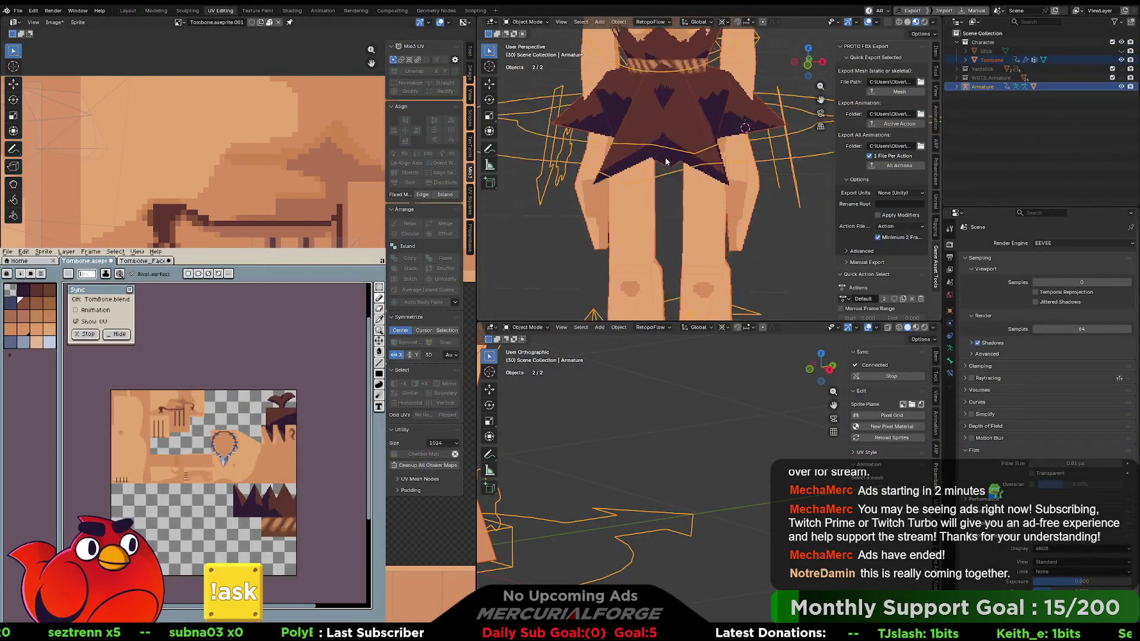
{"action": "scroll", "coordinate": [193, 137], "scroll_direction": "up", "scroll_amount": 2}
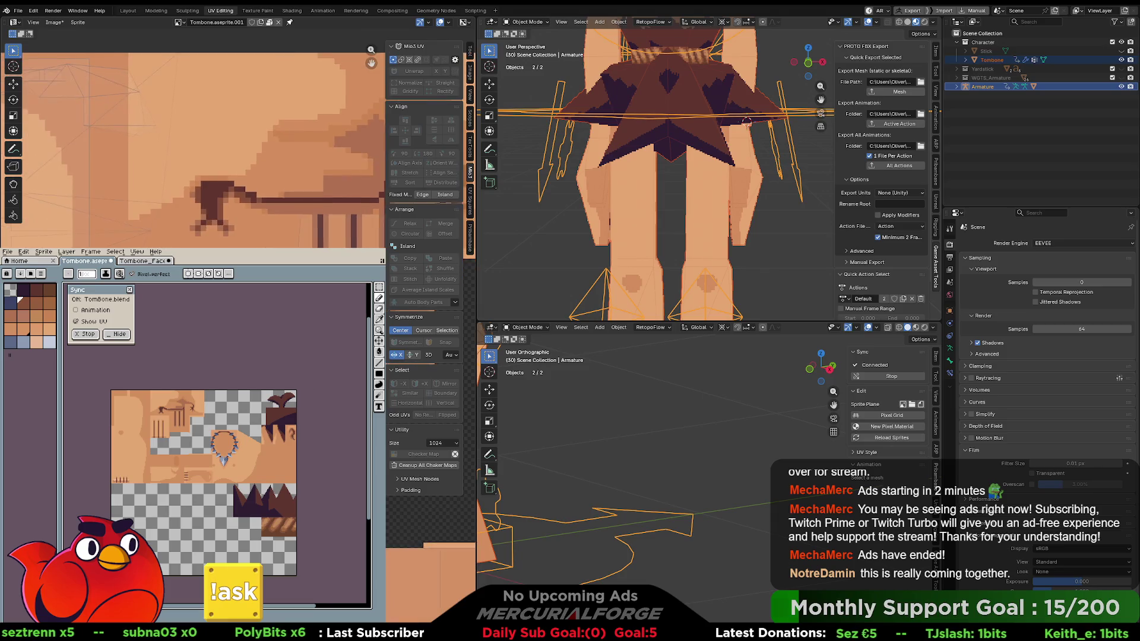
{"action": "left_click", "coordinate": [745, 180]}
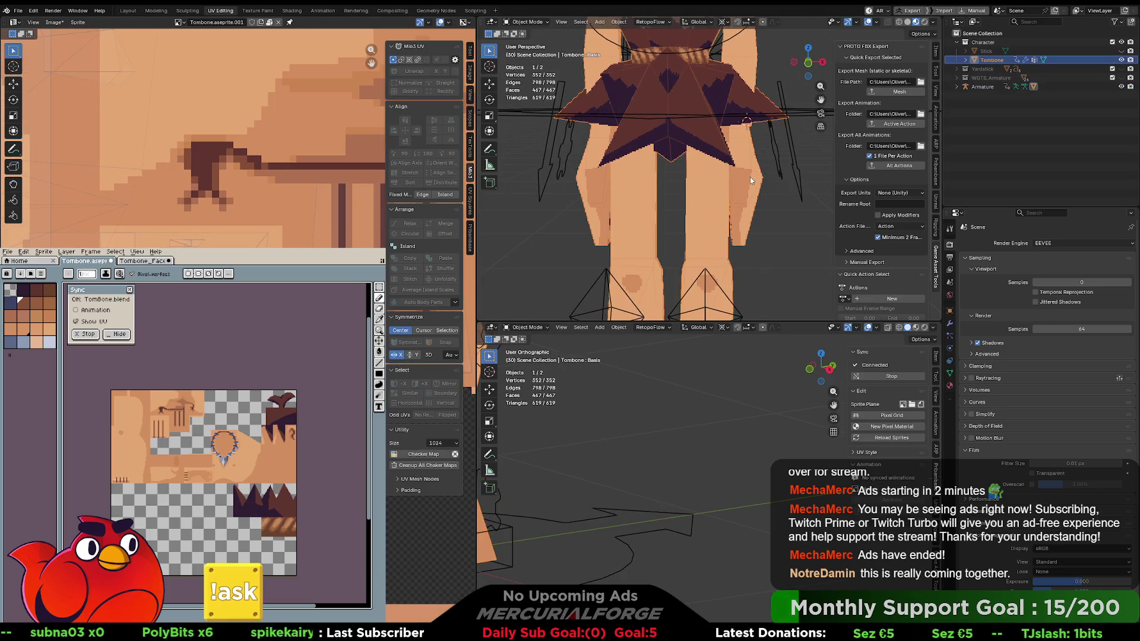
{"action": "key", "text": "ctrl+Tab"}
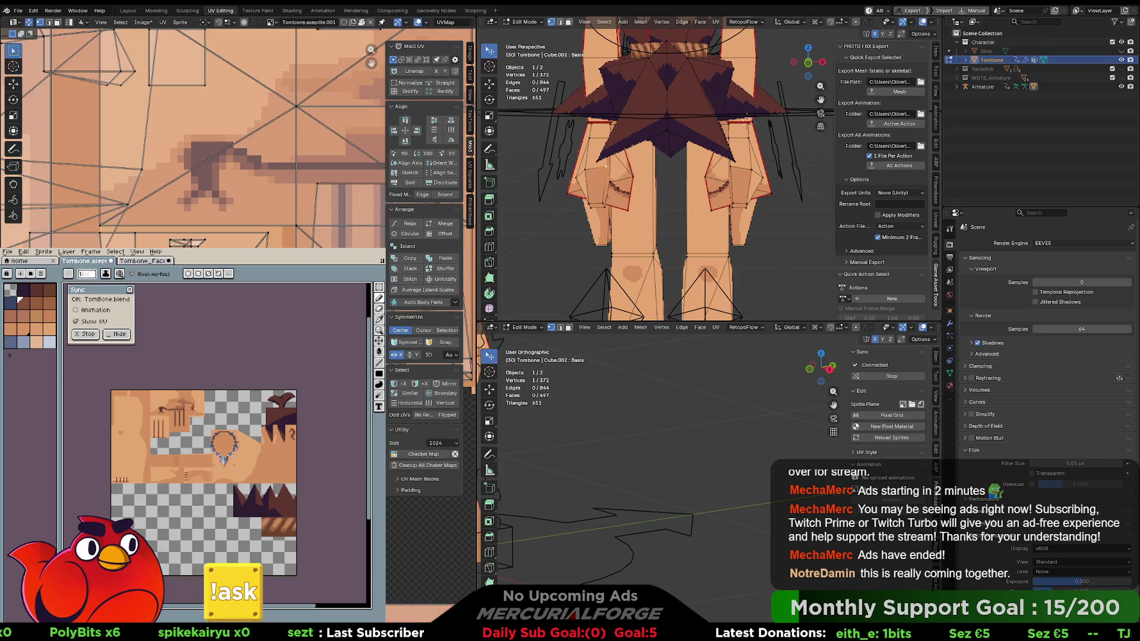
{"action": "scroll", "coordinate": [193, 136], "scroll_direction": "up", "scroll_amount": 3}
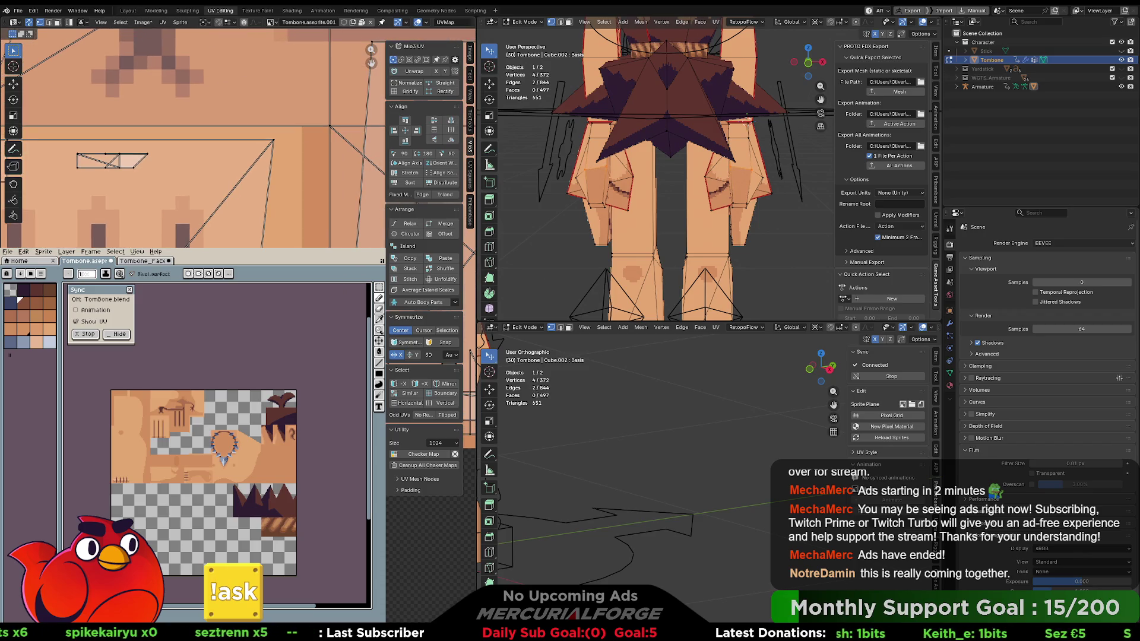
{"action": "key", "text": "g"}
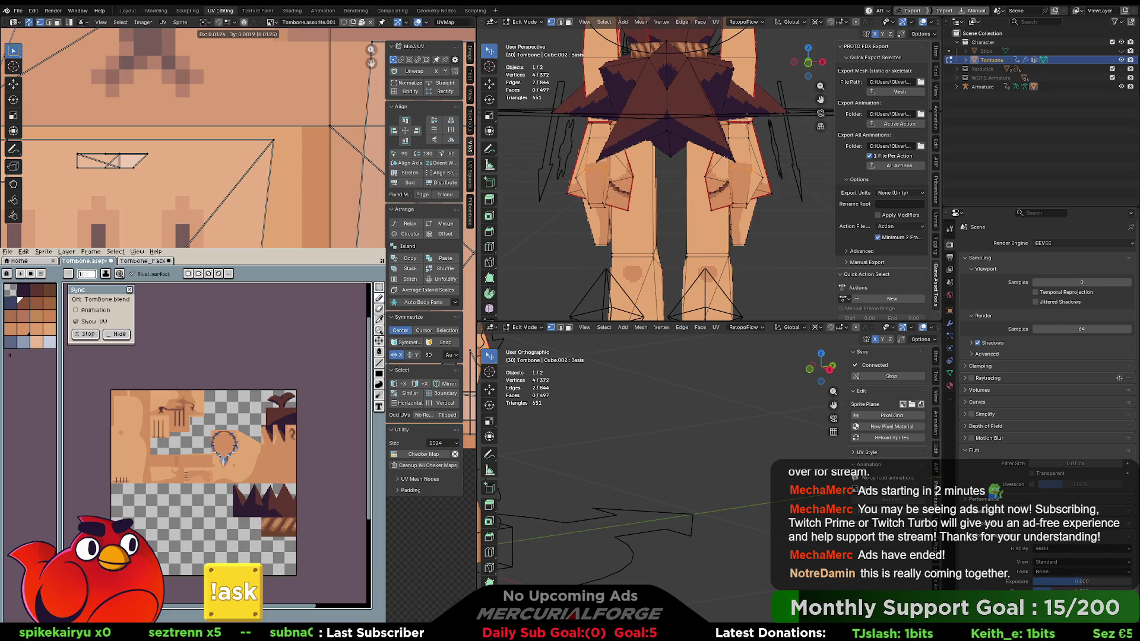
{"action": "key", "text": "Return"}
Nudge several hand UV edges into line with the pixel-art texture.
{"action": "key", "text": "g"}
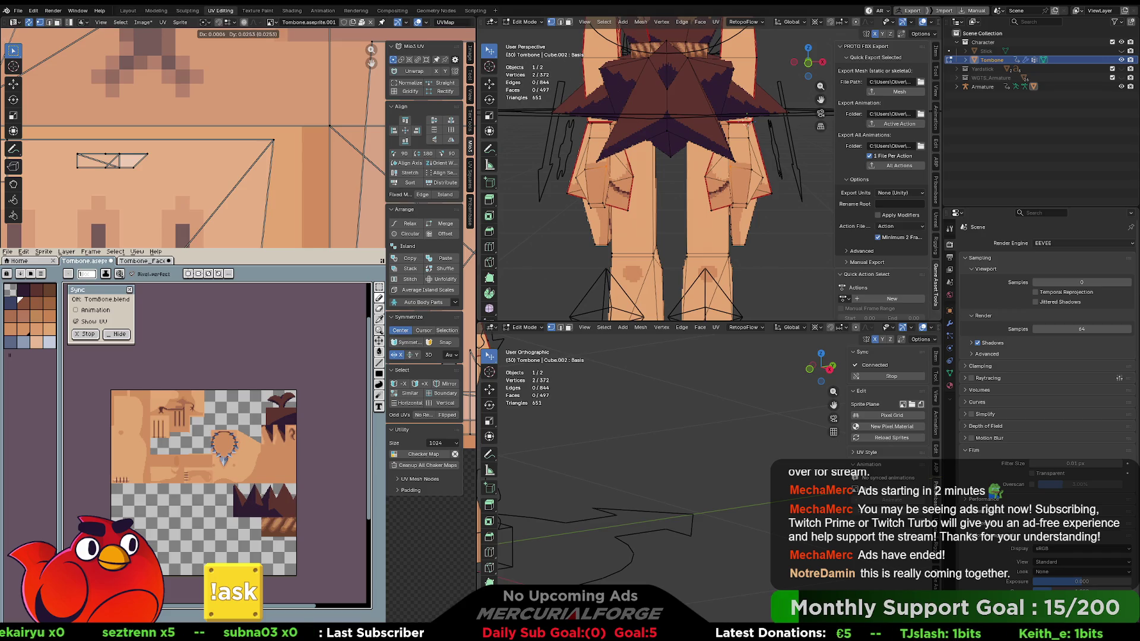
{"action": "left_click", "coordinate": [302, 236]}
{"action": "key", "text": "g"}
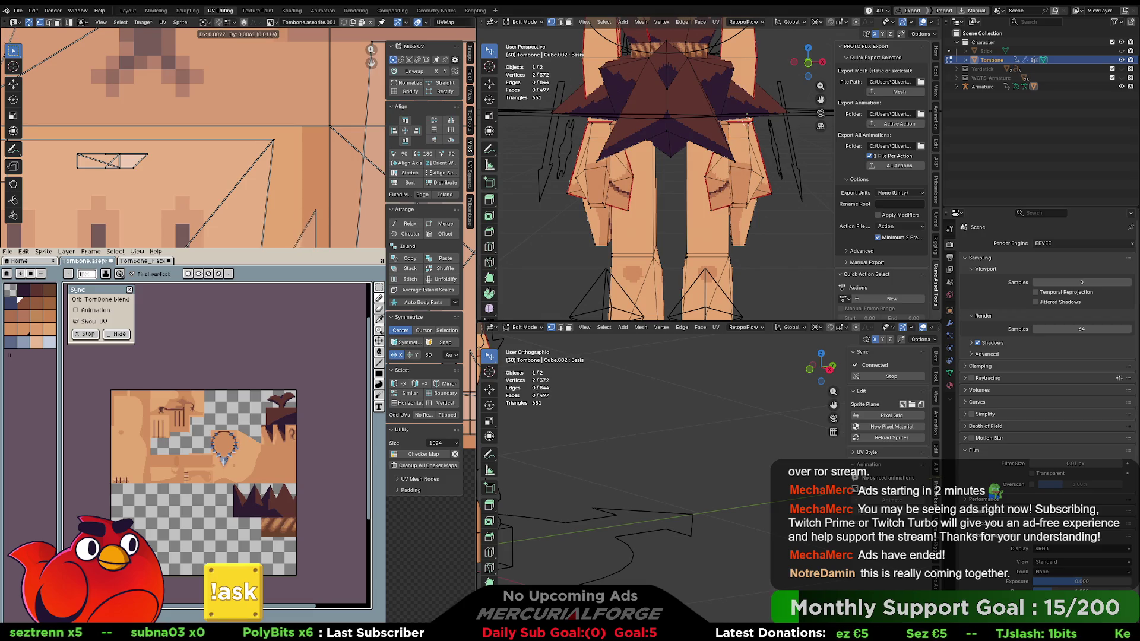
{"action": "left_click", "coordinate": [308, 223]}
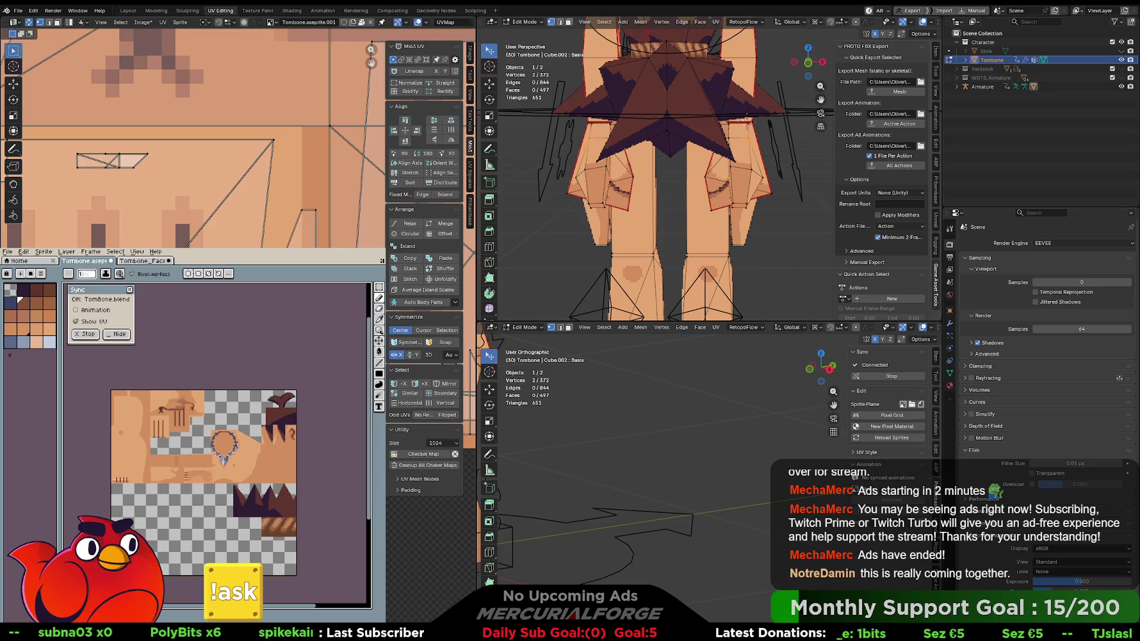
{"action": "key", "text": "g"}
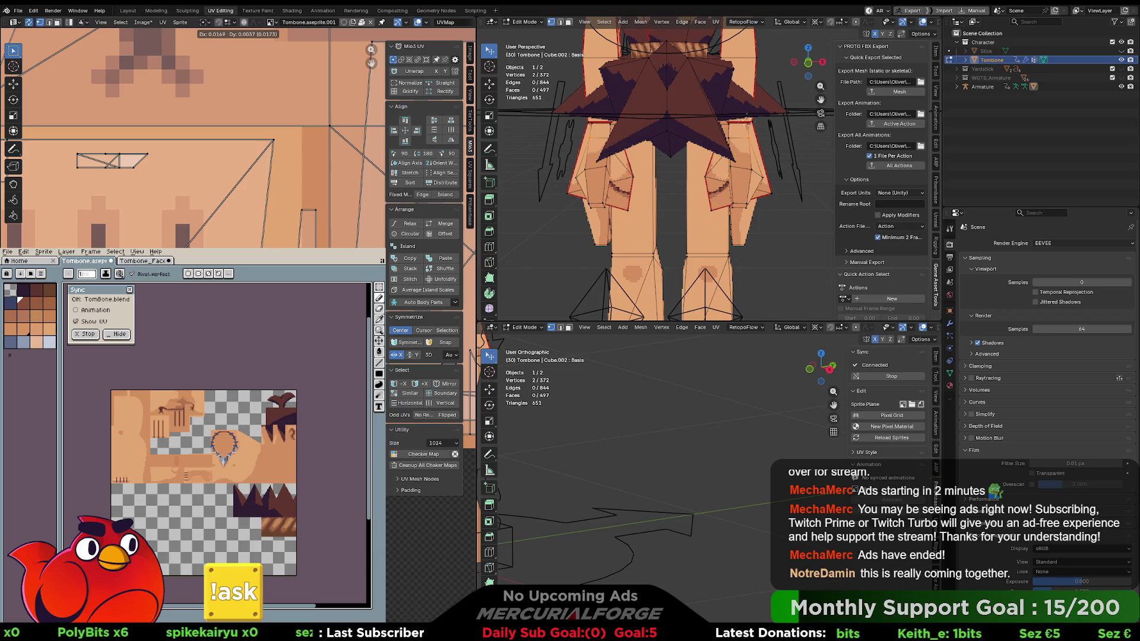
{"action": "key", "text": "Return"}
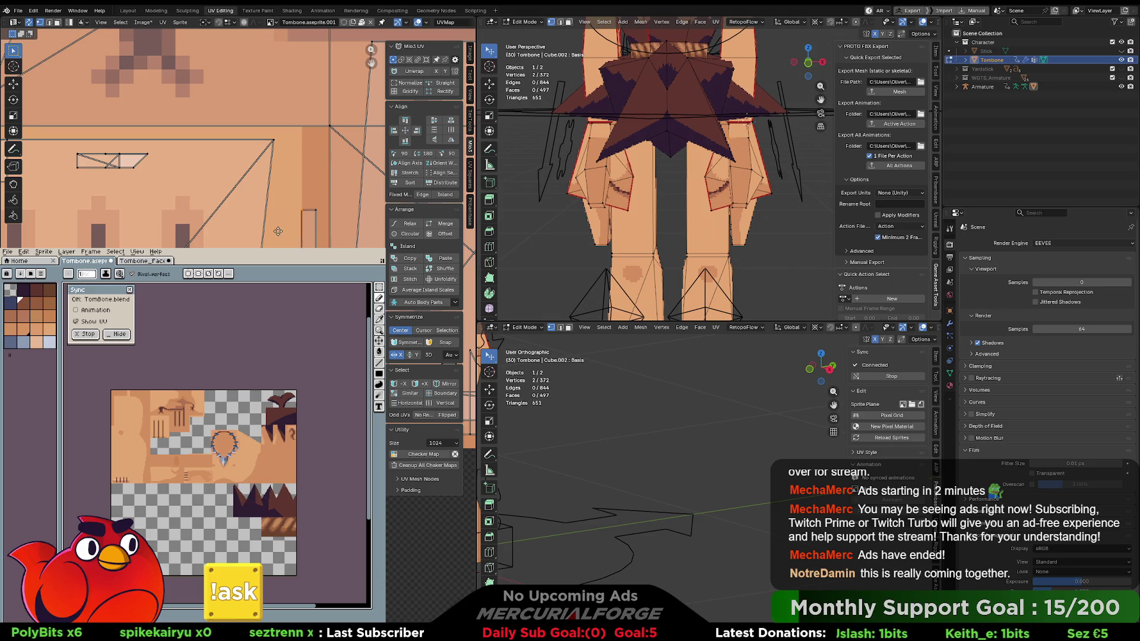
{"action": "key", "text": "g"}
{"action": "key", "text": "Return"}
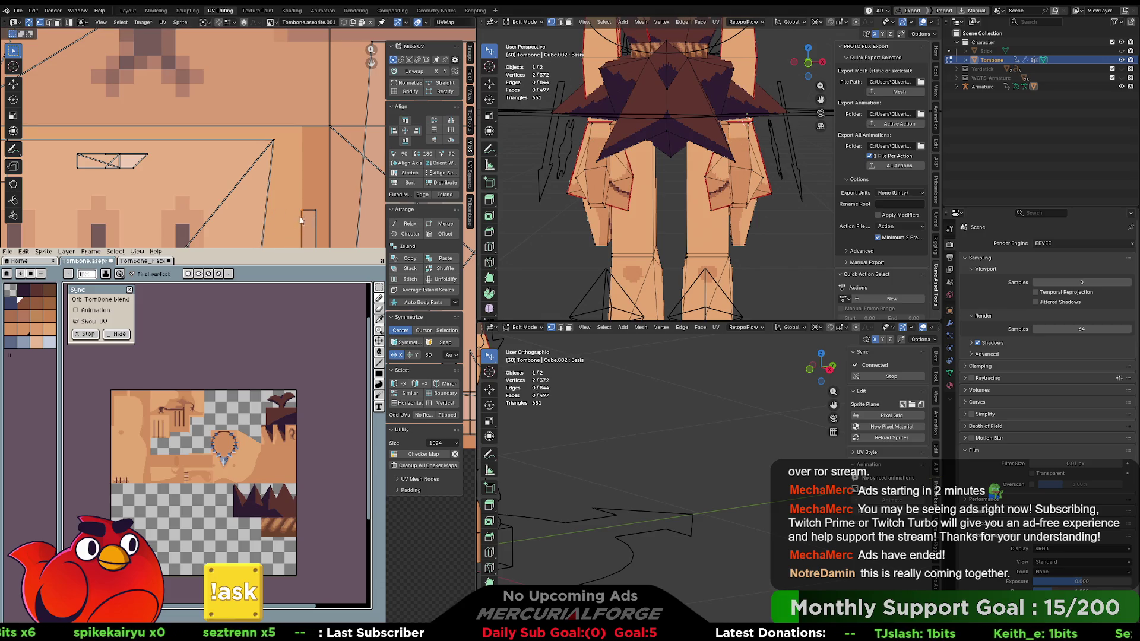
{"action": "left_click", "coordinate": [311, 223]}
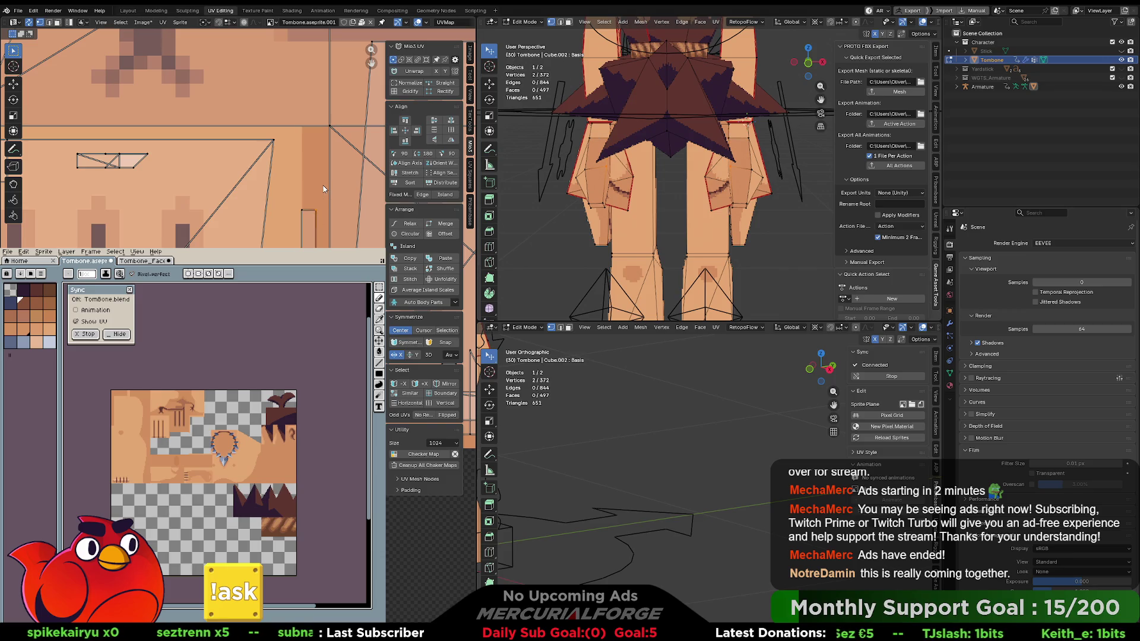
{"action": "key", "text": "g"}
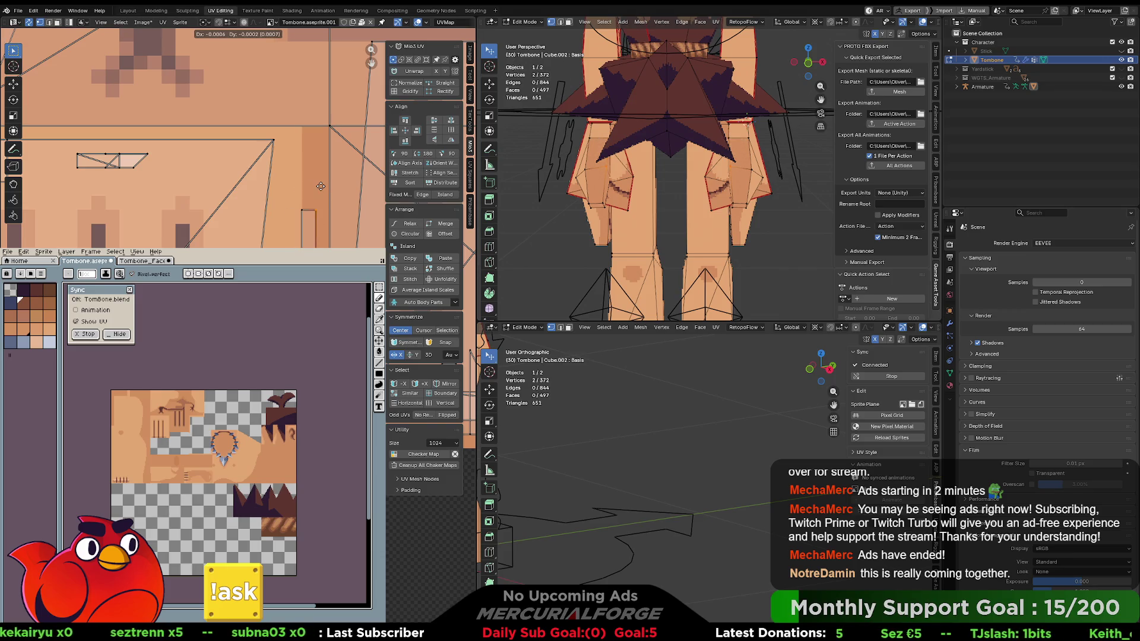
{"action": "key", "text": "Return"}
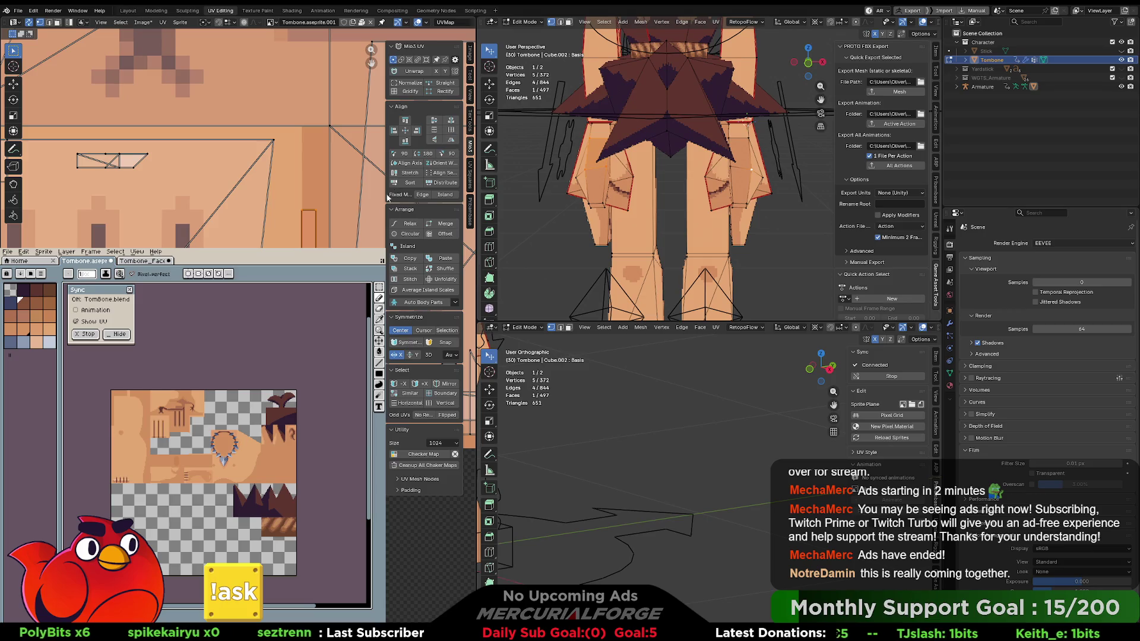
Shift UV edges left, then rotate and scale the small UV rectangle.
{"action": "left_click", "coordinate": [316, 209], "text": "shift"}
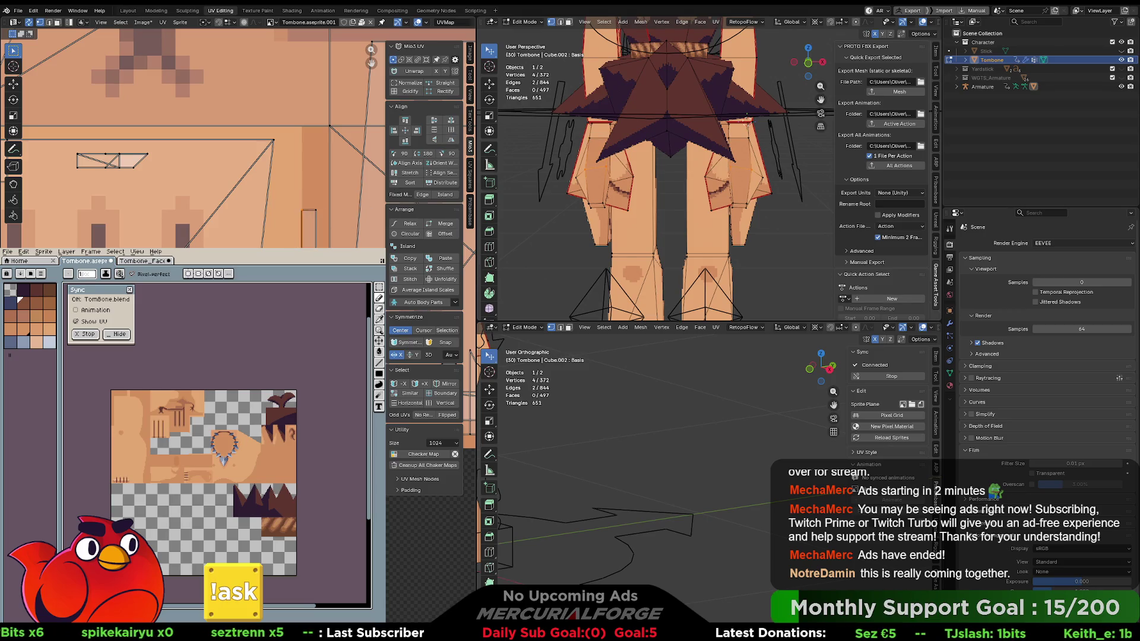
{"action": "key", "text": "g"}
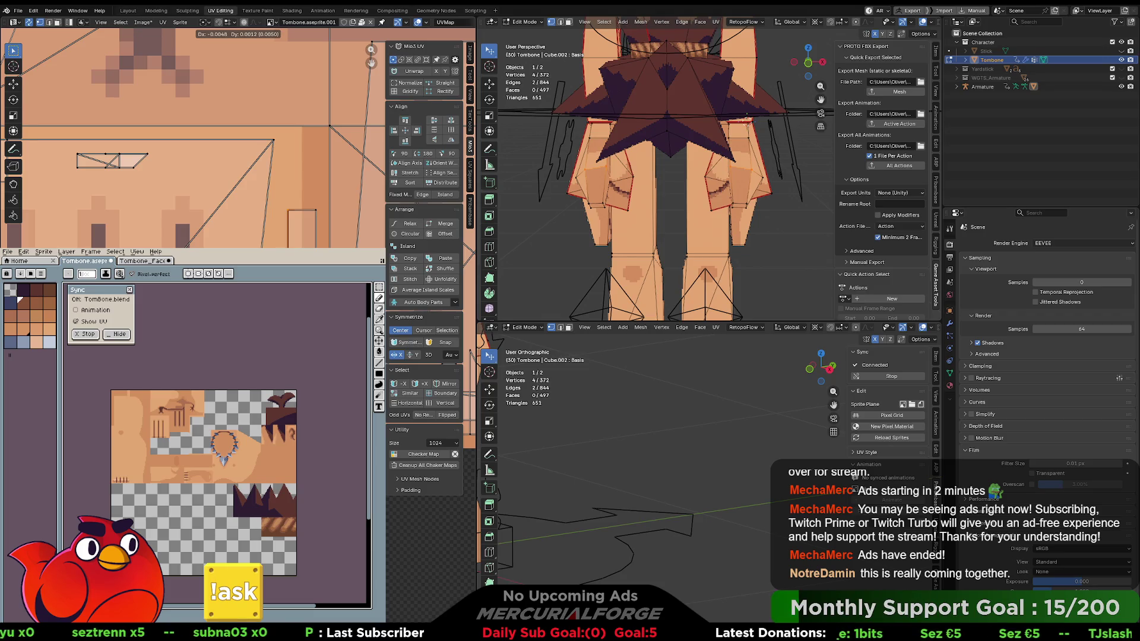
{"action": "key", "text": "Return"}
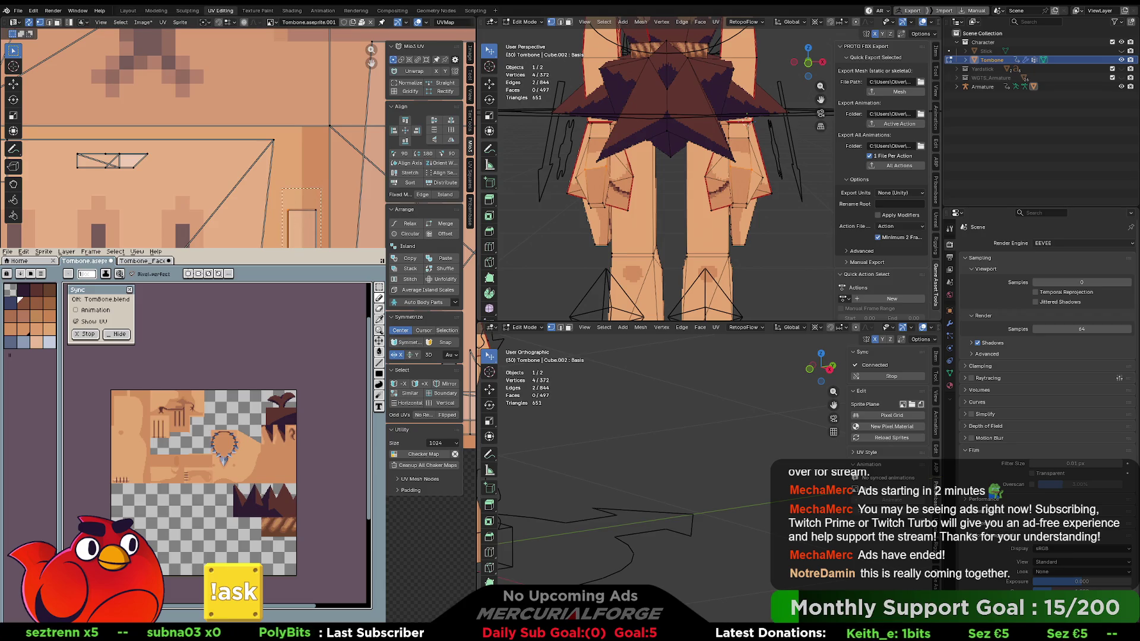
{"action": "left_click", "coordinate": [300, 228]}
{"action": "left_click", "coordinate": [406, 155]}
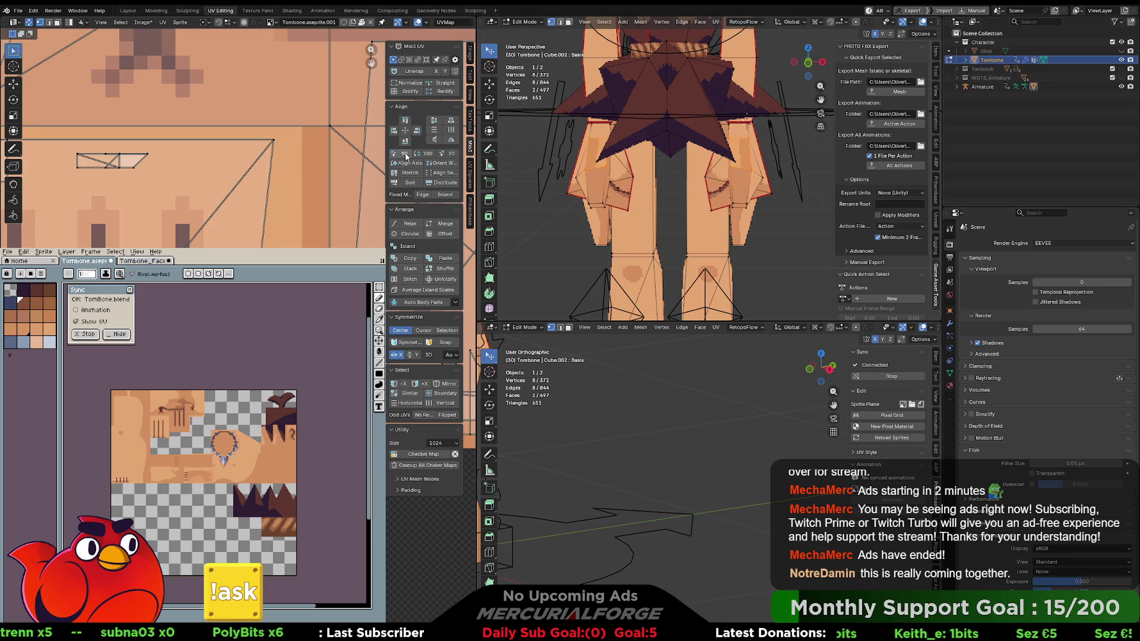
{"action": "scroll", "coordinate": [193, 137], "scroll_direction": "right", "scroll_amount": 3}
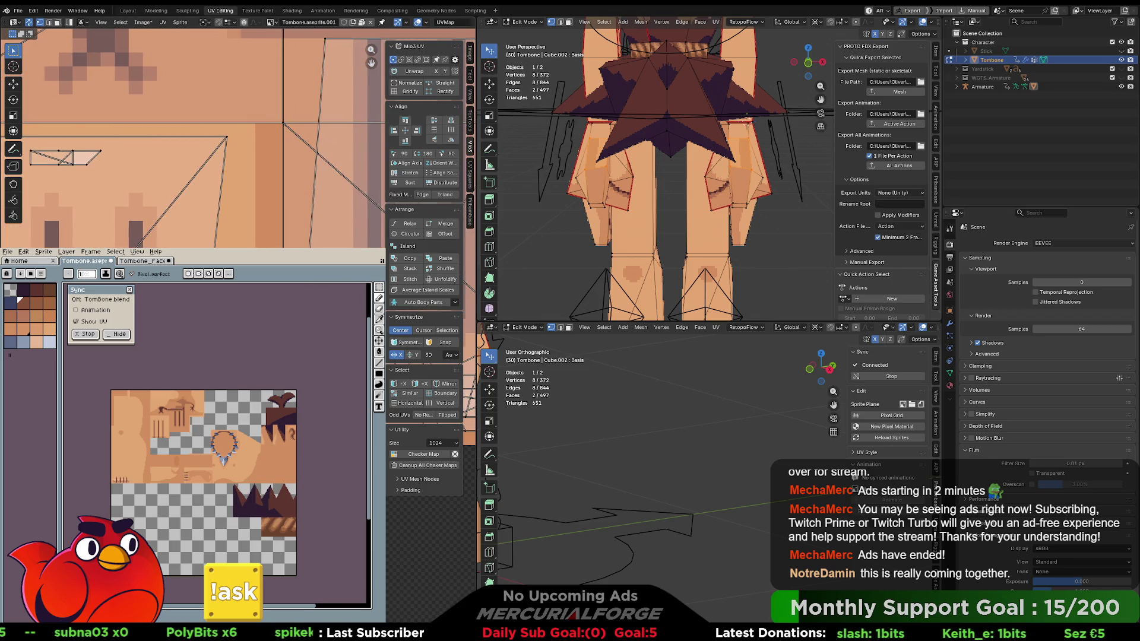
{"action": "key", "text": "s"}
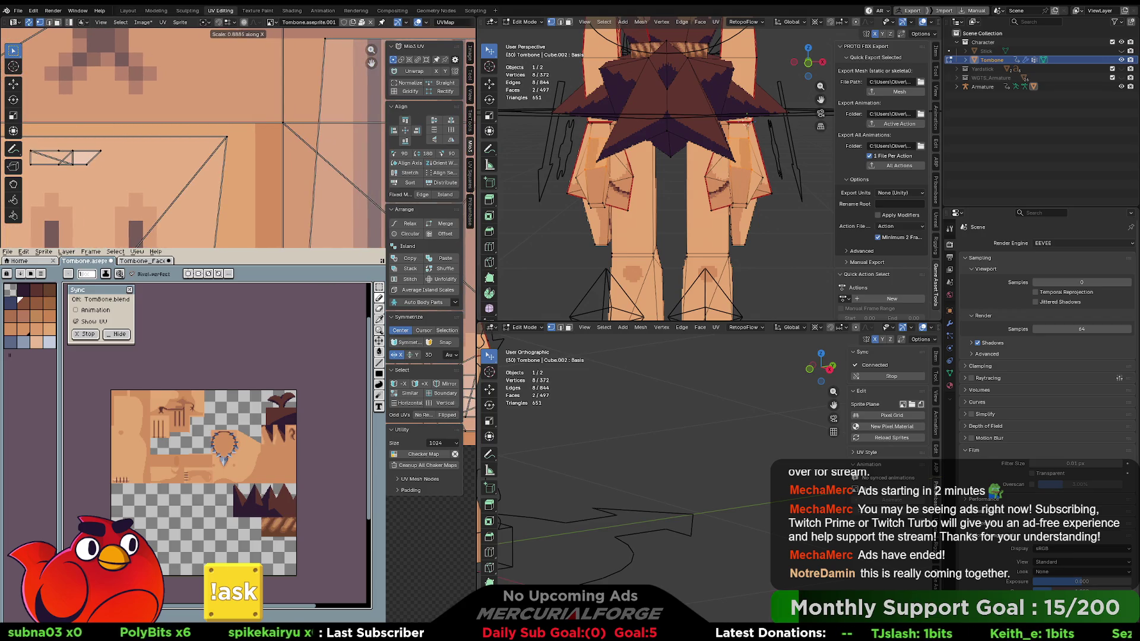
{"action": "key", "text": "Return"}
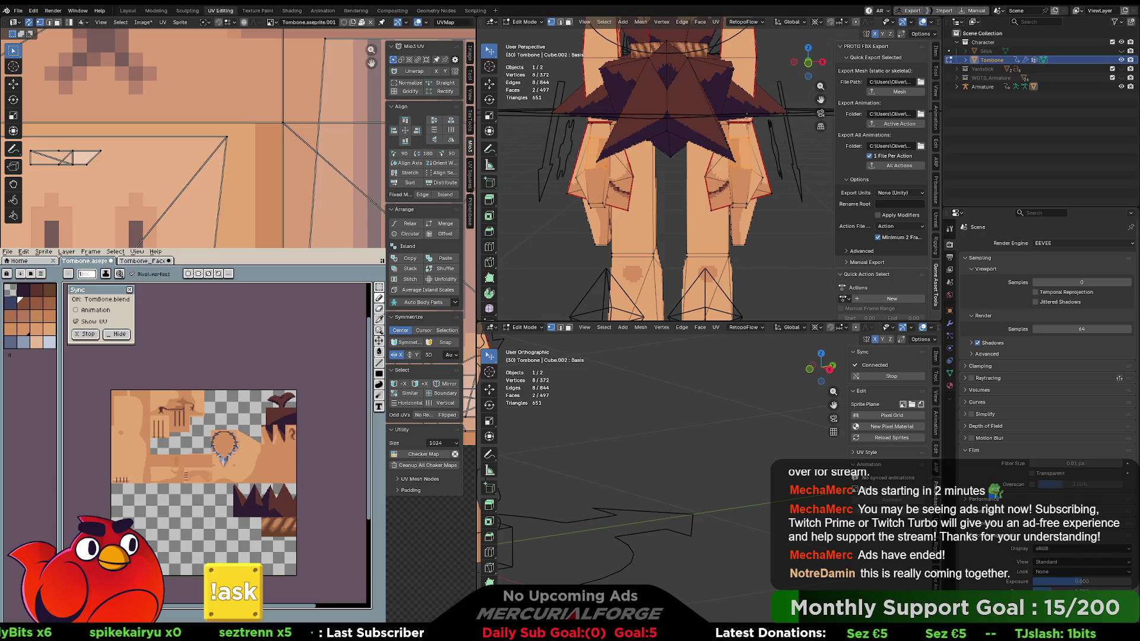
Move the UV island upward and shift the selected leg UVs.
{"action": "key", "text": "g"}
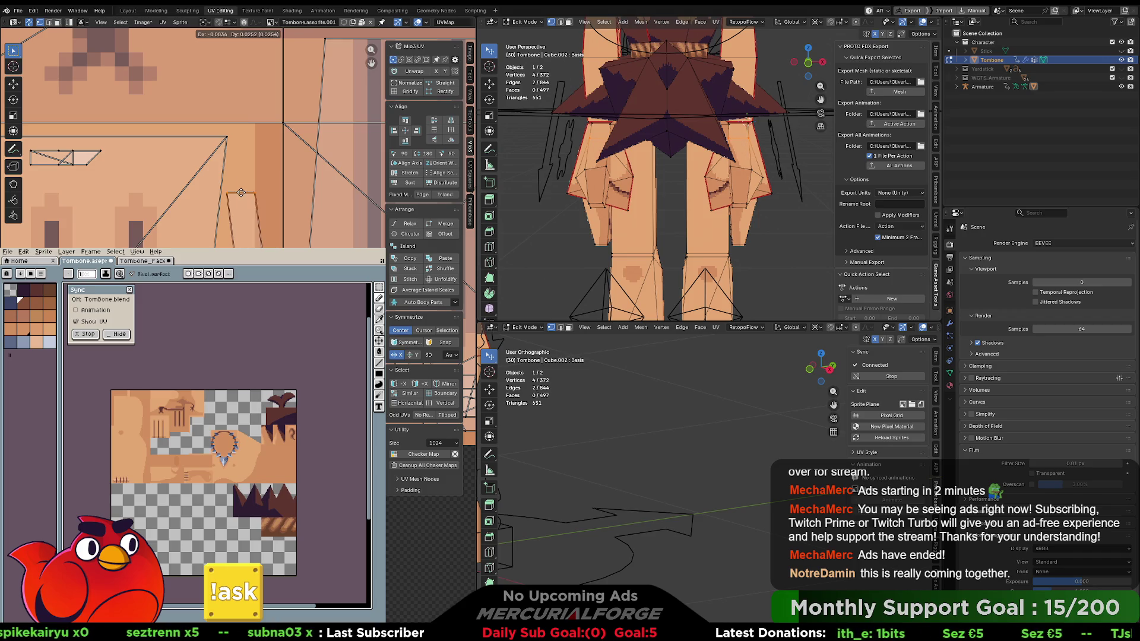
{"action": "left_click", "coordinate": [241, 193]}
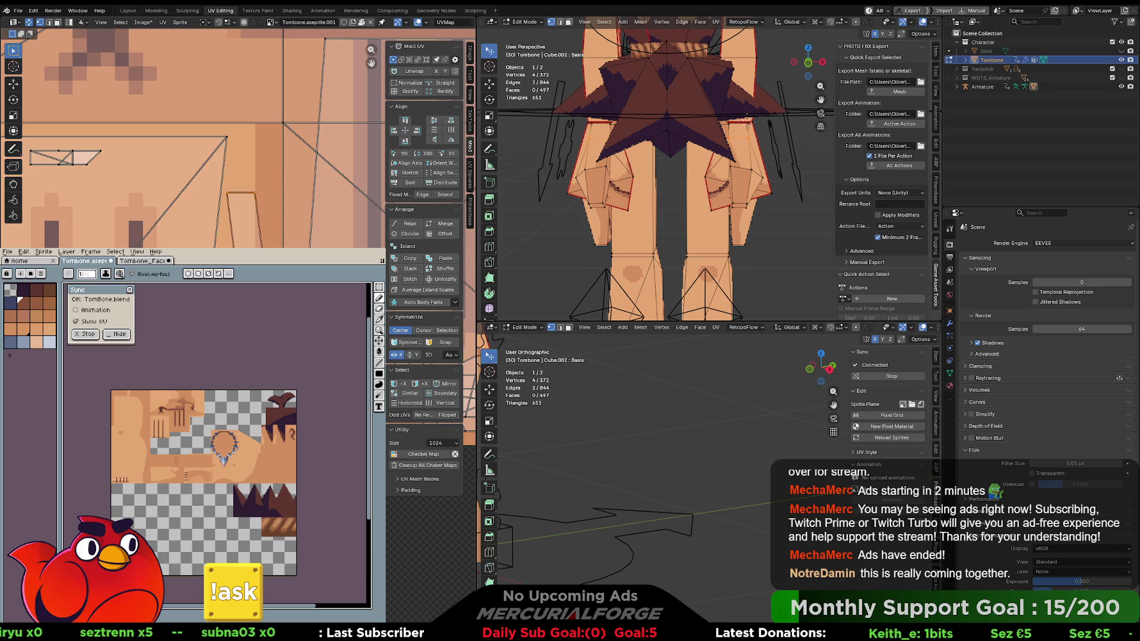
{"action": "key", "text": "g"}
{"action": "left_click", "coordinate": [645, 162]}
{"action": "left_click_drag", "start_coordinate": [646, 162], "coordinate": [687, 166]}
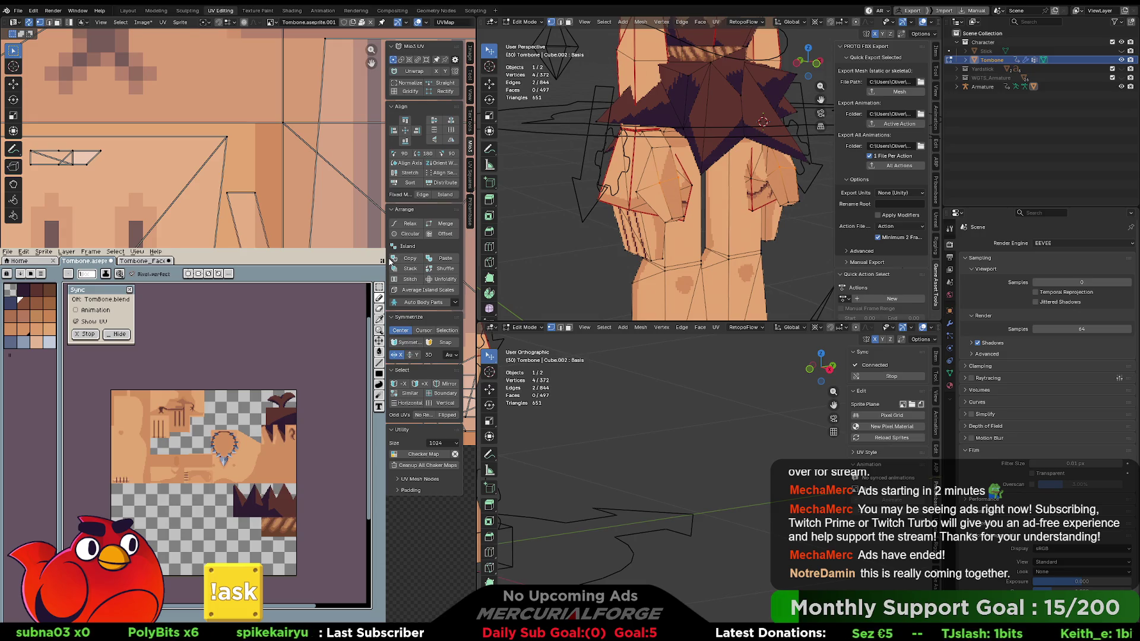
{"action": "mouse_move", "coordinate": [593, 203]}
{"action": "left_mouse_down"}
{"action": "mouse_move", "coordinate": [562, 176]}
{"action": "mouse_move", "coordinate": [503, 219]}
{"action": "left_mouse_up"}
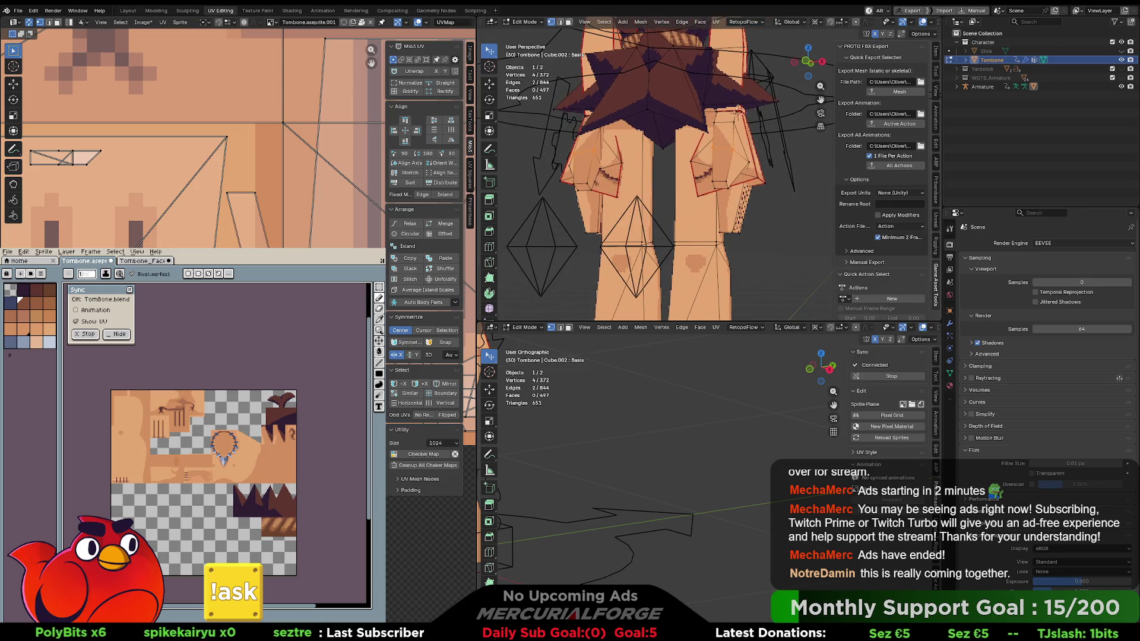
{"action": "key", "text": "g"}
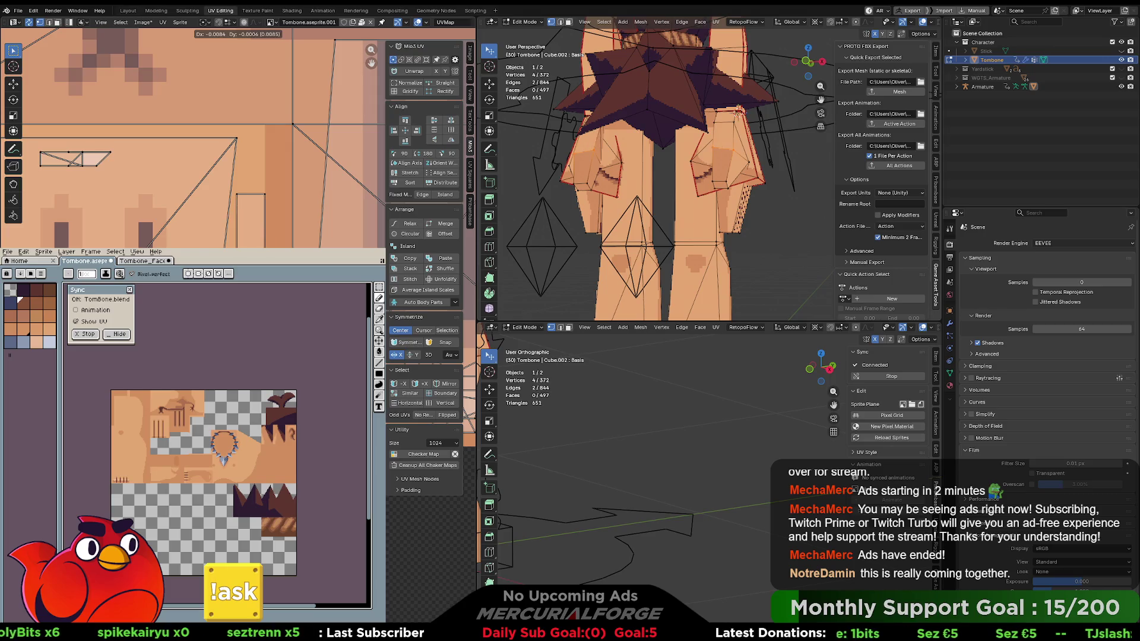
{"action": "left_click", "coordinate": [714, 120]}
Select a face on each leg and shift both faces' UVs to line up the knee texture.
{"action": "left_click", "coordinate": [725, 164]}
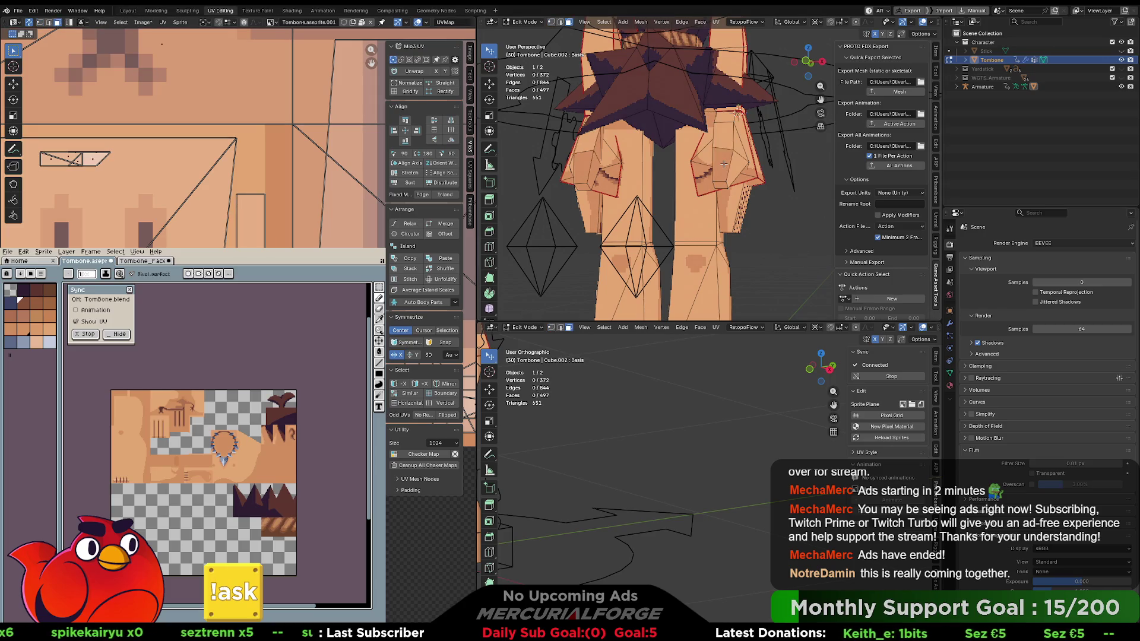
{"action": "left_click", "coordinate": [584, 164], "text": "shift"}
{"action": "key", "text": "g"}
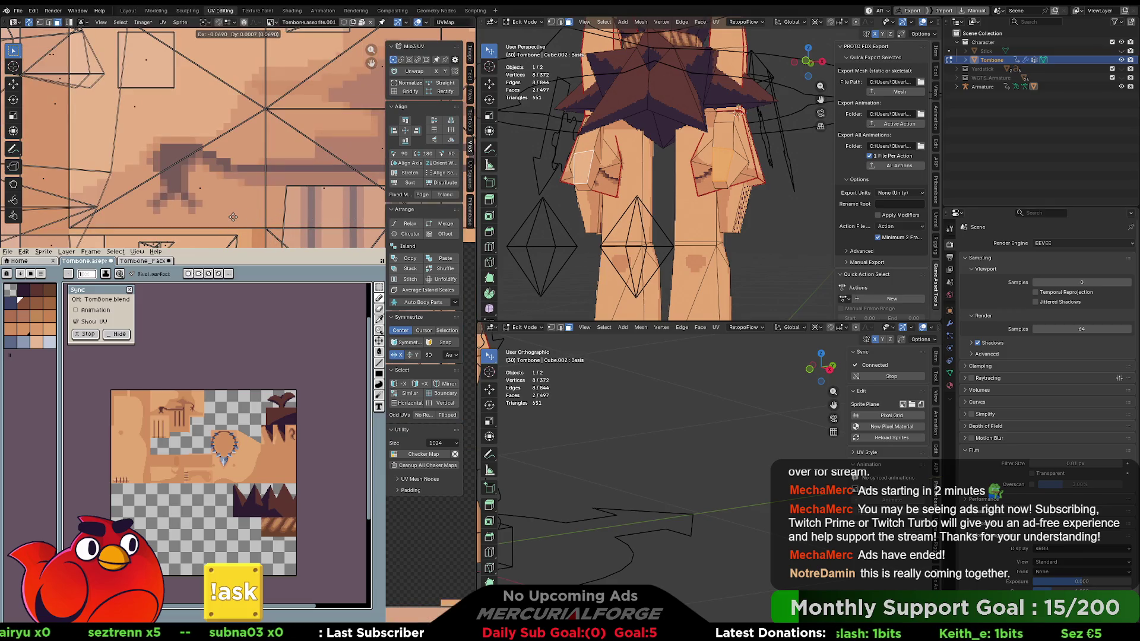
{"action": "left_click", "coordinate": [233, 217]}
Inspect the leg texture in Object Mode from several angles, then re-enter Edit Mode.
{"action": "key", "text": "Tab"}
{"action": "scroll", "coordinate": [772, 205], "scroll_direction": "up", "scroll_amount": 3}
{"action": "left_click_drag", "start_coordinate": [774, 188], "coordinate": [708, 189]}
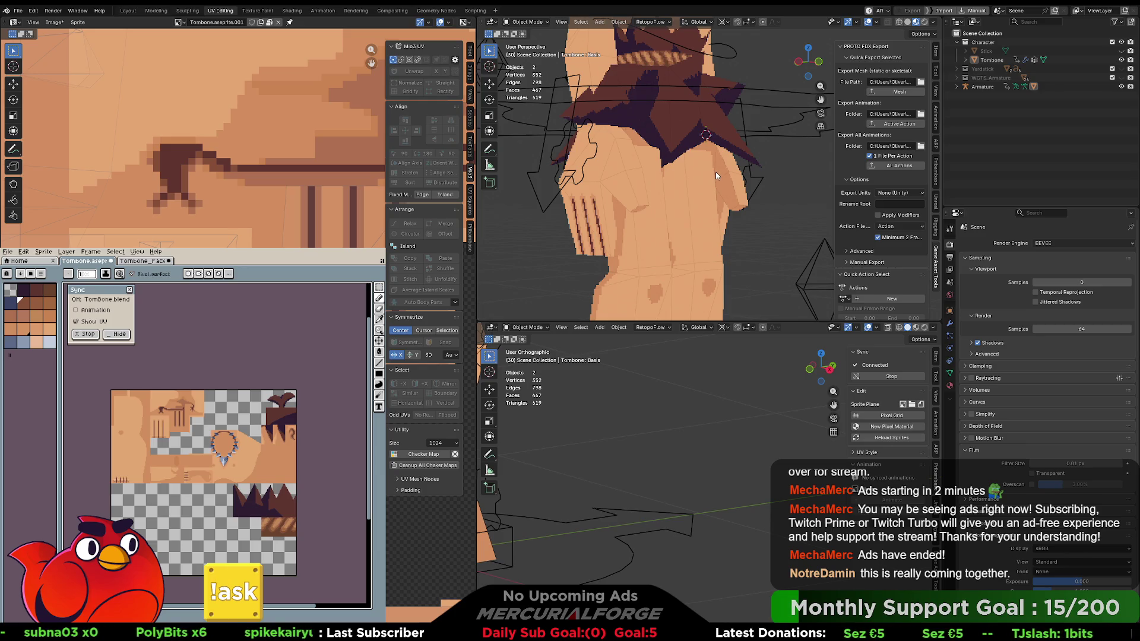
{"action": "key", "text": "Tab"}
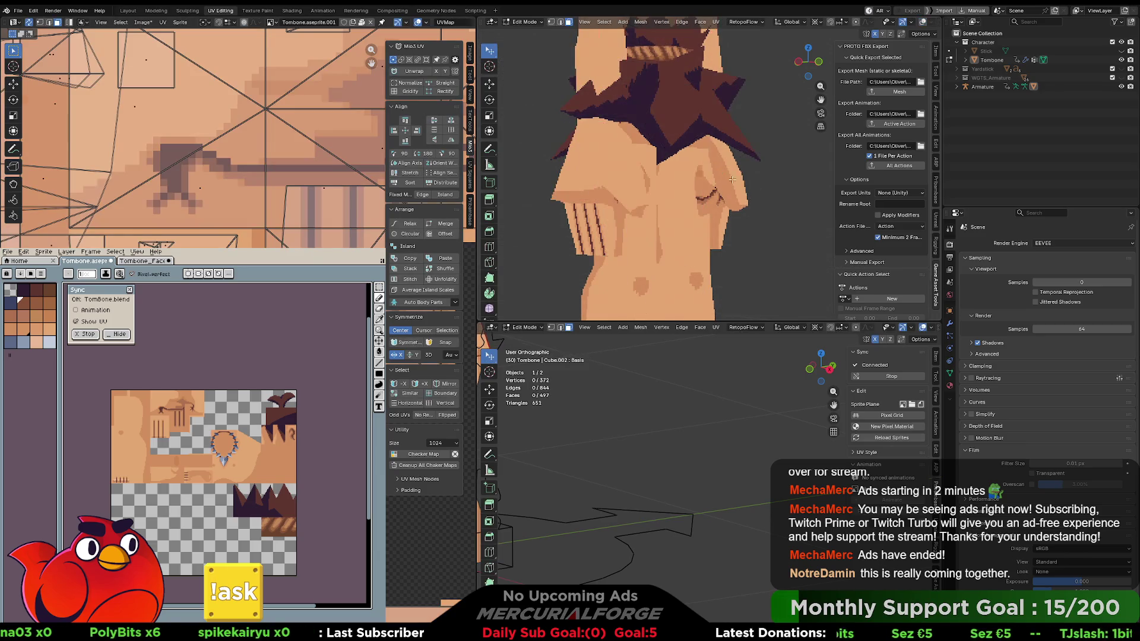
{"action": "mouse_move", "coordinate": [773, 200]}
{"action": "left_mouse_down"}
{"action": "mouse_move", "coordinate": [612, 176]}
{"action": "mouse_move", "coordinate": [680, 179]}
{"action": "mouse_move", "coordinate": [714, 153]}
{"action": "mouse_move", "coordinate": [703, 177]}
{"action": "left_mouse_up"}
{"action": "scroll", "coordinate": [710, 155], "scroll_direction": "down", "scroll_amount": 3}
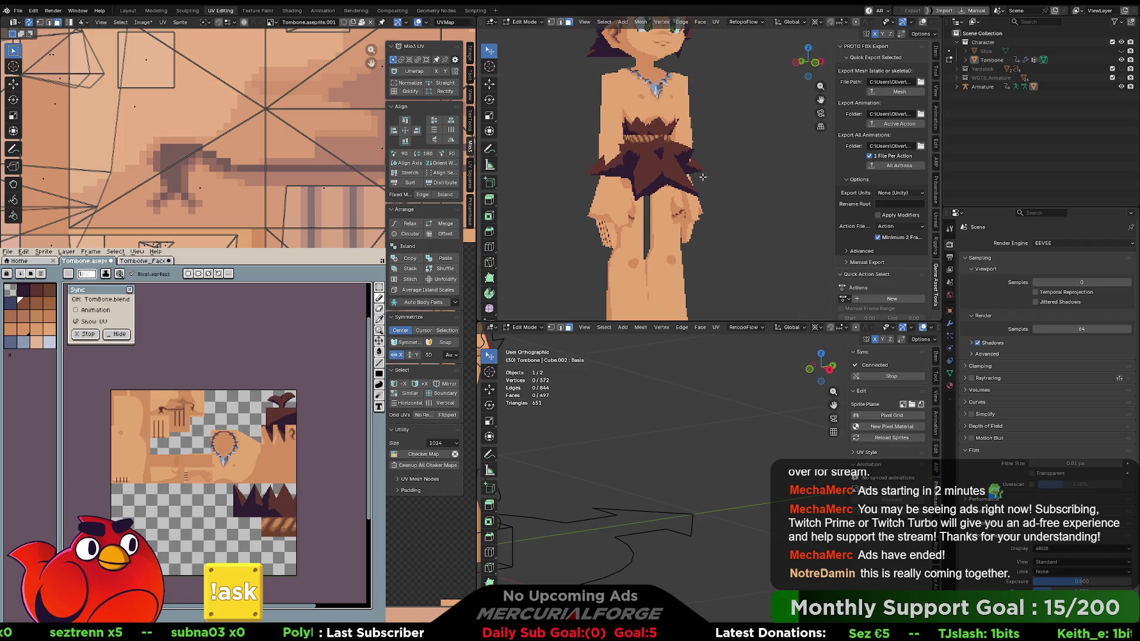
Restore overlays, select the Tombone mesh and armature in Object Mode, and quick-export them.
{"action": "key", "text": "shift+alt+z"}
{"action": "key", "text": "Tab"}
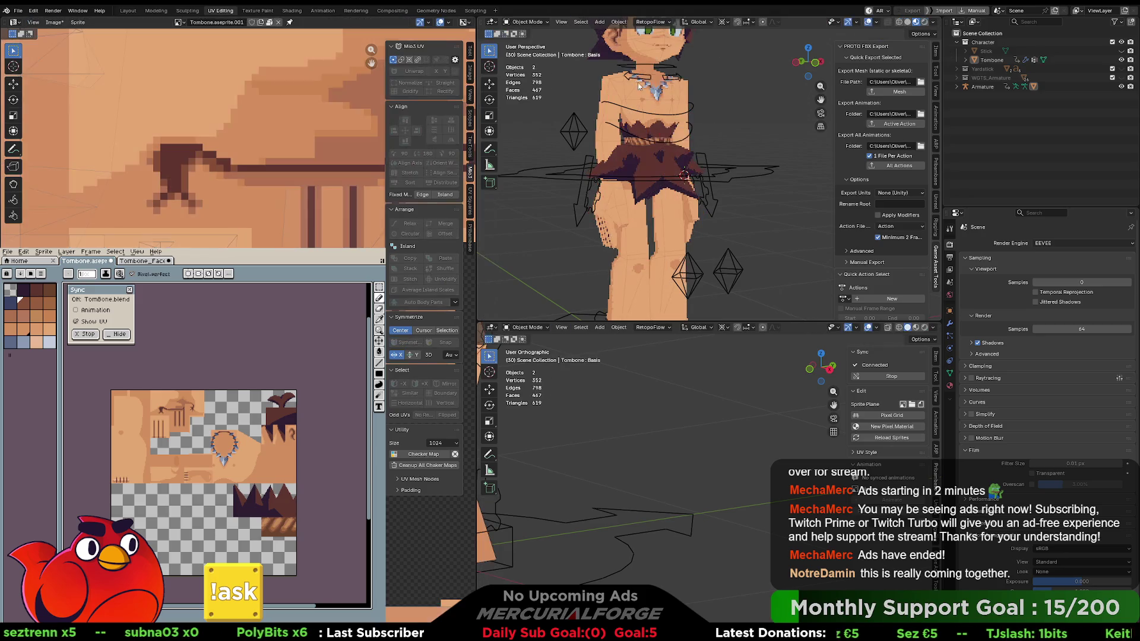
{"action": "left_click", "coordinate": [683, 92]}
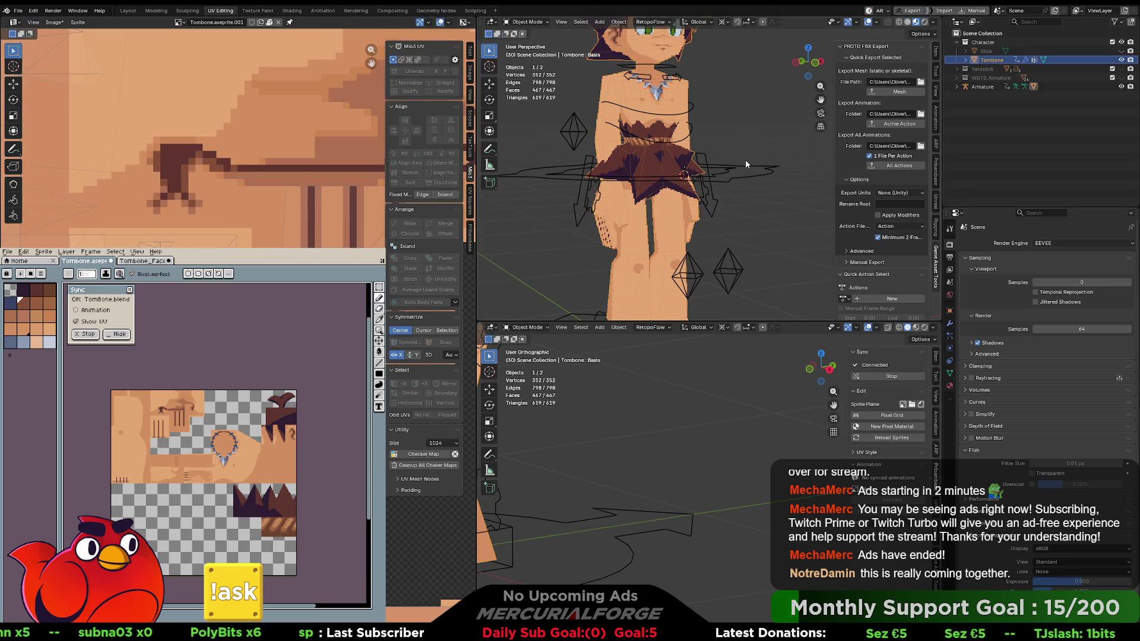
{"action": "left_click", "coordinate": [778, 168], "text": "shift"}
{"action": "left_click", "coordinate": [899, 93]}
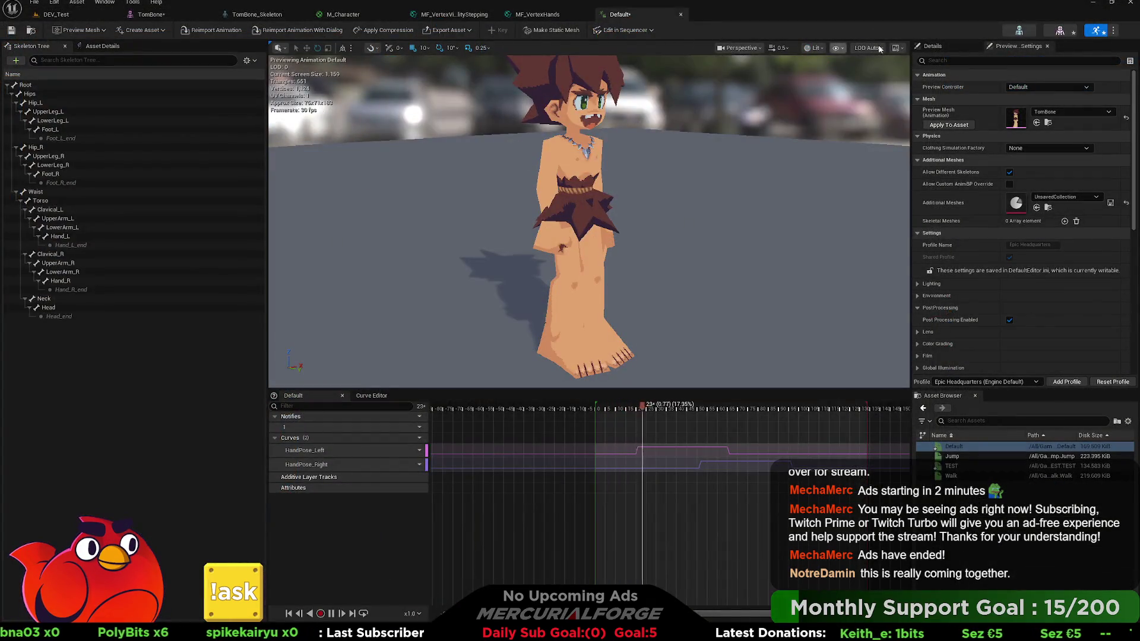
Reimport the TomBone mesh and orbit close around the legs in the Default animation preview.
{"action": "left_click", "coordinate": [151, 14]}
{"action": "left_click", "coordinate": [215, 30]}
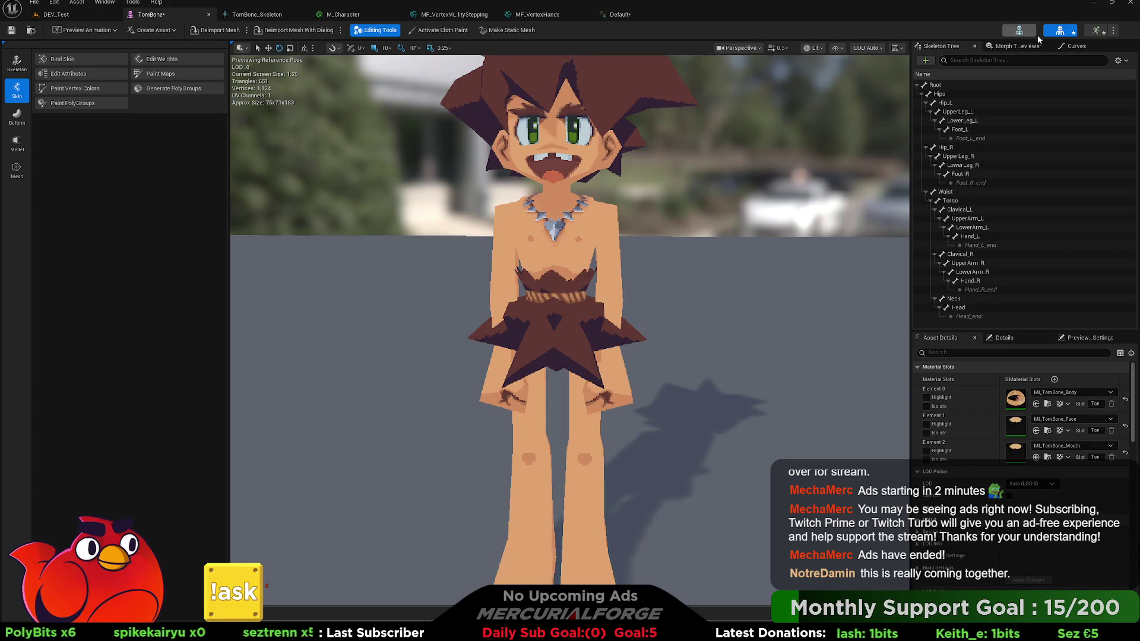
{"action": "left_click", "coordinate": [1096, 30]}
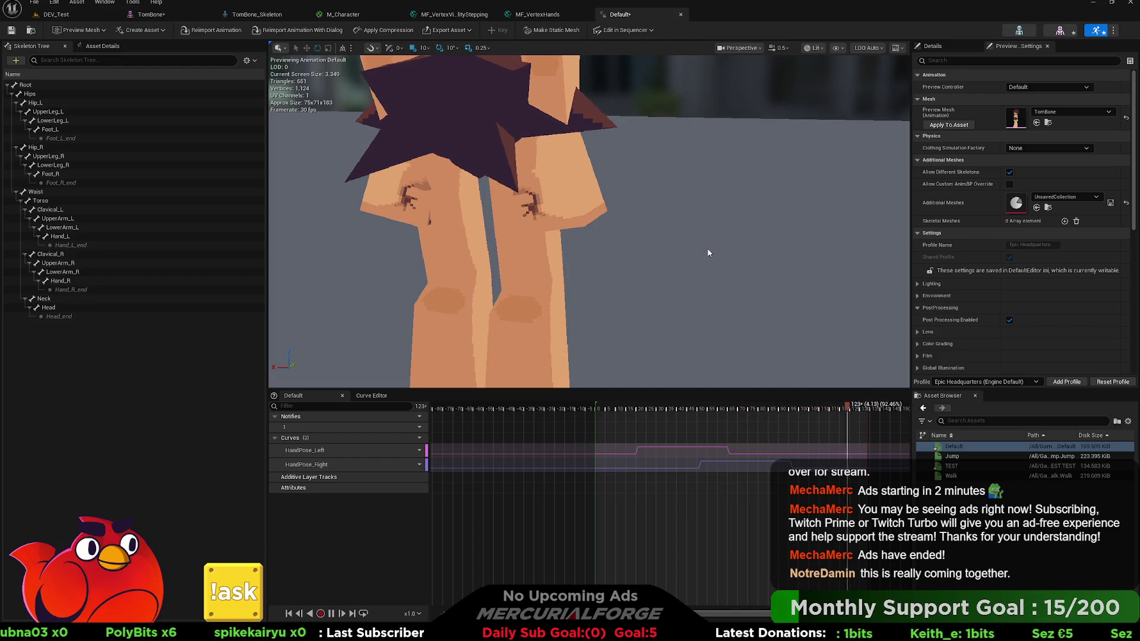
{"action": "mouse_move", "coordinate": [706, 248]}
{"action": "left_mouse_down"}
{"action": "mouse_move", "coordinate": [631, 267]}
{"action": "mouse_move", "coordinate": [594, 238]}
{"action": "mouse_move", "coordinate": [594, 264]}
{"action": "mouse_move", "coordinate": [639, 265]}
{"action": "mouse_move", "coordinate": [680, 250]}
{"action": "mouse_move", "coordinate": [683, 231]}
{"action": "left_mouse_up"}
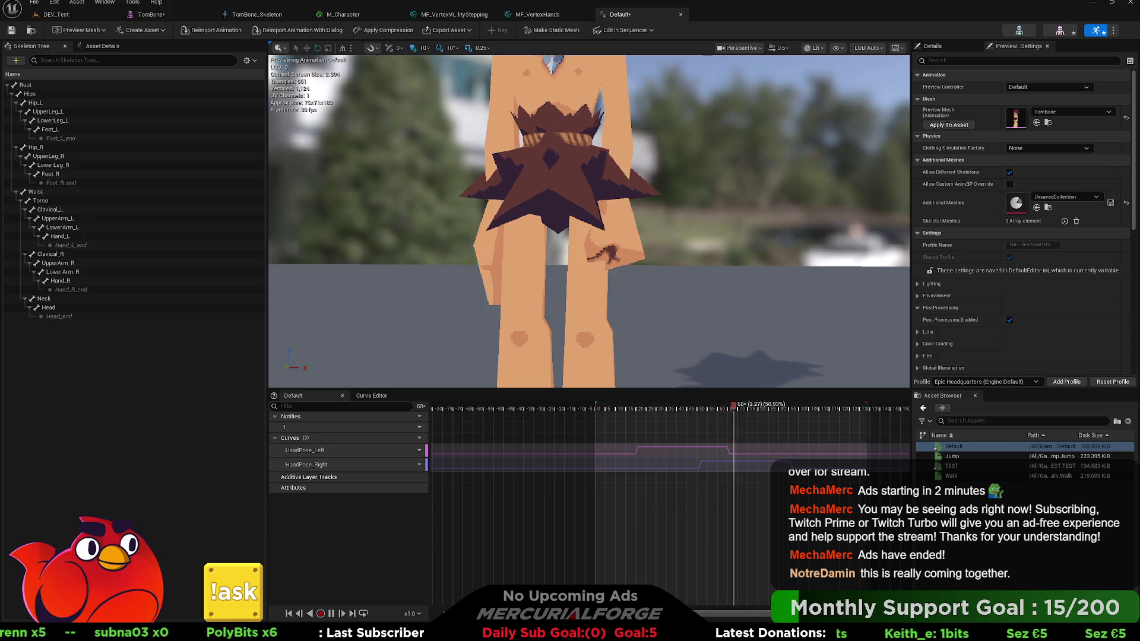
{"action": "left_click_drag", "start_coordinate": [683, 232], "coordinate": [683, 208]}
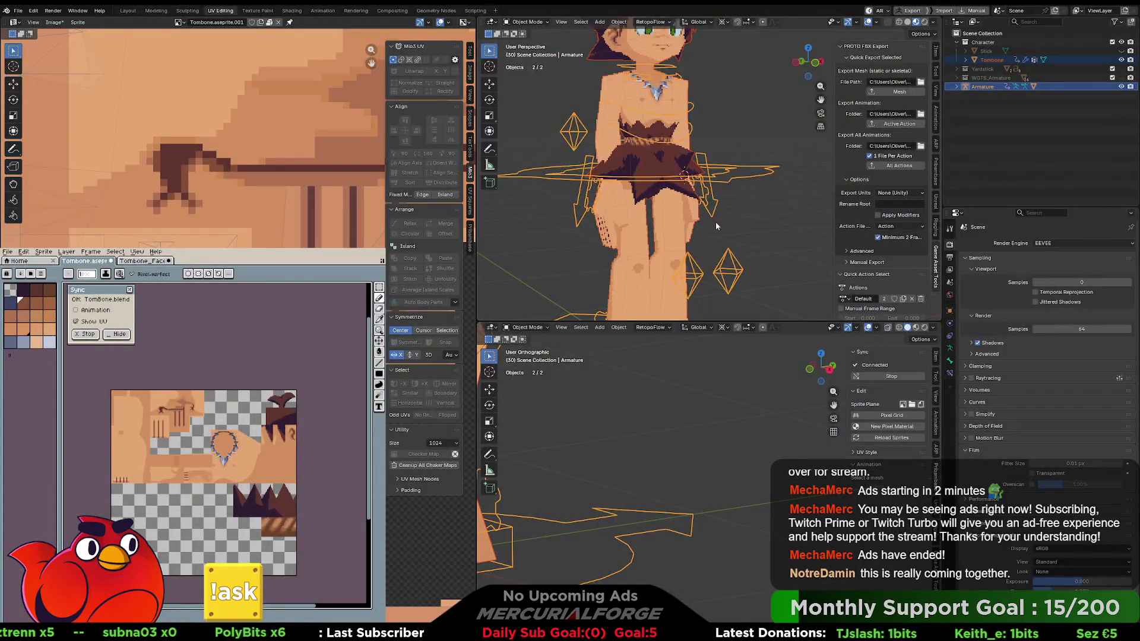
{"action": "mouse_move", "coordinate": [715, 222]}
{"action": "left_mouse_down"}
{"action": "mouse_move", "coordinate": [622, 220]}
{"action": "mouse_move", "coordinate": [668, 223]}
{"action": "mouse_move", "coordinate": [701, 134]}
{"action": "mouse_move", "coordinate": [675, 143]}
{"action": "mouse_move", "coordinate": [726, 150]}
{"action": "left_mouse_up"}
{"action": "key", "text": "ctrl+Tab"}
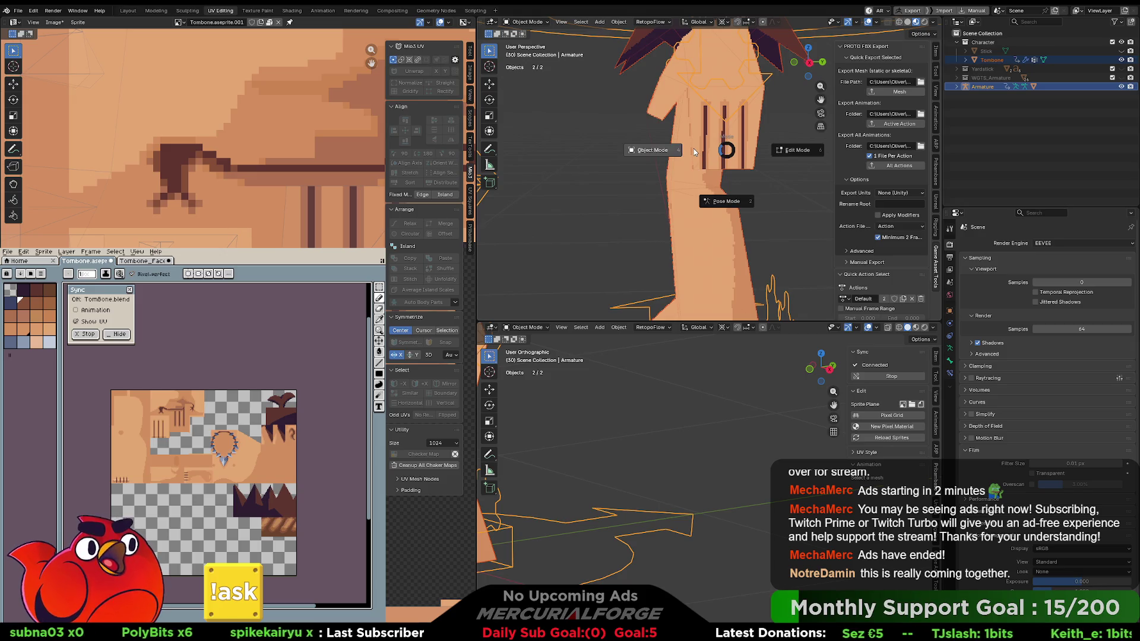
Put the armature into Edit Mode and inspect the knee bone's rotation.
{"action": "left_click", "coordinate": [793, 150]}
{"action": "scroll", "coordinate": [751, 154], "scroll_direction": "up", "scroll_amount": 3}
{"action": "mouse_move", "coordinate": [751, 154]}
{"action": "left_mouse_down"}
{"action": "mouse_move", "coordinate": [726, 149]}
{"action": "mouse_move", "coordinate": [716, 193]}
{"action": "mouse_move", "coordinate": [731, 146]}
{"action": "left_mouse_up"}
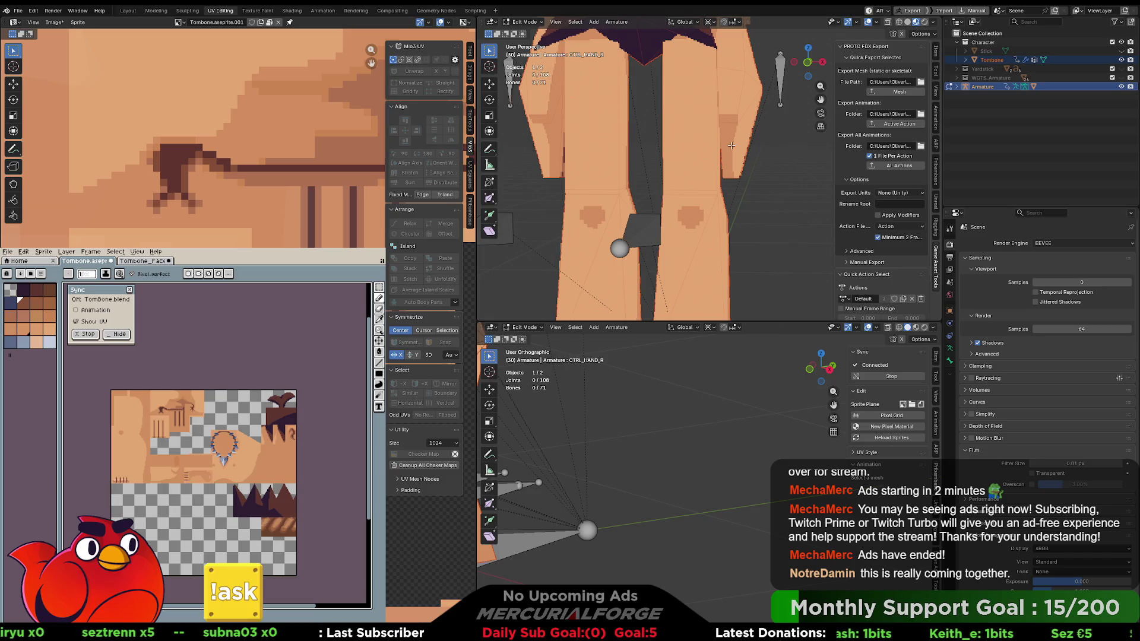
{"action": "key", "text": "shift+alt+z"}
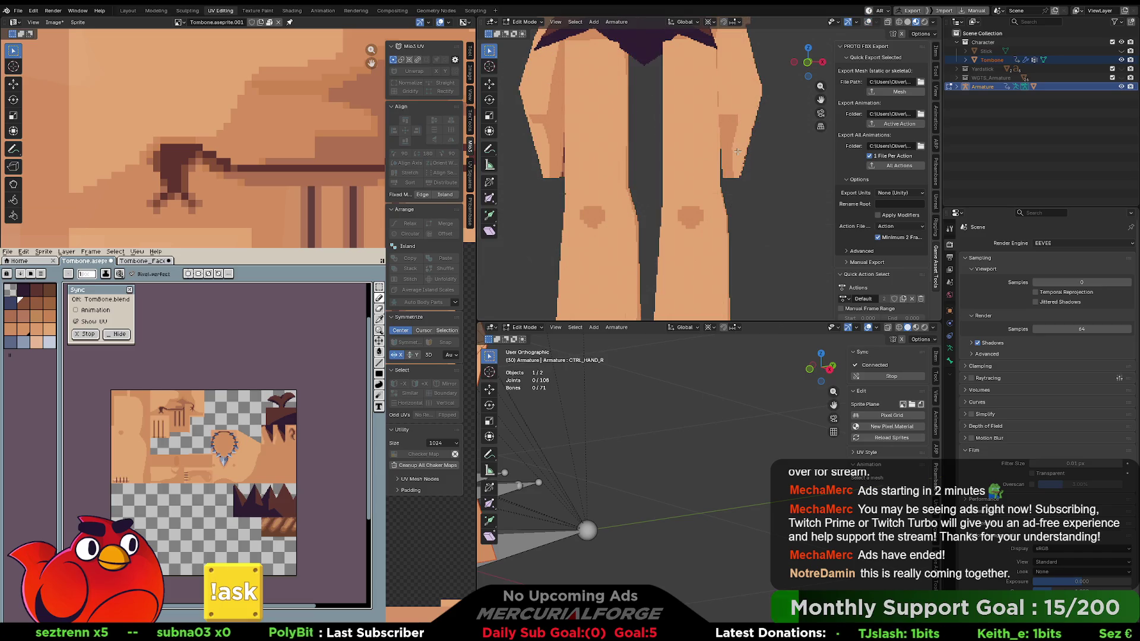
{"action": "key", "text": "shift+alt+z"}
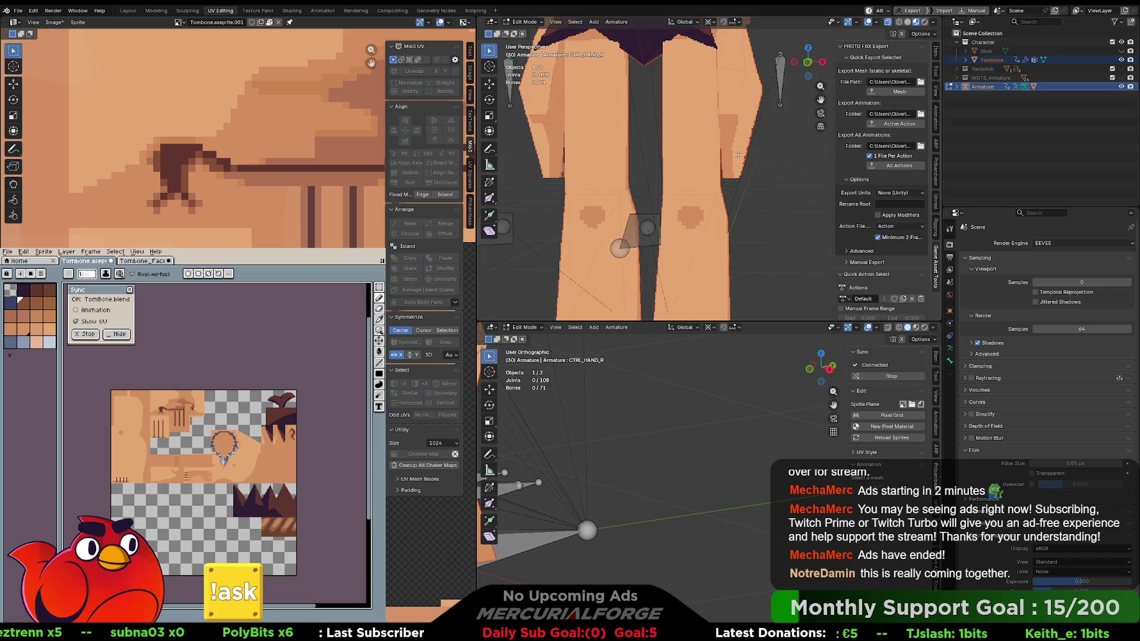
{"action": "key", "text": "Tab"}
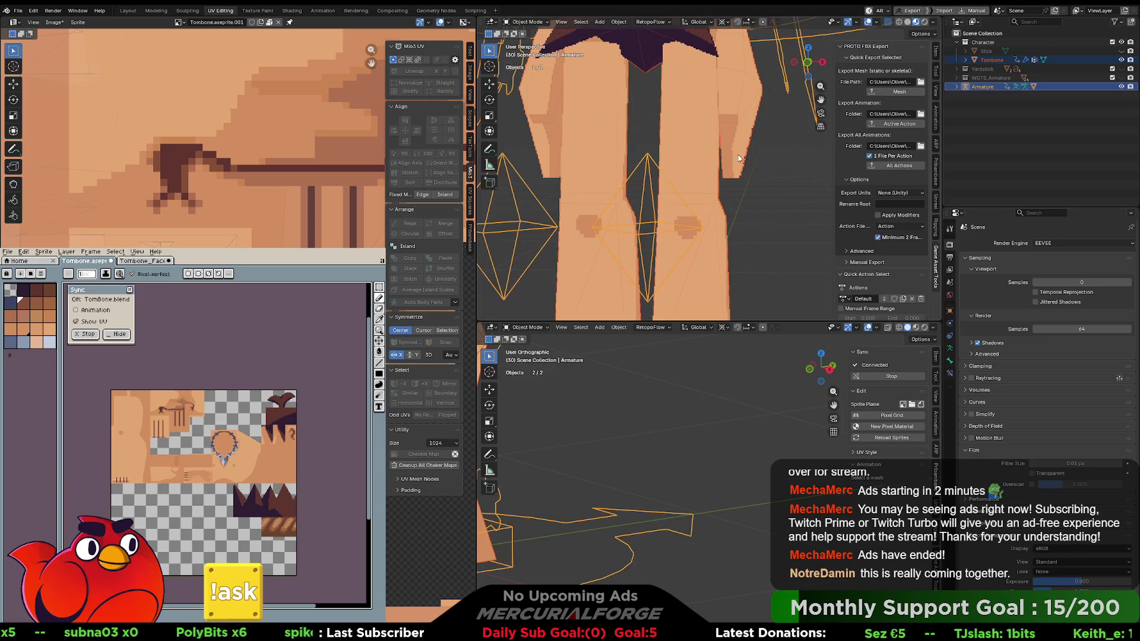
{"action": "key", "text": "Tab"}
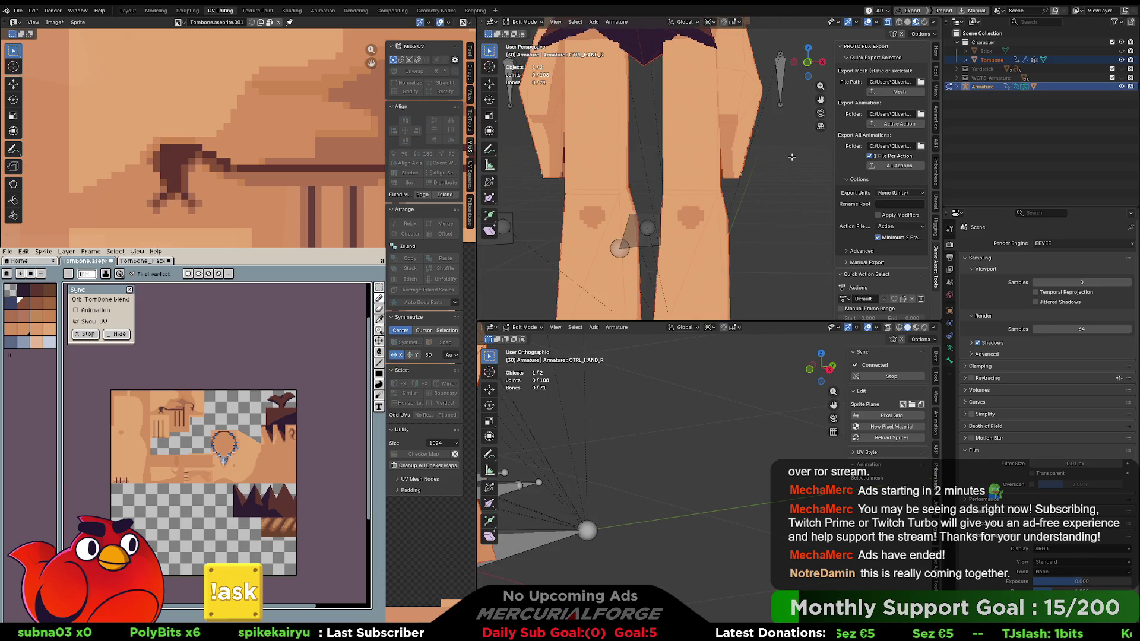
{"action": "key", "text": "r"}
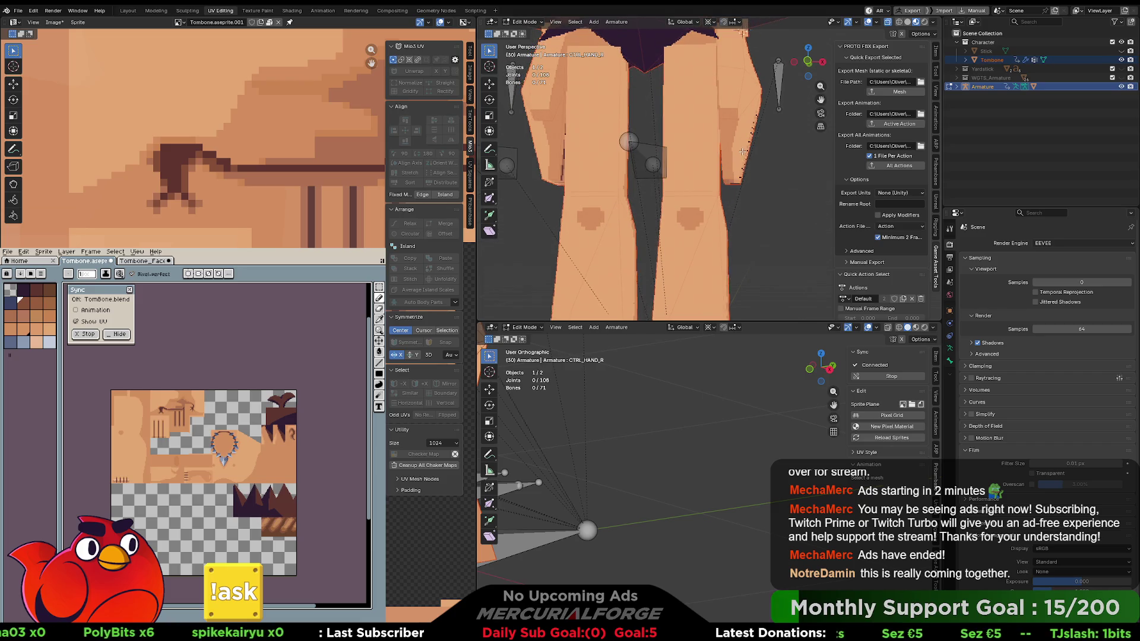
{"action": "left_click_drag", "start_coordinate": [720, 193], "coordinate": [733, 187]}
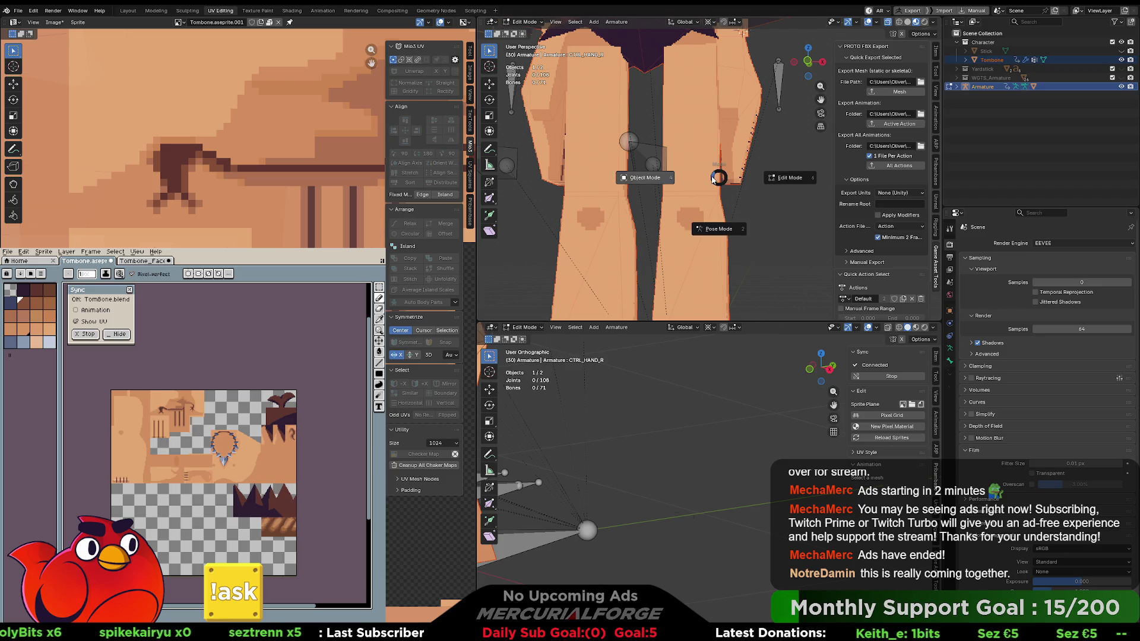
Make Tombone the active object and put it into Edit Mode from the pie menu.
{"action": "key", "text": "Tab"}
{"action": "left_click", "coordinate": [740, 175]}
{"action": "key", "text": "ctrl+Tab"}
{"action": "left_click", "coordinate": [781, 175]}
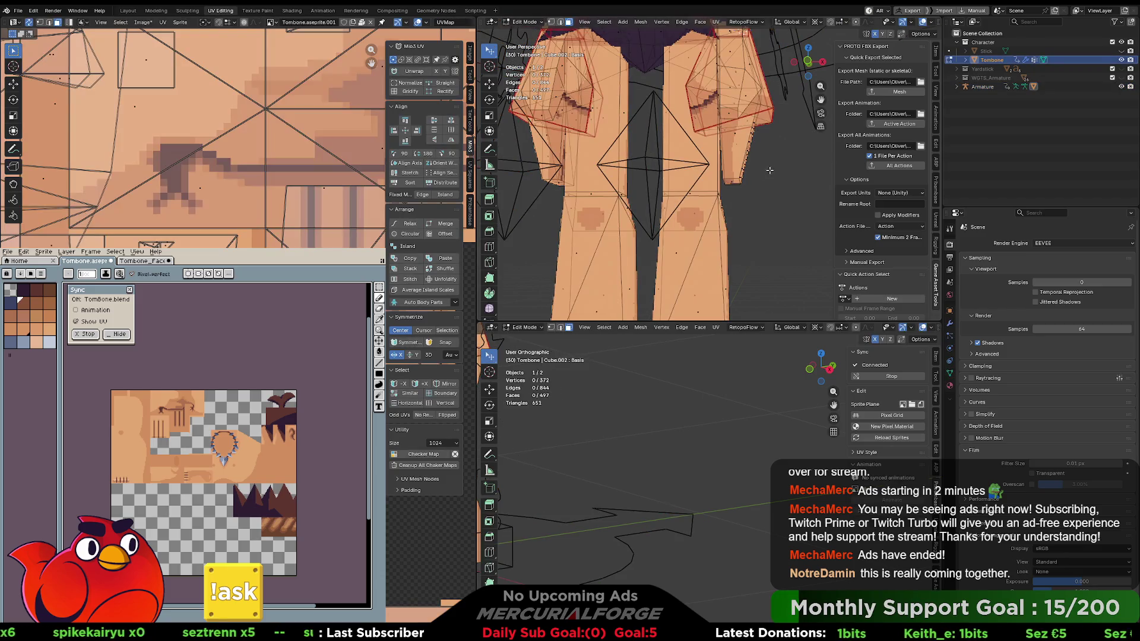
Move the selected leg vertices, then lower them slightly.
{"action": "key", "text": "g"}
{"action": "left_click", "coordinate": [736, 185]}
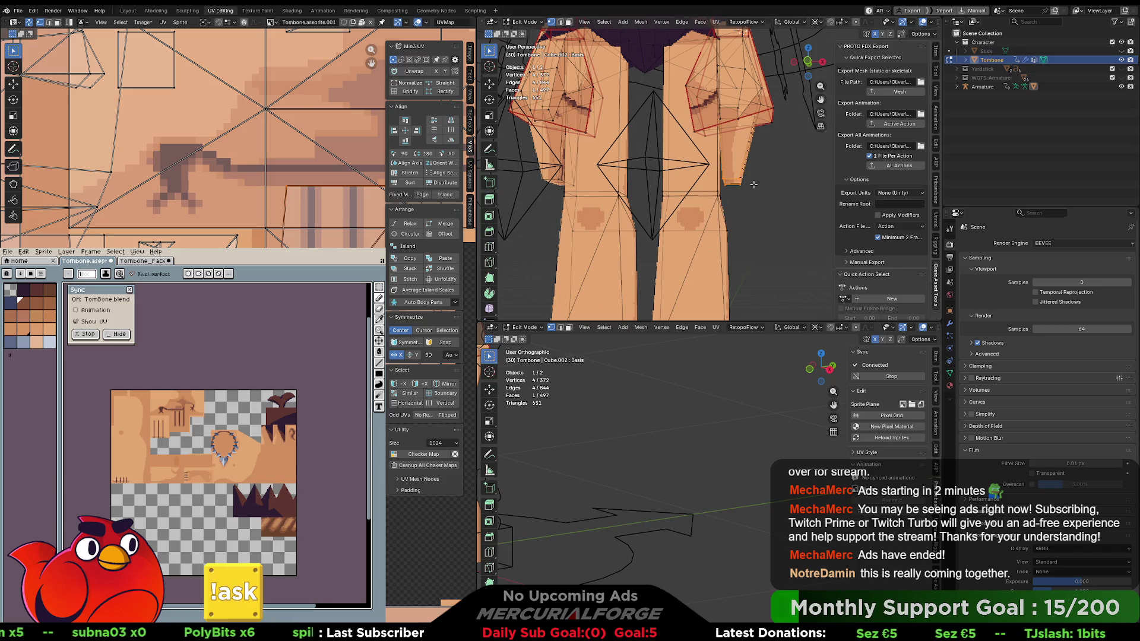
{"action": "key", "text": "g"}
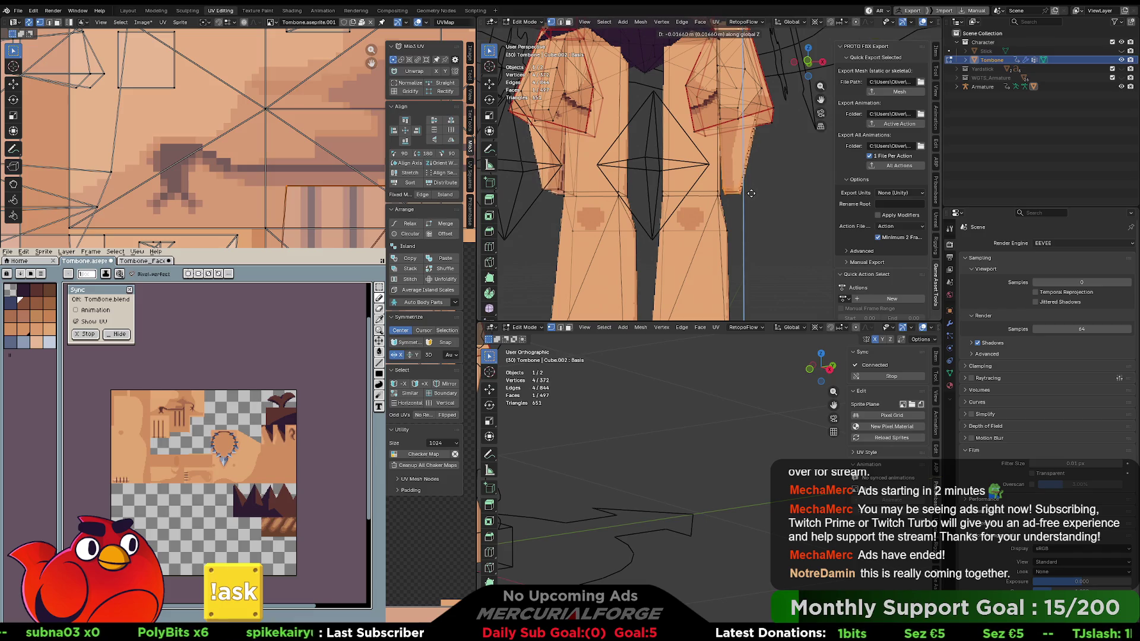
{"action": "left_click", "coordinate": [751, 195]}
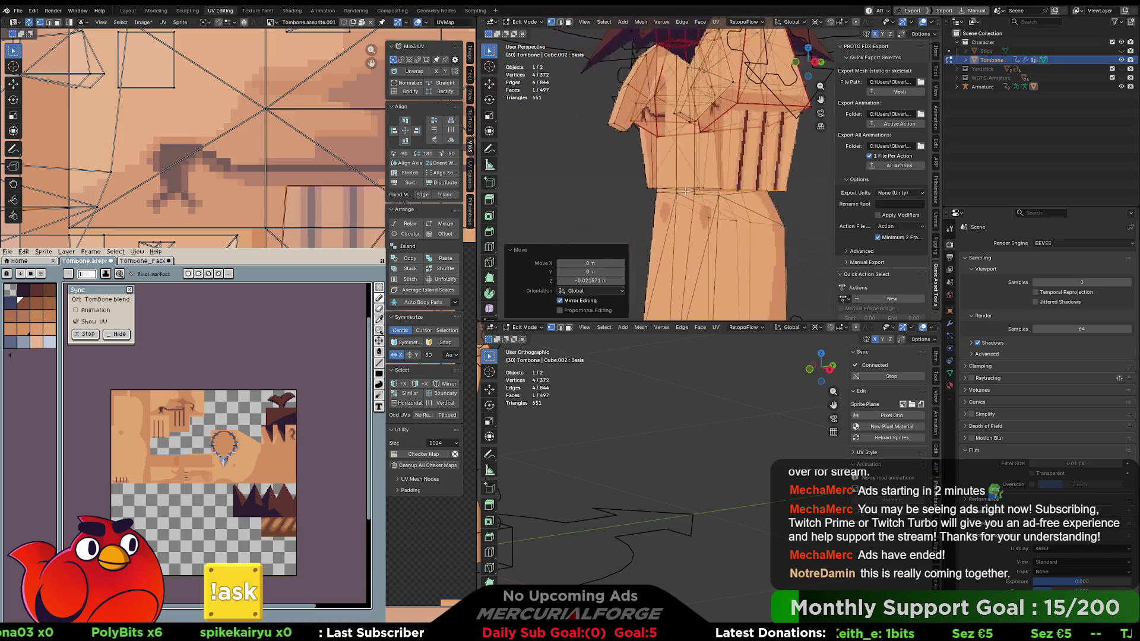
{"action": "left_click_drag", "start_coordinate": [661, 192], "coordinate": [743, 173]}
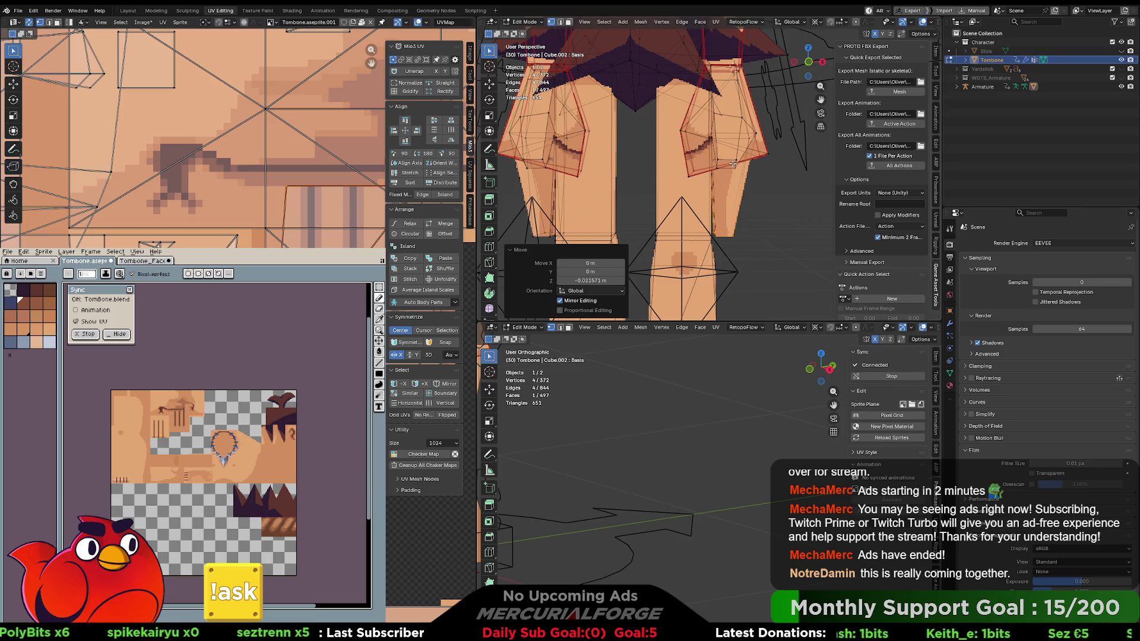
In face select mode, move a hand face by the thigh and try a rotation, then undo it.
{"action": "key", "text": "3"}
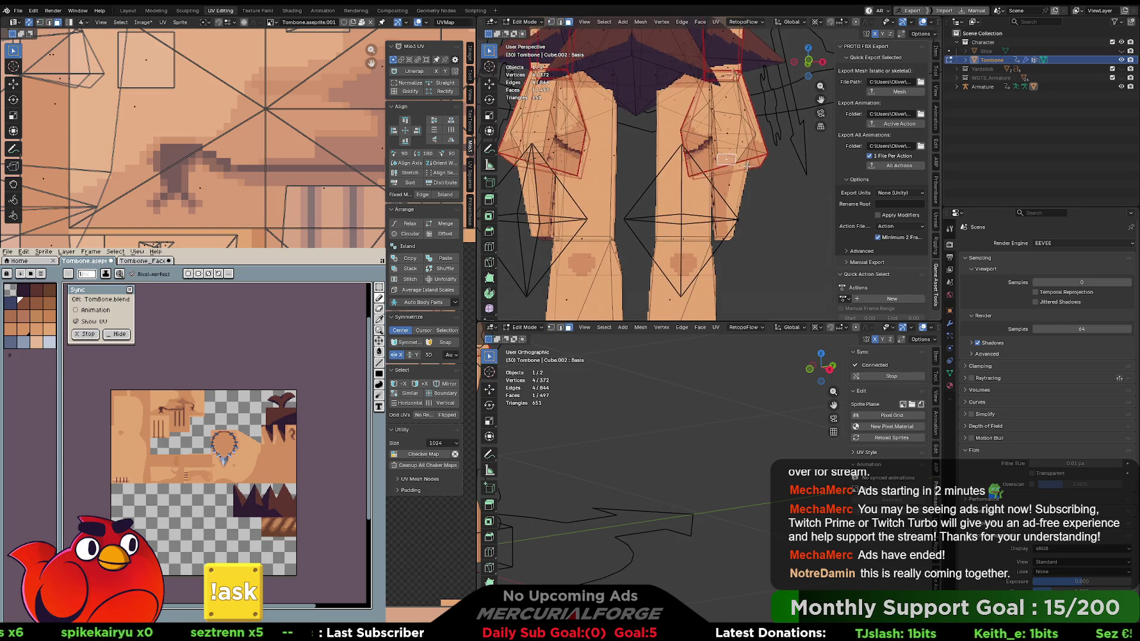
{"action": "key", "text": "g"}
{"action": "left_click", "coordinate": [734, 163]}
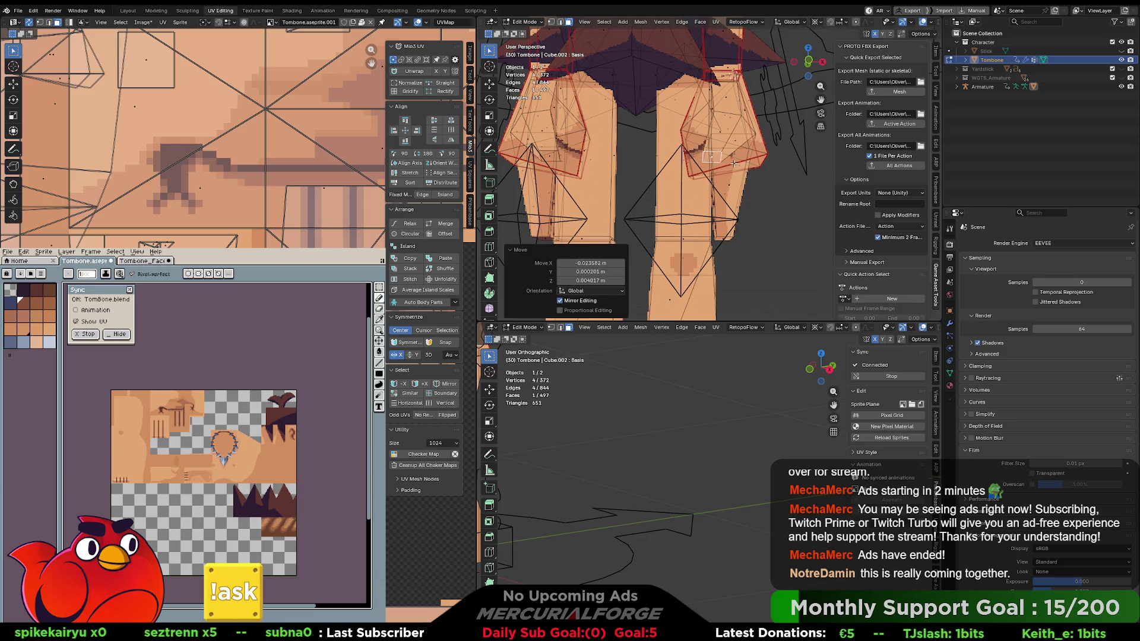
{"action": "key", "text": "r"}
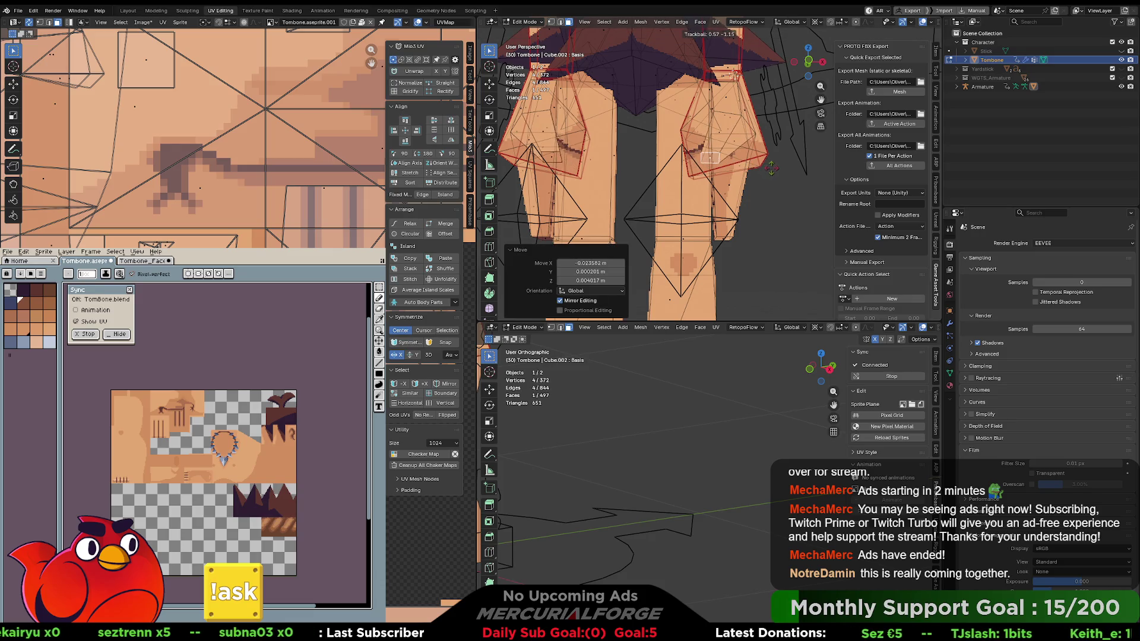
{"action": "left_click", "coordinate": [771, 168]}
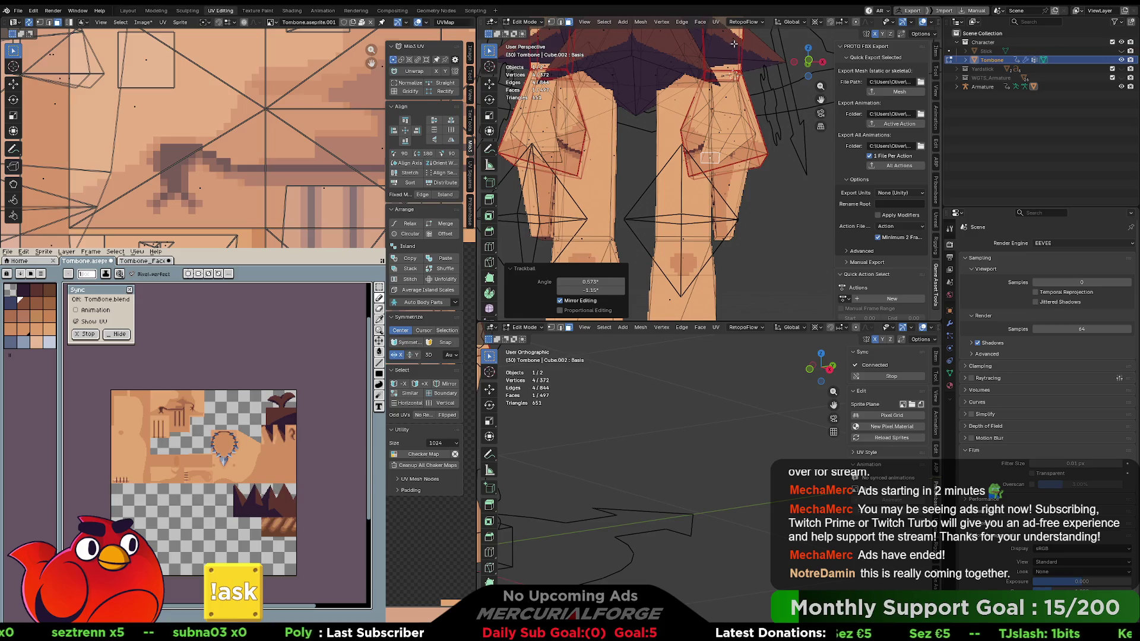
{"action": "key", "text": "ctrl+z"}
Set the pivot to Bounding Box Center and rotate the hand faces about 15.5°.
{"action": "left_click", "coordinate": [820, 22]}
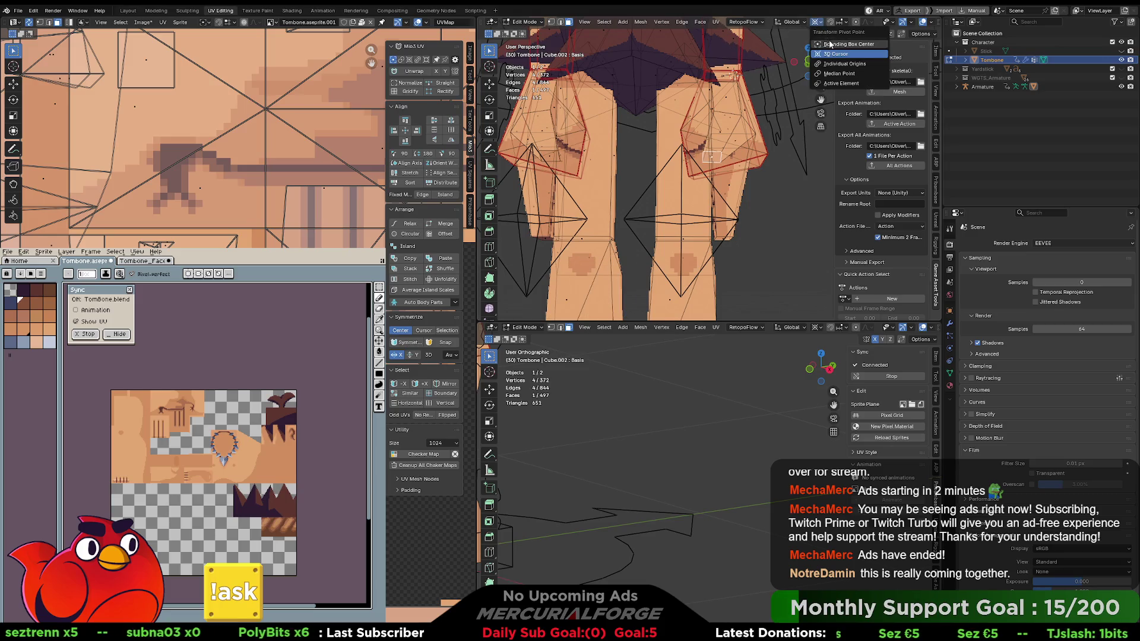
{"action": "left_click", "coordinate": [831, 44]}
{"action": "key", "text": "r"}
{"action": "key", "text": "r"}
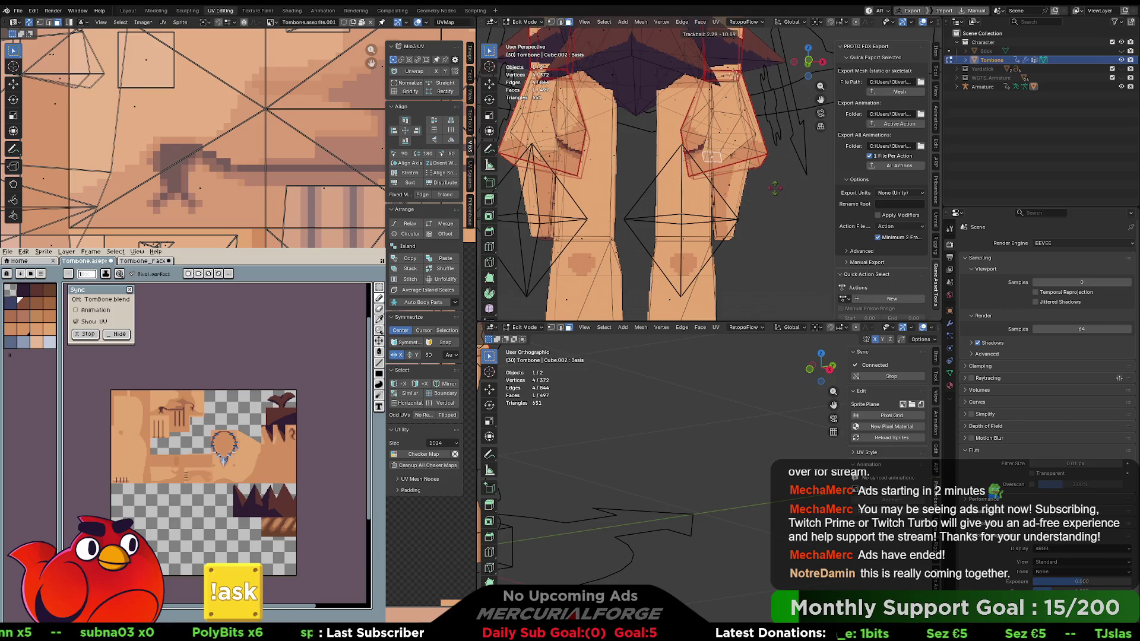
{"action": "left_click", "coordinate": [765, 188]}
{"action": "key", "text": "r"}
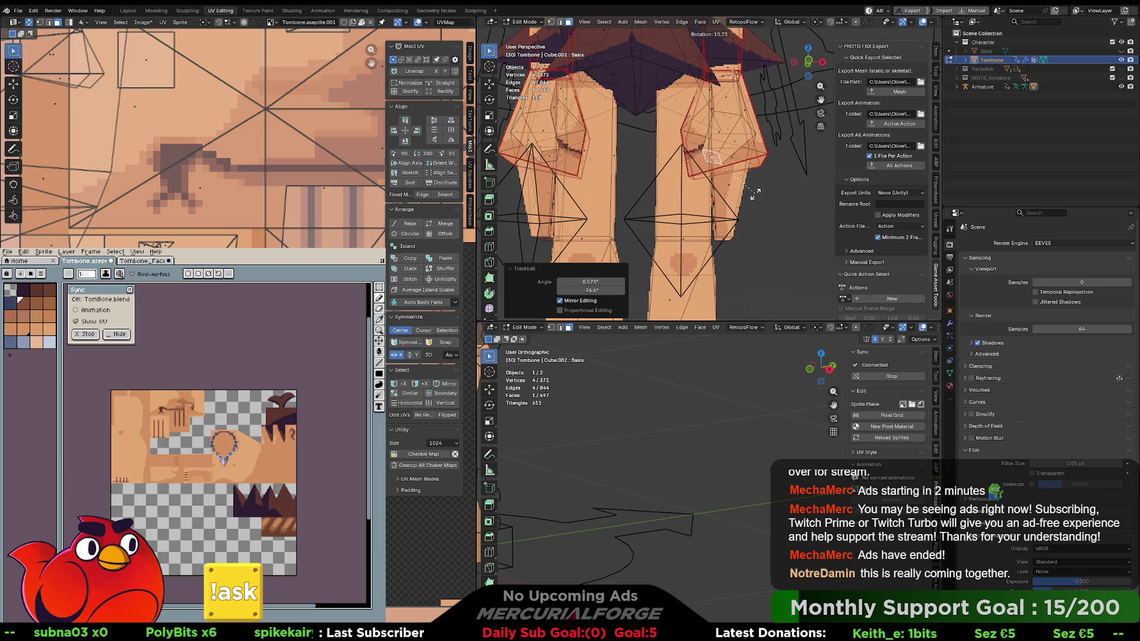
{"action": "left_click", "coordinate": [750, 196]}
Reposition the selected hand faces with a few successive moves.
{"action": "key", "text": "g"}
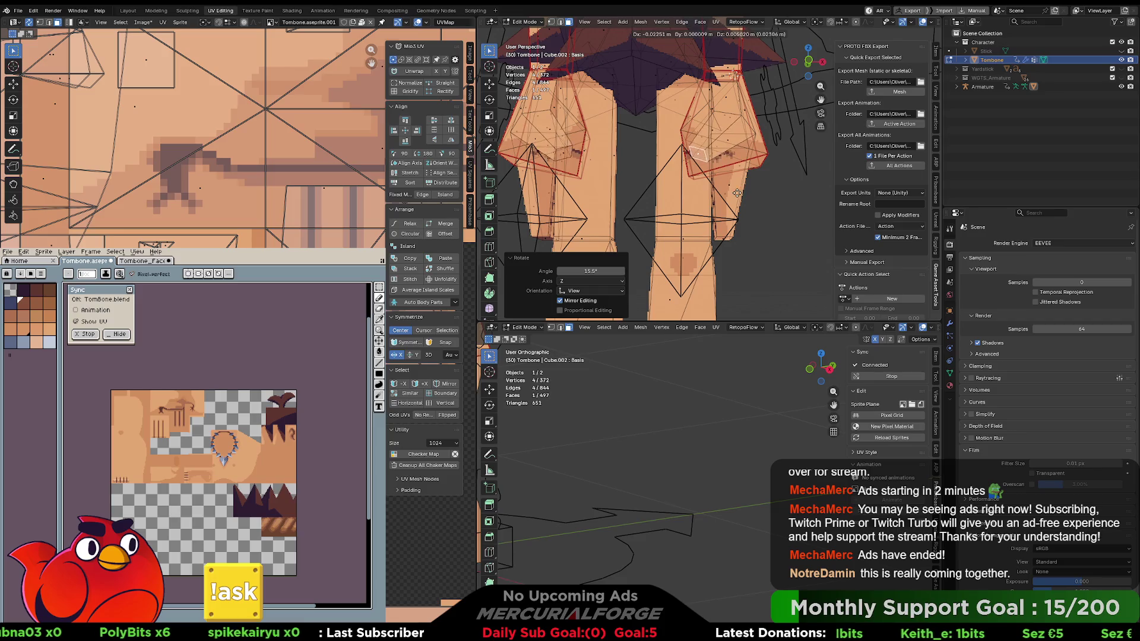
{"action": "left_click", "coordinate": [734, 203]}
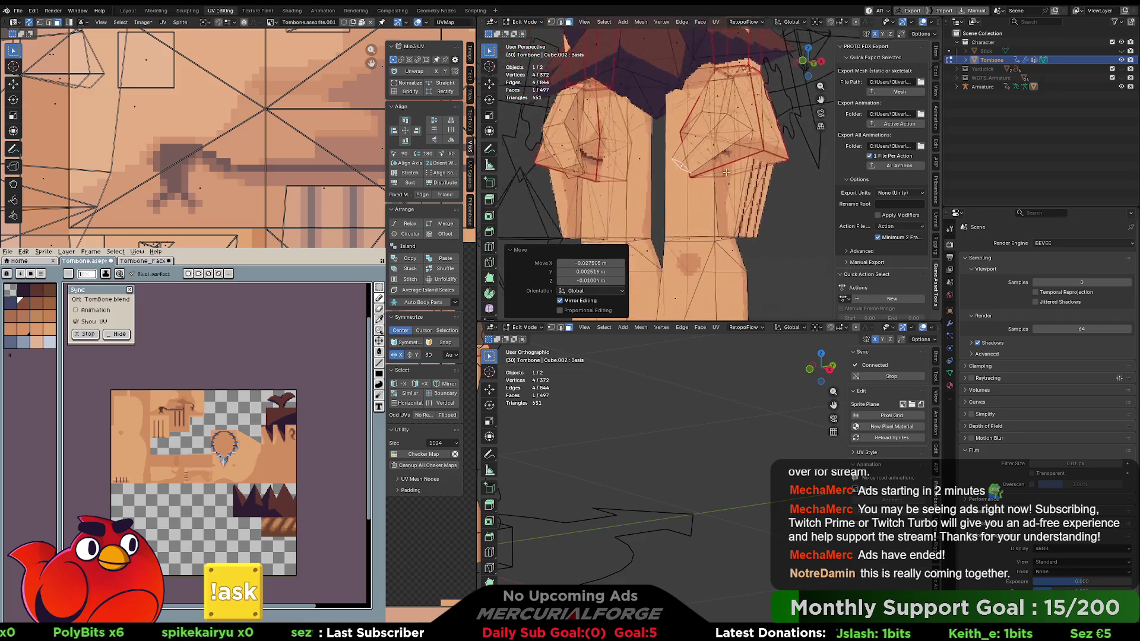
{"action": "key", "text": "g"}
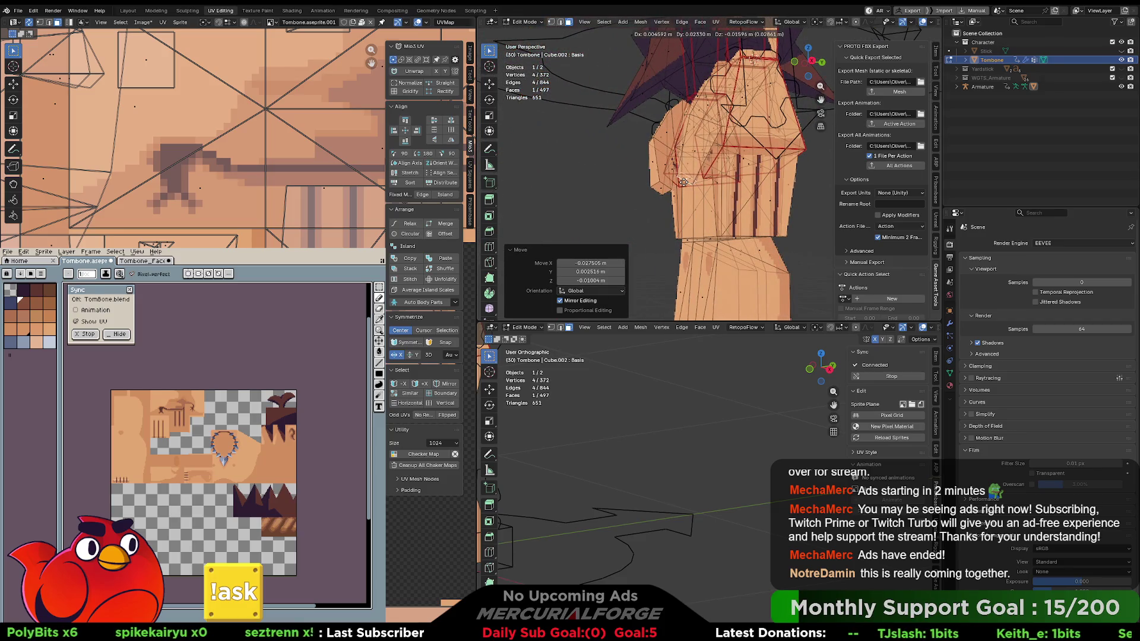
{"action": "left_click", "coordinate": [683, 183]}
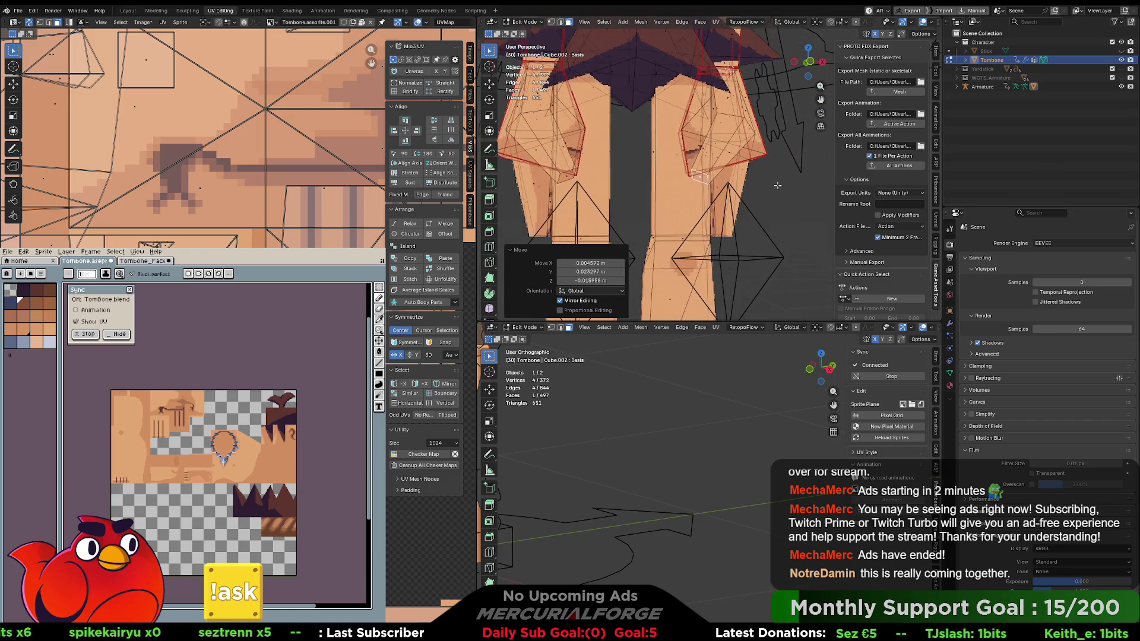
{"action": "key", "text": "g"}
{"action": "left_click", "coordinate": [778, 187]}
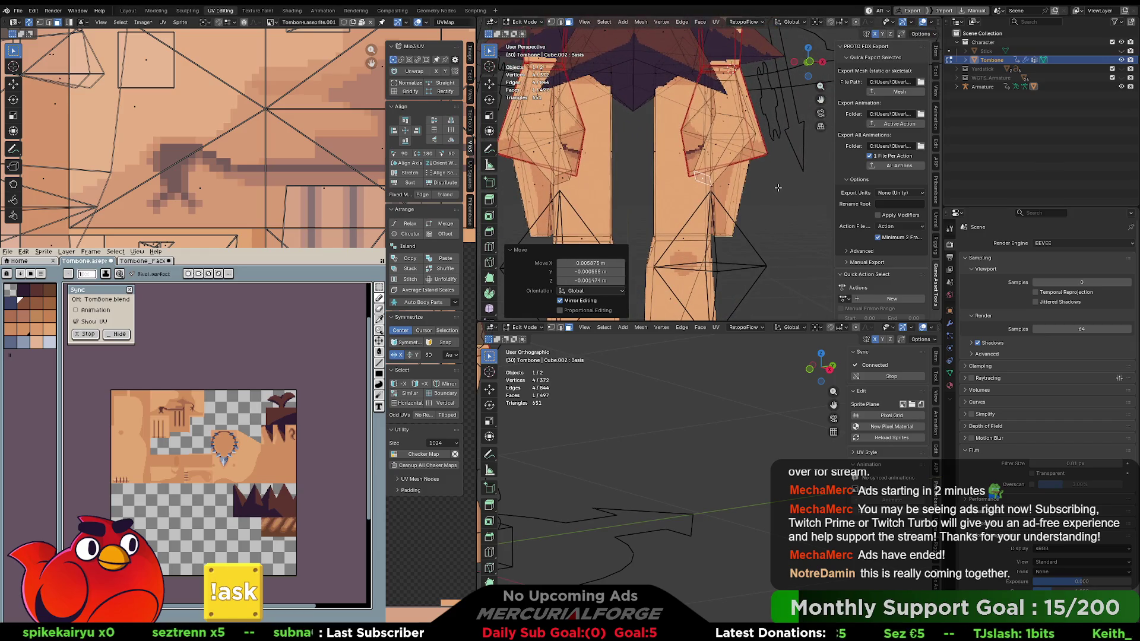
Reselect the hand face just below on the right thigh and move it.
{"action": "key", "text": "Tab"}
{"action": "scroll", "coordinate": [772, 178], "scroll_direction": "up", "scroll_amount": 5}
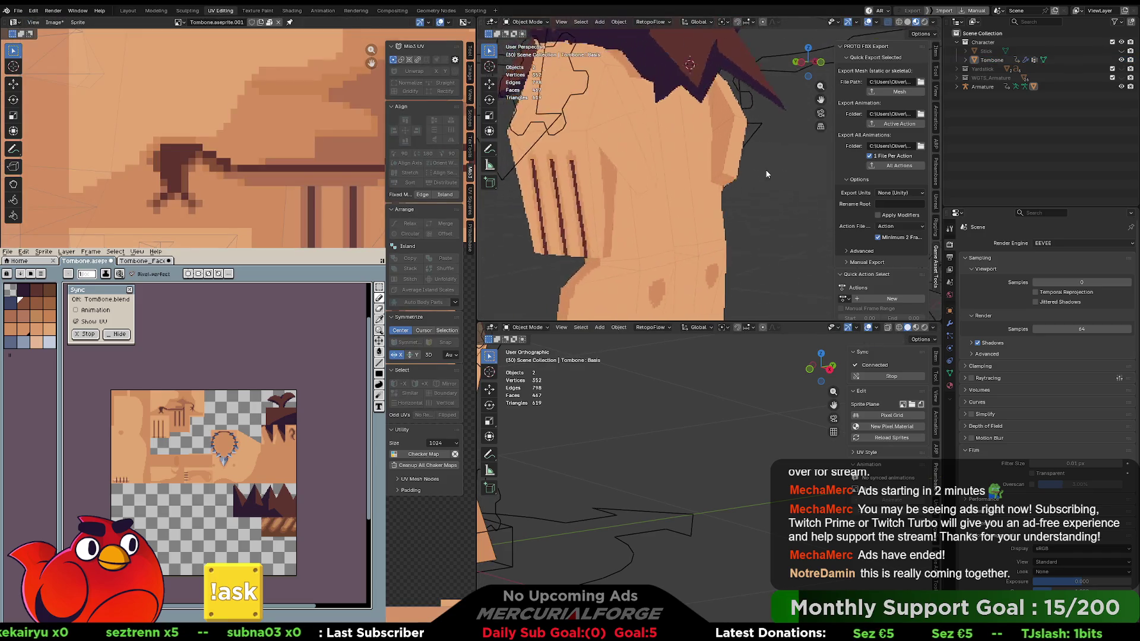
{"action": "scroll", "coordinate": [769, 168], "scroll_direction": "down", "scroll_amount": 3}
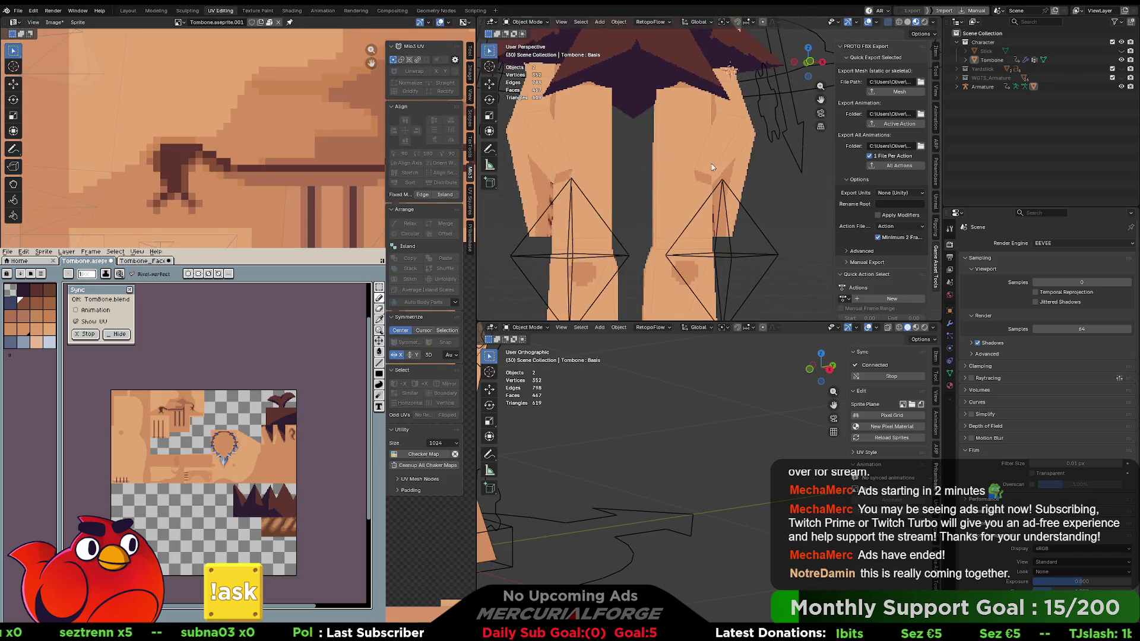
{"action": "left_click", "coordinate": [724, 163]}
{"action": "key", "text": "Tab"}
{"action": "left_click", "coordinate": [724, 163]}
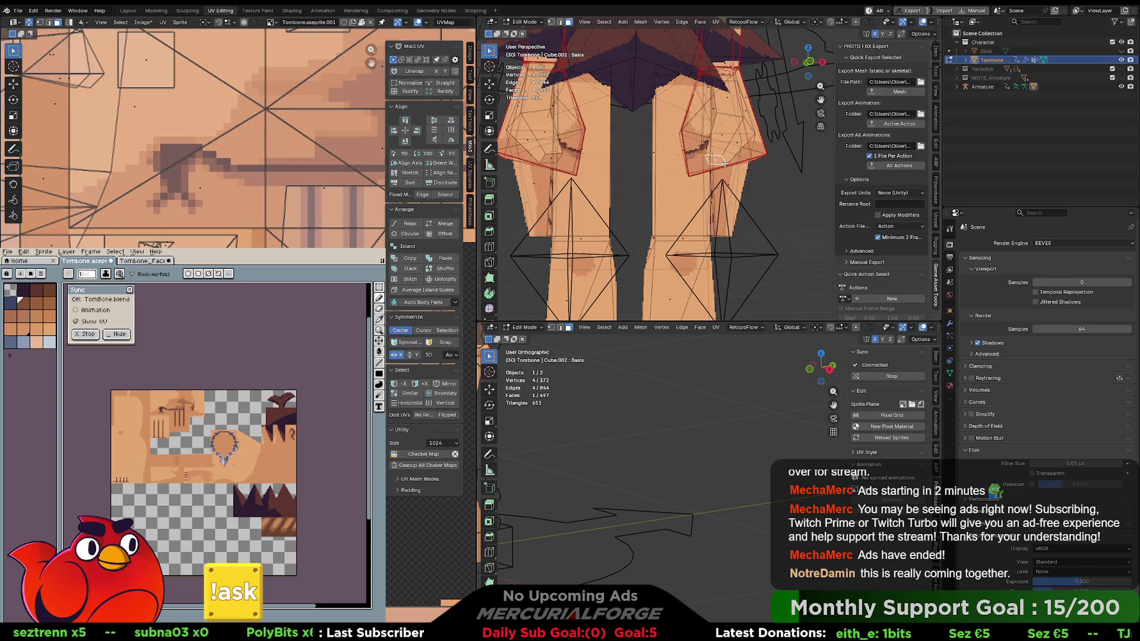
{"action": "left_click", "coordinate": [725, 164]}
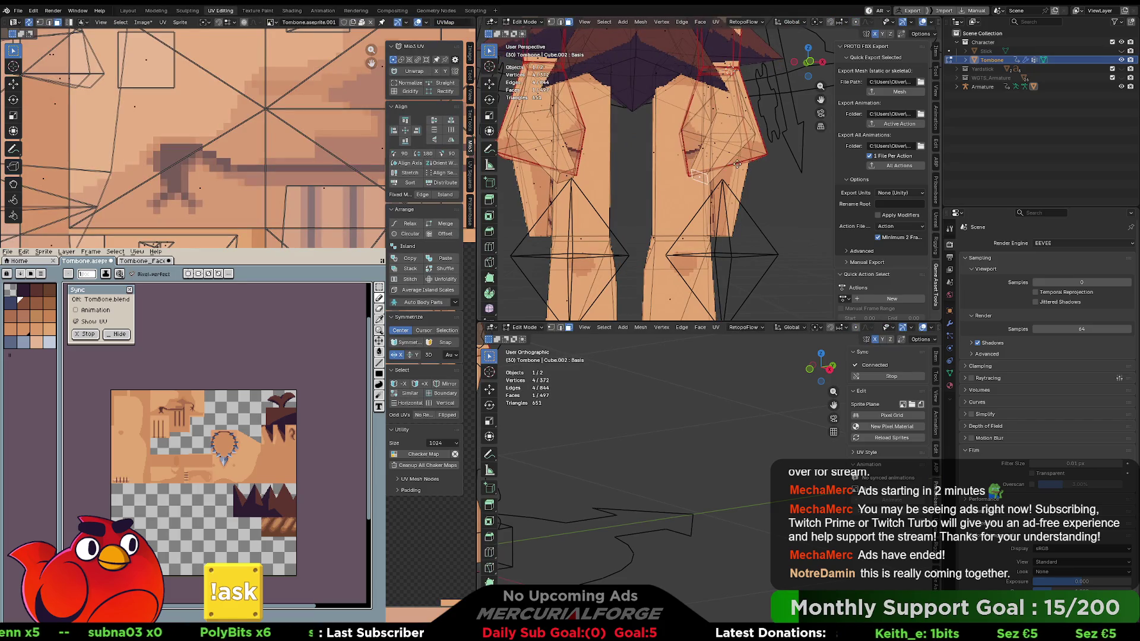
{"action": "key", "text": "g"}
{"action": "left_click", "coordinate": [753, 167]}
{"action": "mouse_move", "coordinate": [753, 167]}
{"action": "left_mouse_down"}
{"action": "mouse_move", "coordinate": [647, 163]}
{"action": "mouse_move", "coordinate": [750, 169]}
{"action": "left_mouse_up"}
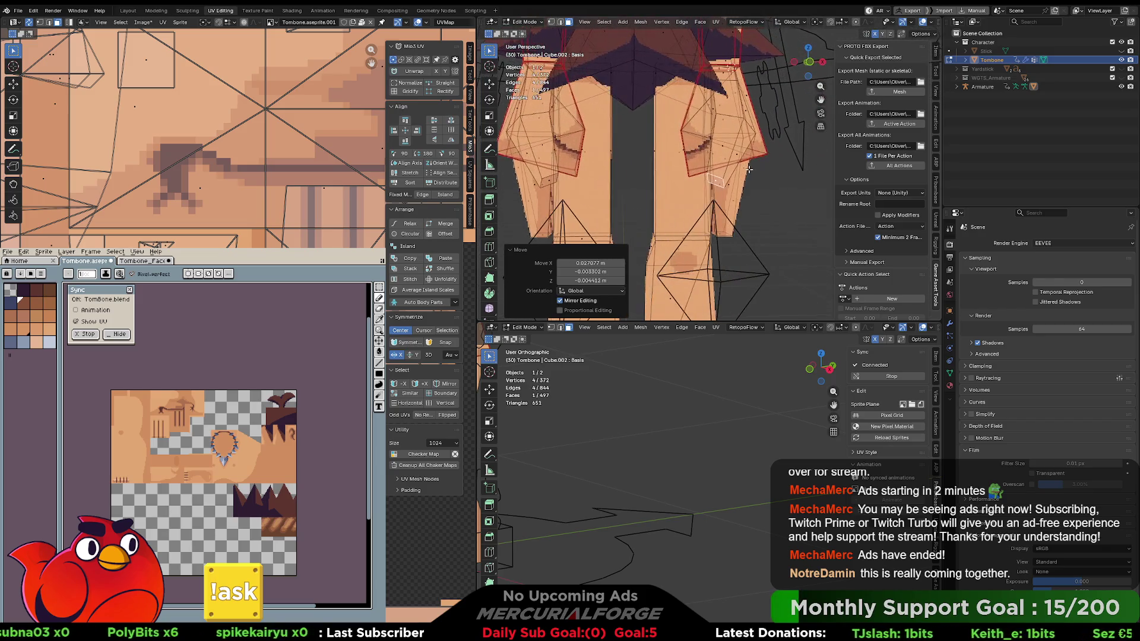
Back in Object Mode, select Tombone plus Armature, frame them, and switch to Unreal.
{"action": "key", "text": "Tab"}
{"action": "key", "text": "ctrl+Tab"}
{"action": "left_click", "coordinate": [670, 179]}
{"action": "left_click", "coordinate": [734, 178]}
{"action": "key", "text": "KP_Decimal"}
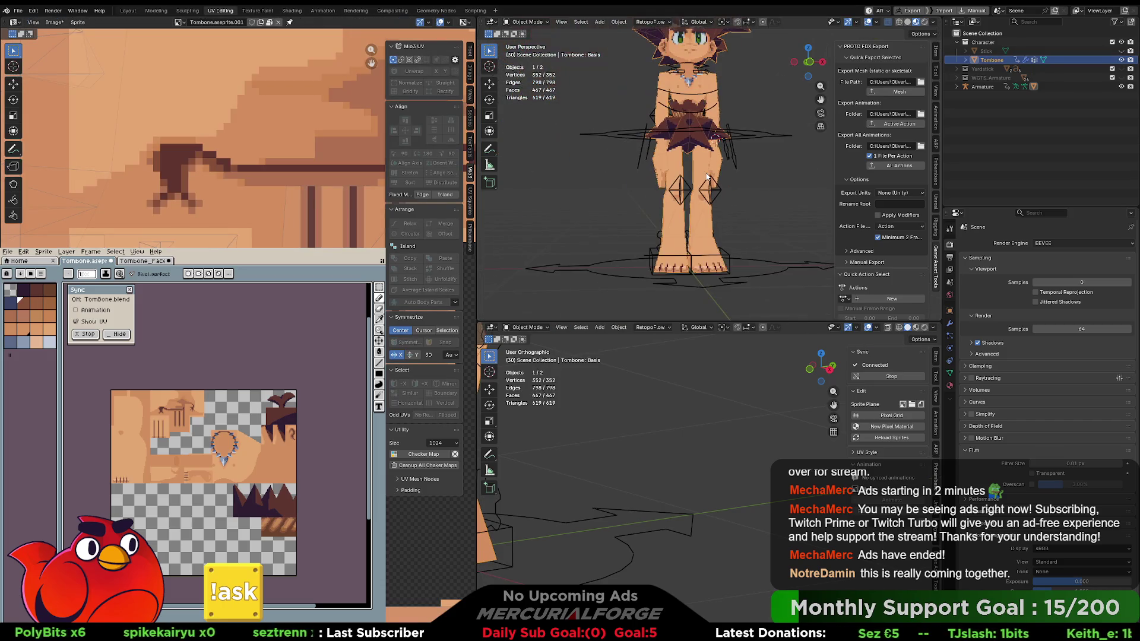
{"action": "left_click", "coordinate": [708, 173], "text": "shift"}
{"action": "key", "text": "KP_Decimal"}
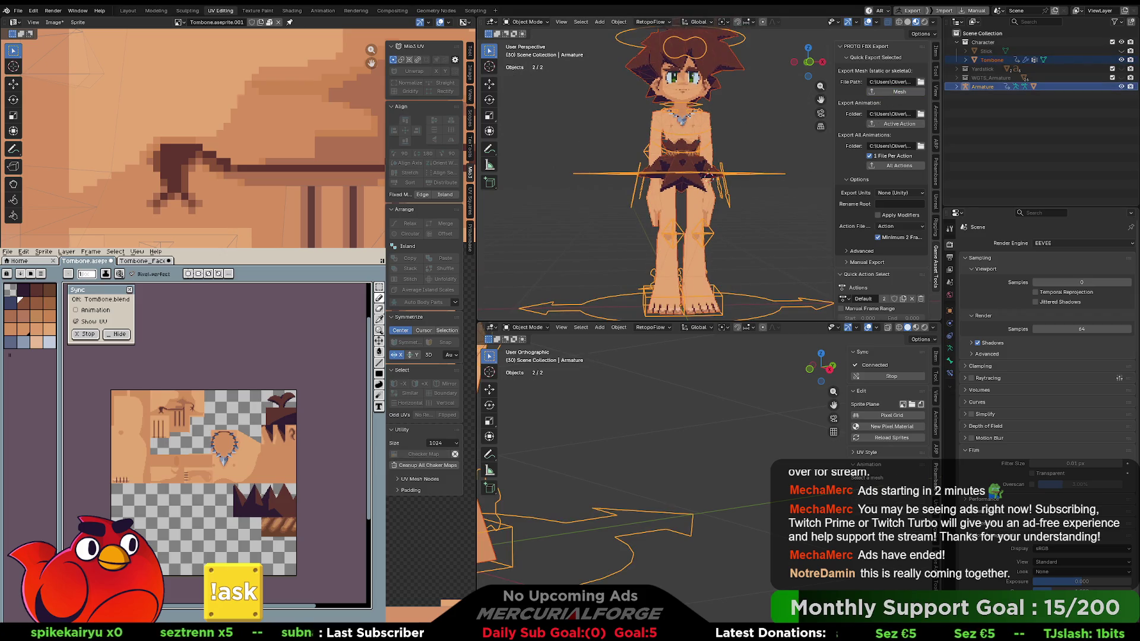
{"action": "key", "text": "alt+Tab"}
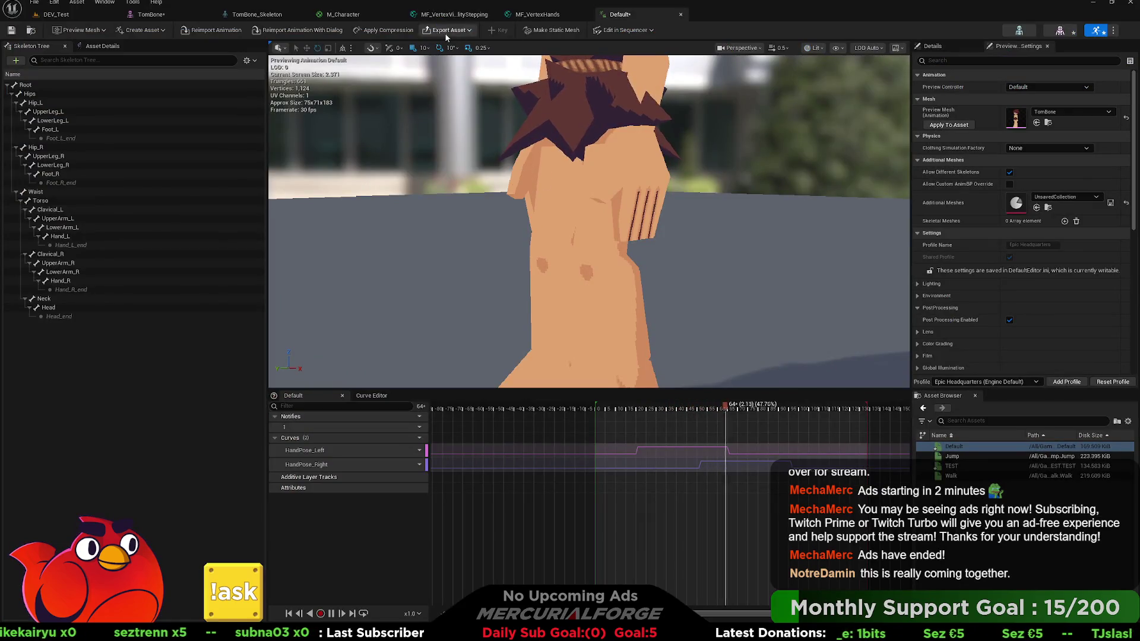
Check the TomBone mesh and Default animation preview, then go to the M_Character graph.
{"action": "left_click", "coordinate": [1060, 30]}
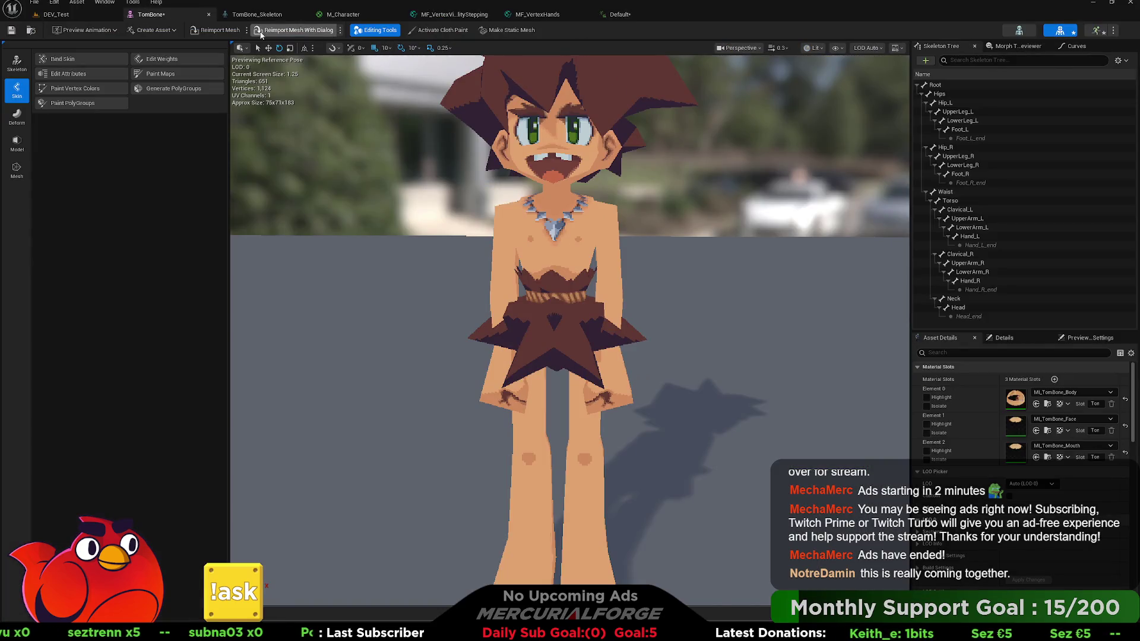
{"action": "left_click", "coordinate": [1095, 31]}
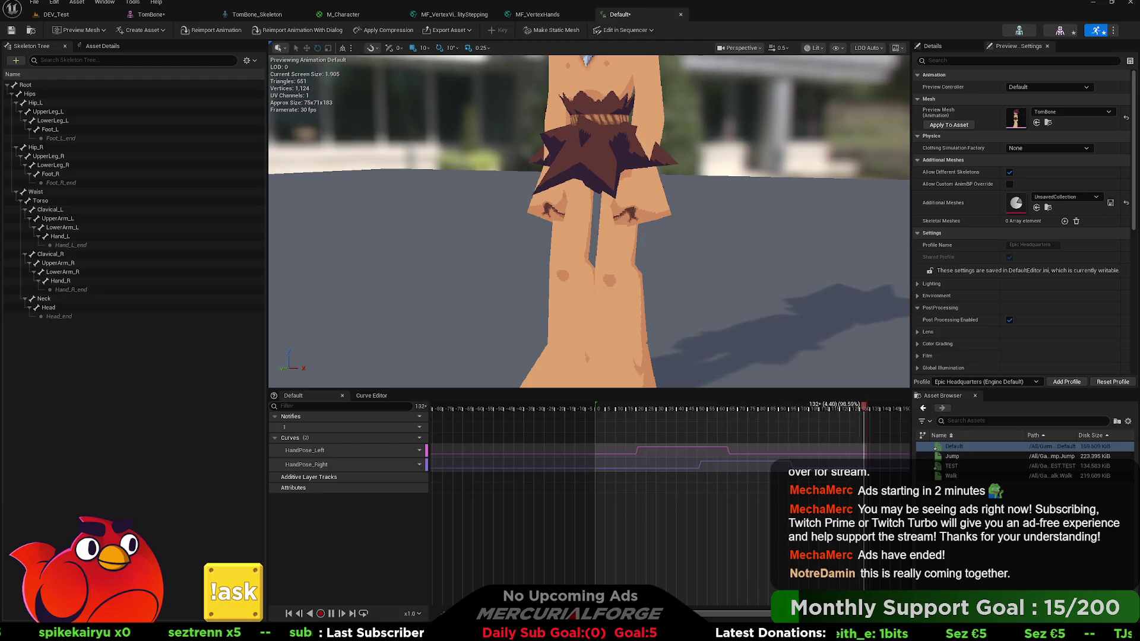
{"action": "key", "text": "ctrl+Tab"}
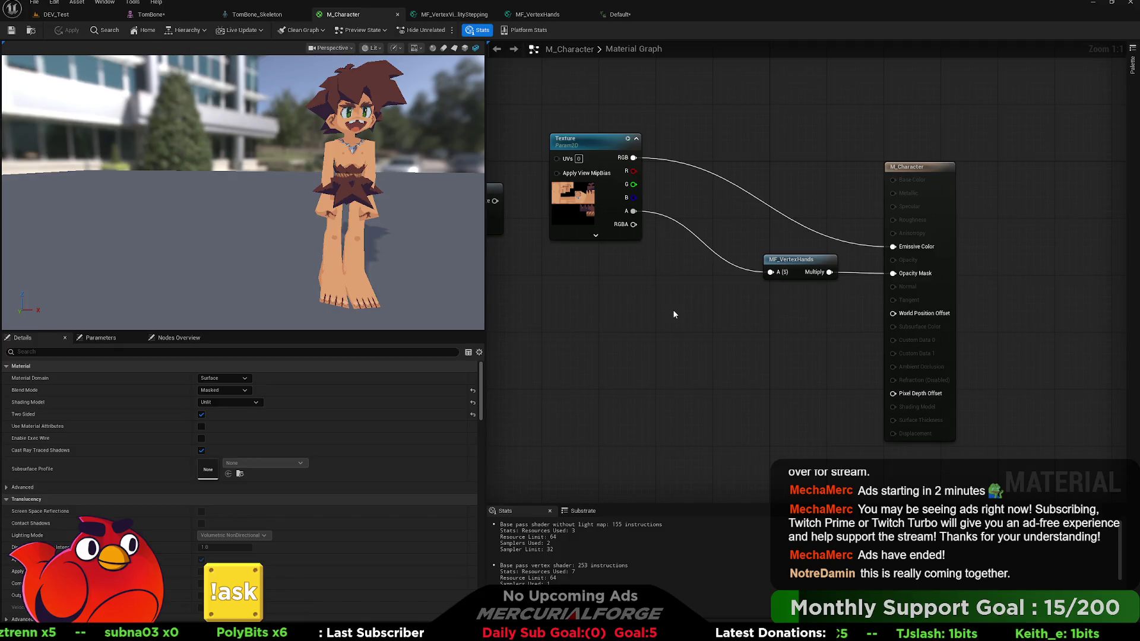
Add Vertex Color and Add nodes, wiring texture RGB into the Add node's B input.
{"action": "left_click", "coordinate": [674, 311]}
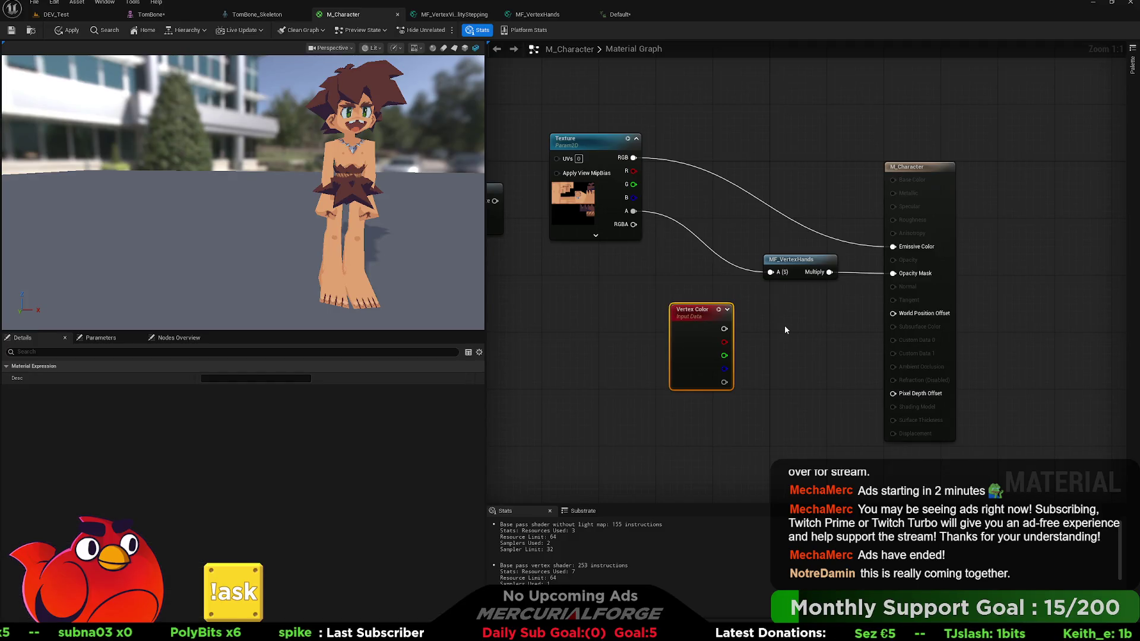
{"action": "left_click", "coordinate": [785, 326]}
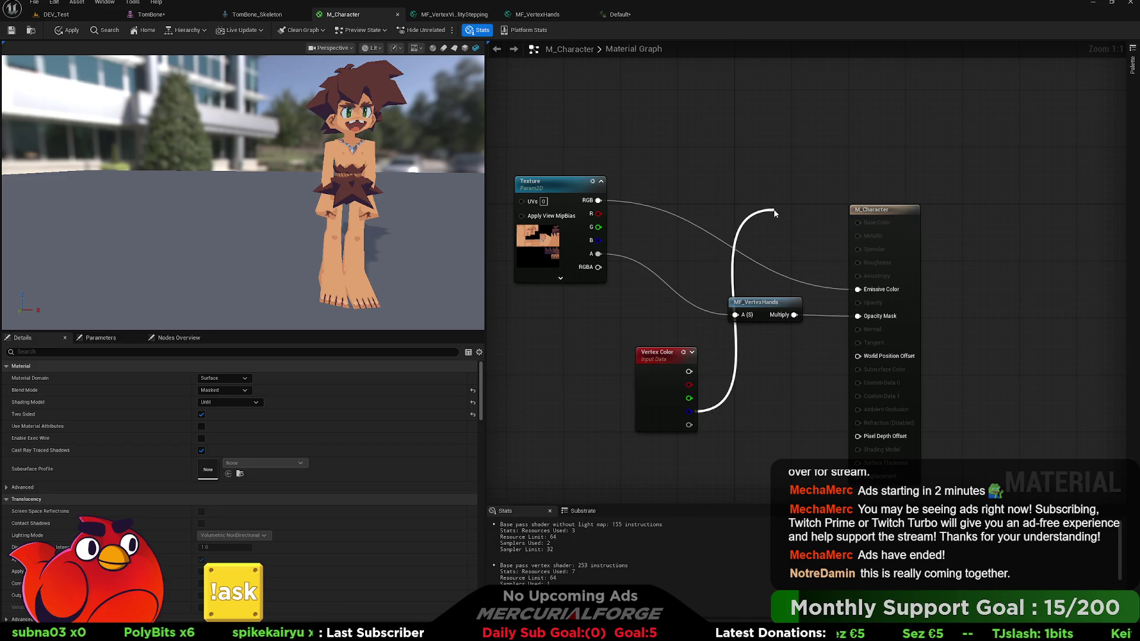
{"action": "left_click_drag", "start_coordinate": [775, 214], "coordinate": [774, 210]}
{"action": "left_click", "coordinate": [716, 193]}
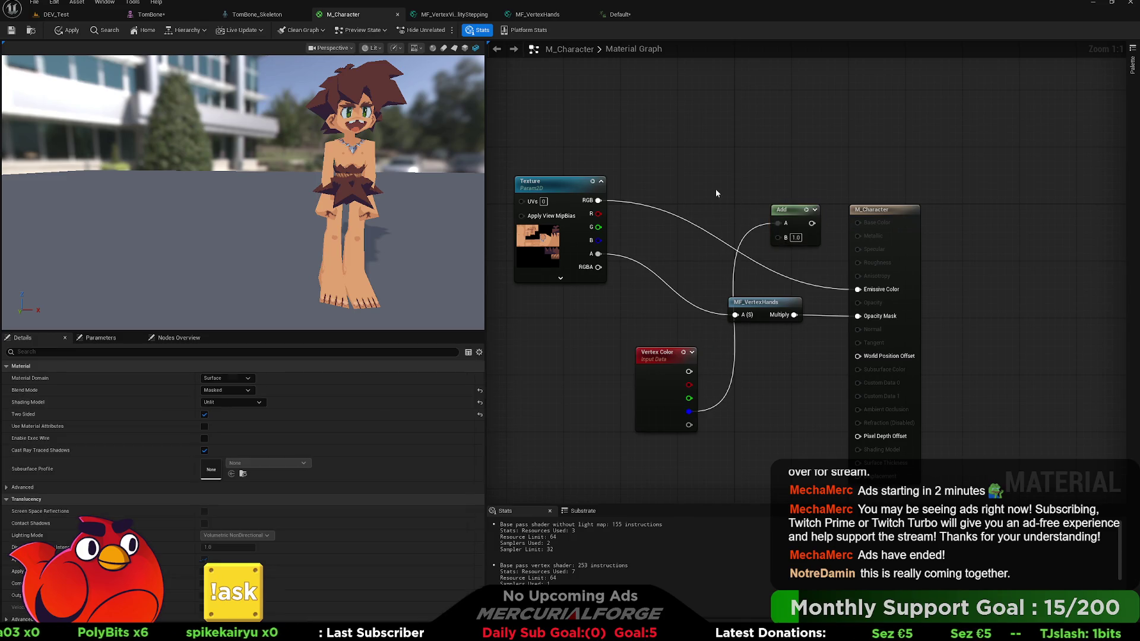
{"action": "mouse_move", "coordinate": [599, 200]}
{"action": "left_mouse_down"}
{"action": "mouse_move", "coordinate": [778, 237]}
{"action": "mouse_move", "coordinate": [857, 290]}
{"action": "left_mouse_up"}
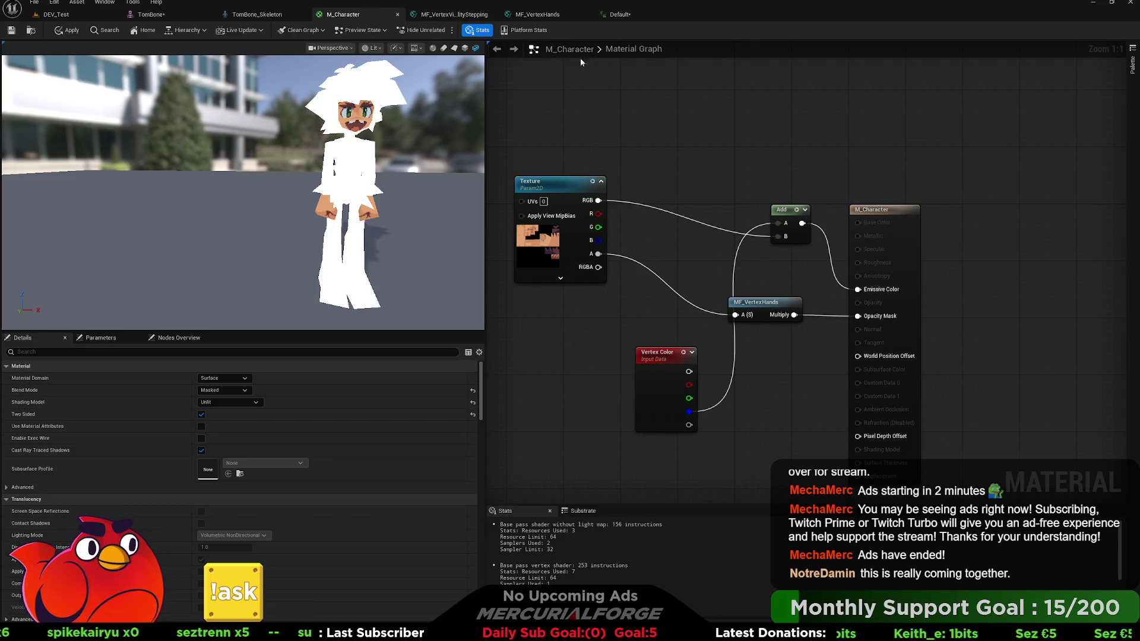
Check the Default animation and MF_VertexHands function, then return to M_Character.
{"action": "left_click", "coordinate": [620, 15]}
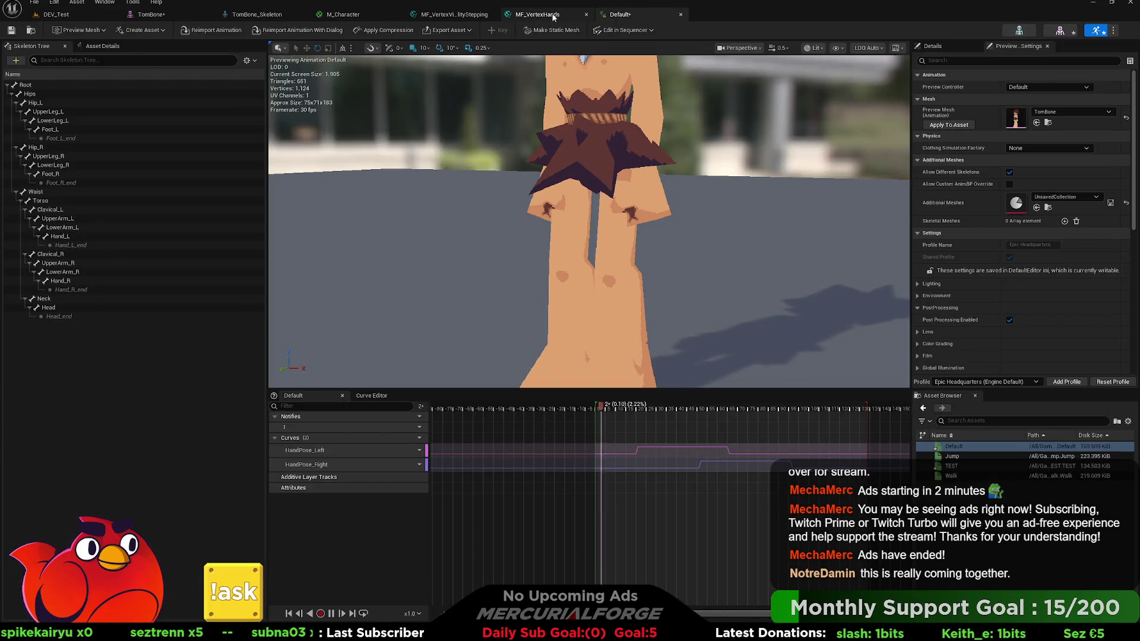
{"action": "left_click", "coordinate": [348, 17]}
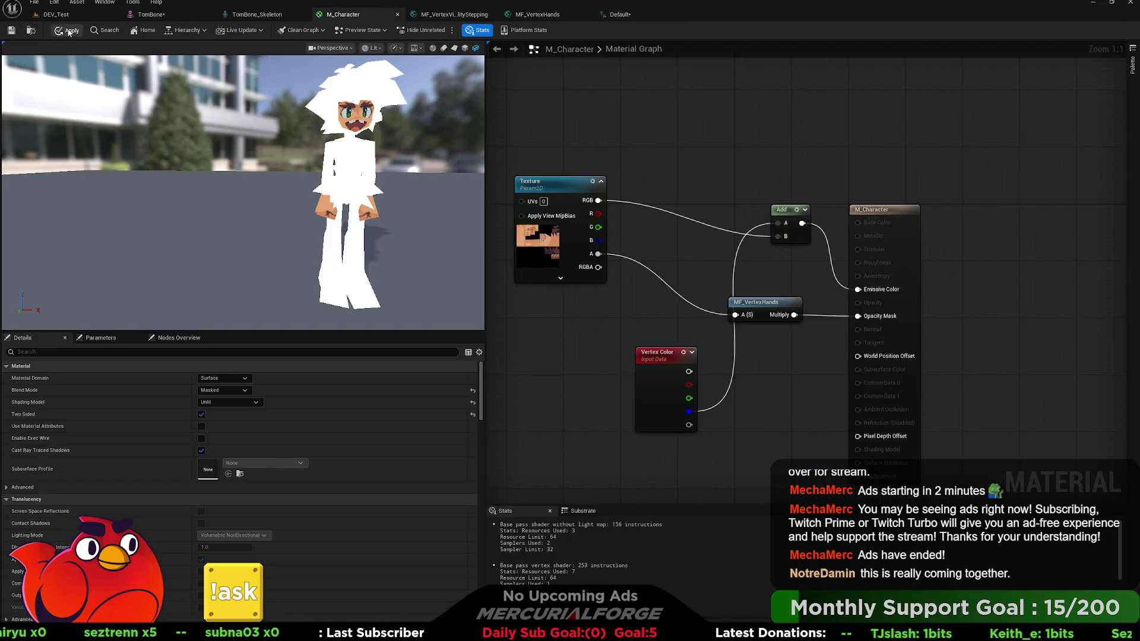
{"action": "left_click", "coordinate": [620, 14]}
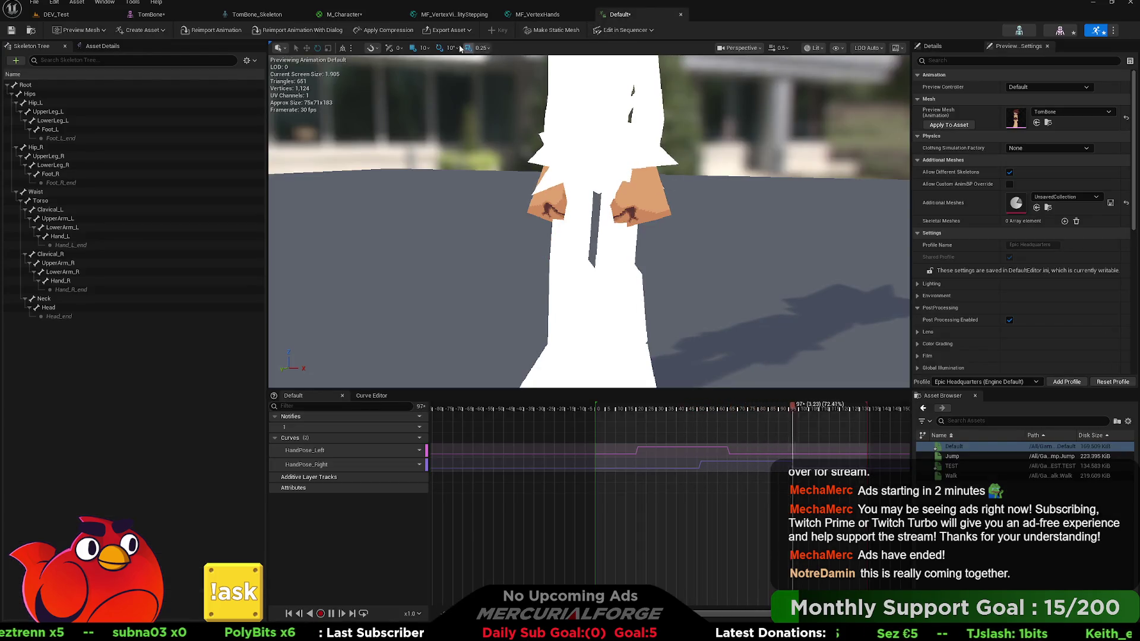
{"action": "left_click", "coordinate": [537, 15]}
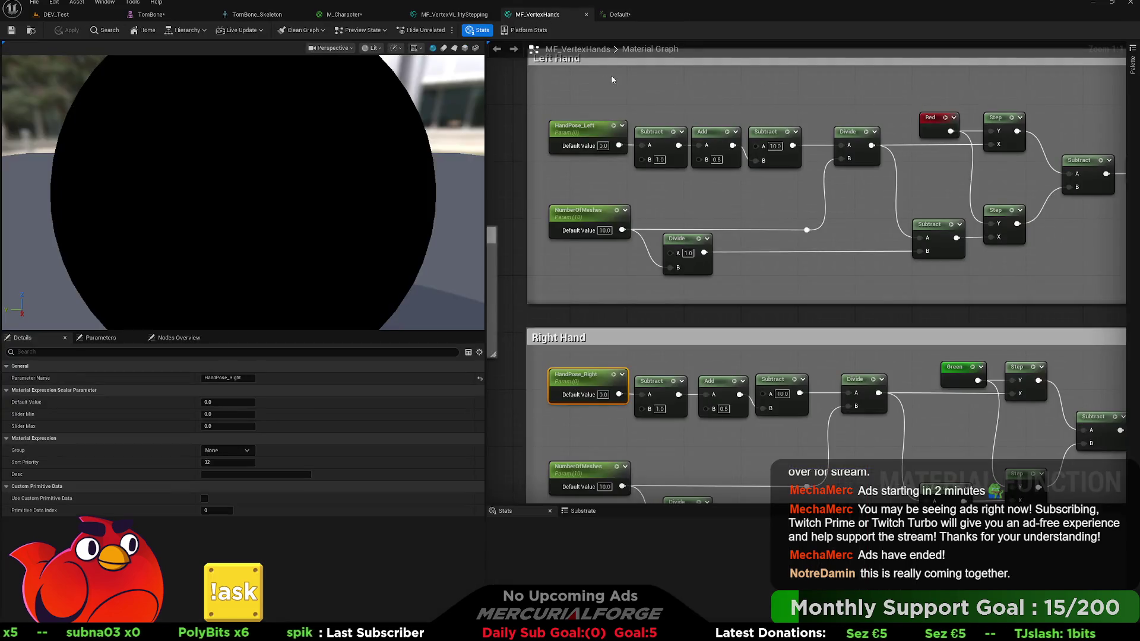
{"action": "left_click", "coordinate": [292, 10]}
{"action": "left_click", "coordinate": [344, 15]}
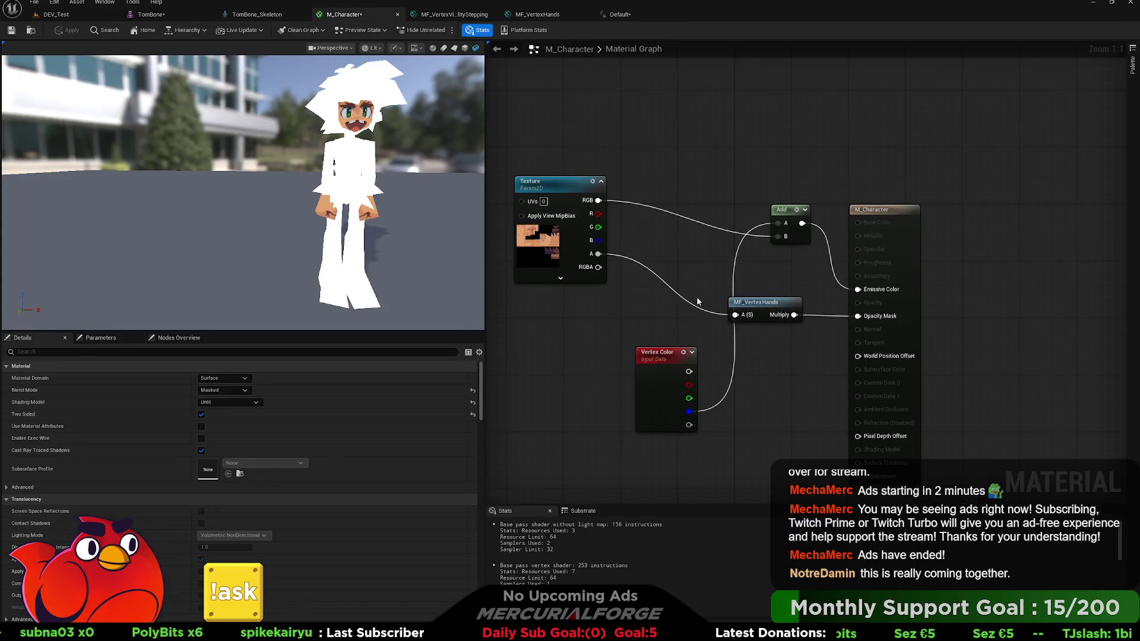
Divide the blue vertex channel by 5.0 into Add's A input, then preview Default.
{"action": "left_click_drag", "start_coordinate": [703, 355], "coordinate": [714, 254]}
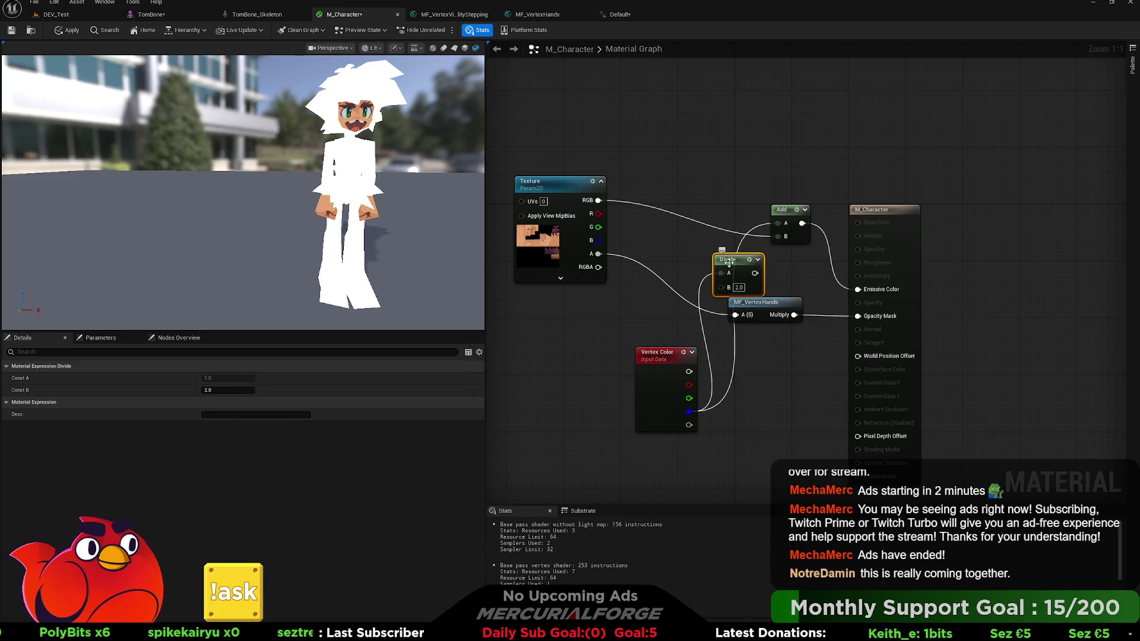
{"action": "left_click", "coordinate": [765, 279]}
{"action": "left_click_drag", "start_coordinate": [751, 274], "coordinate": [785, 224]}
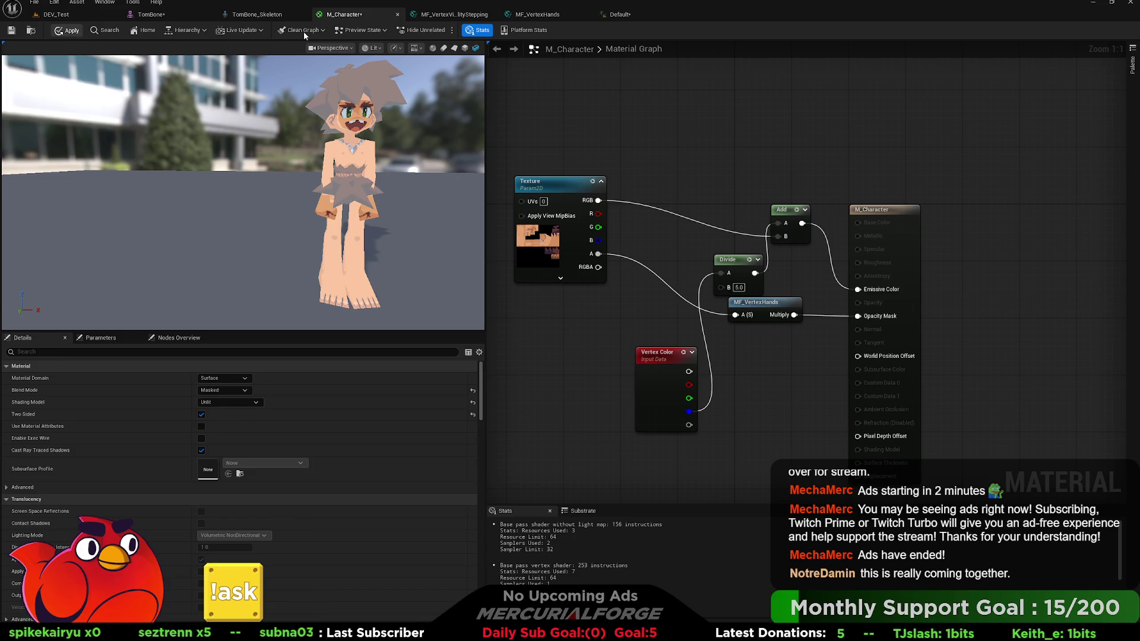
{"action": "left_click", "coordinate": [603, 20]}
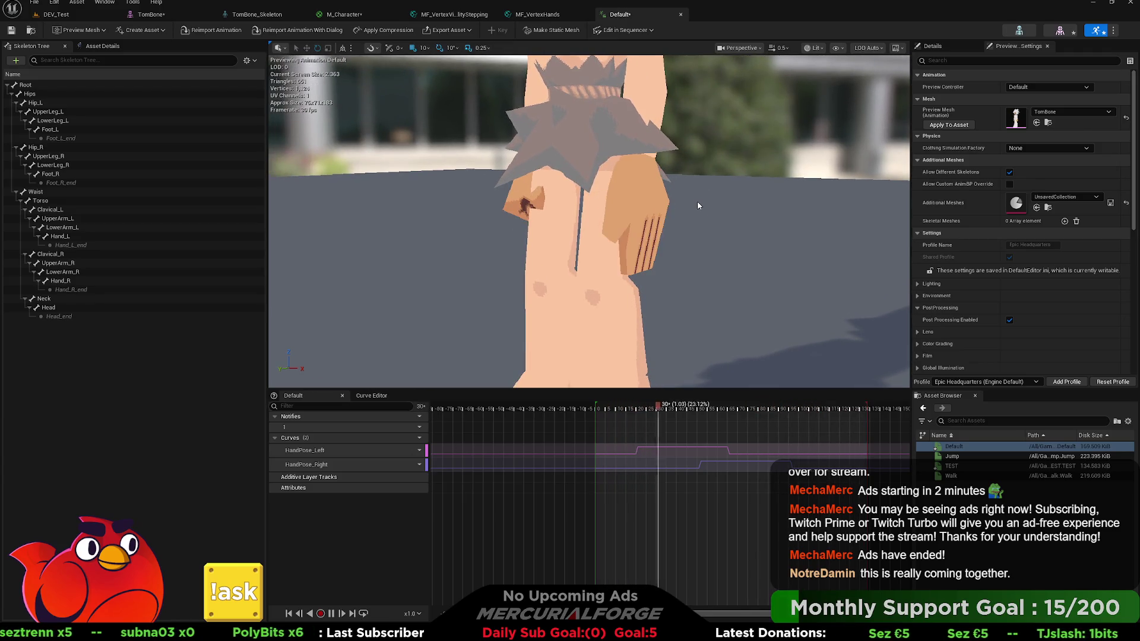
Orbit around the playing animation and move the camera closer to the swapping hands.
{"action": "mouse_move", "coordinate": [697, 202]}
{"action": "left_mouse_down"}
{"action": "mouse_move", "coordinate": [843, 204]}
{"action": "mouse_move", "coordinate": [697, 201]}
{"action": "left_mouse_up"}
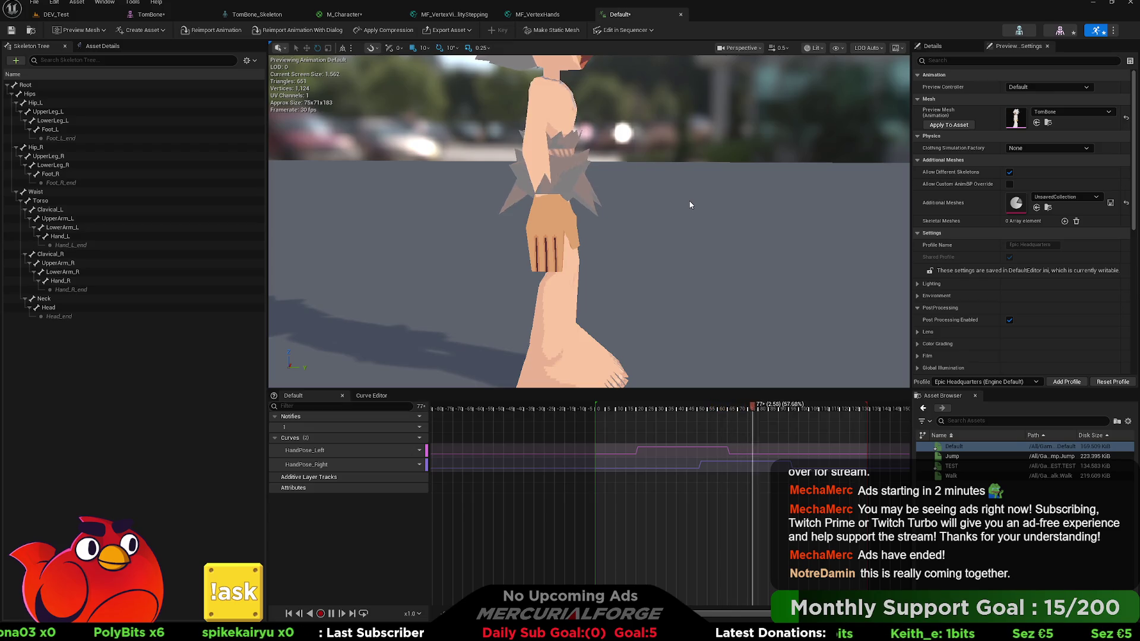
{"action": "left_click_drag", "start_coordinate": [689, 200], "coordinate": [682, 202]}
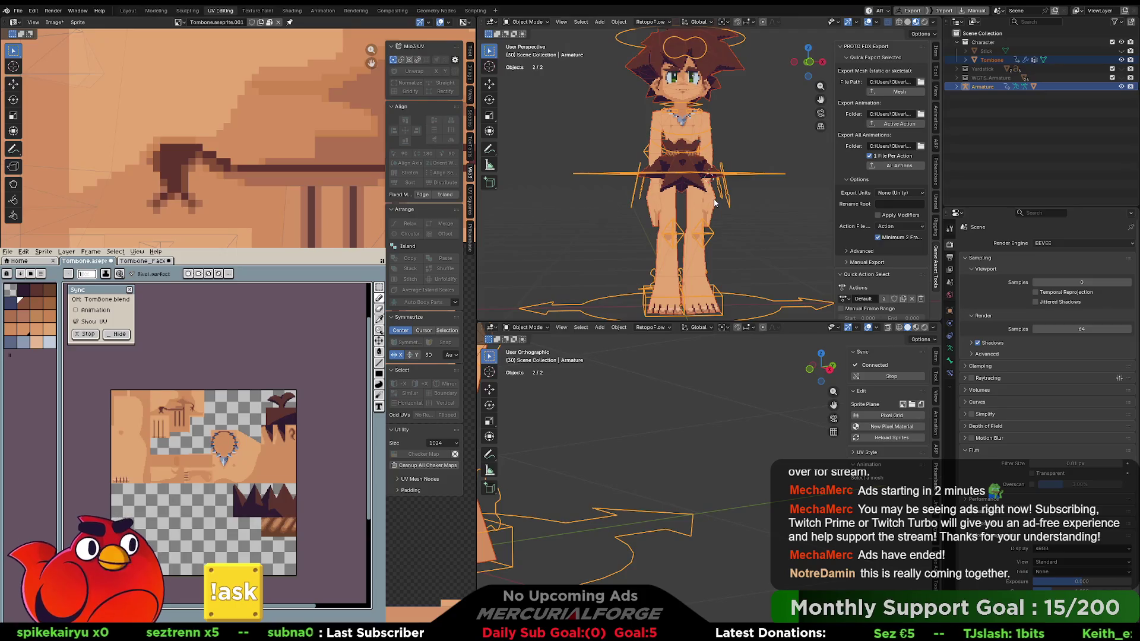
Enter Edit Mode on Tombone and select the linked hand piece with L.
{"action": "left_click", "coordinate": [688, 235]}
{"action": "scroll", "coordinate": [688, 234], "scroll_direction": "up", "scroll_amount": 5}
{"action": "key", "text": "ctrl+Tab"}
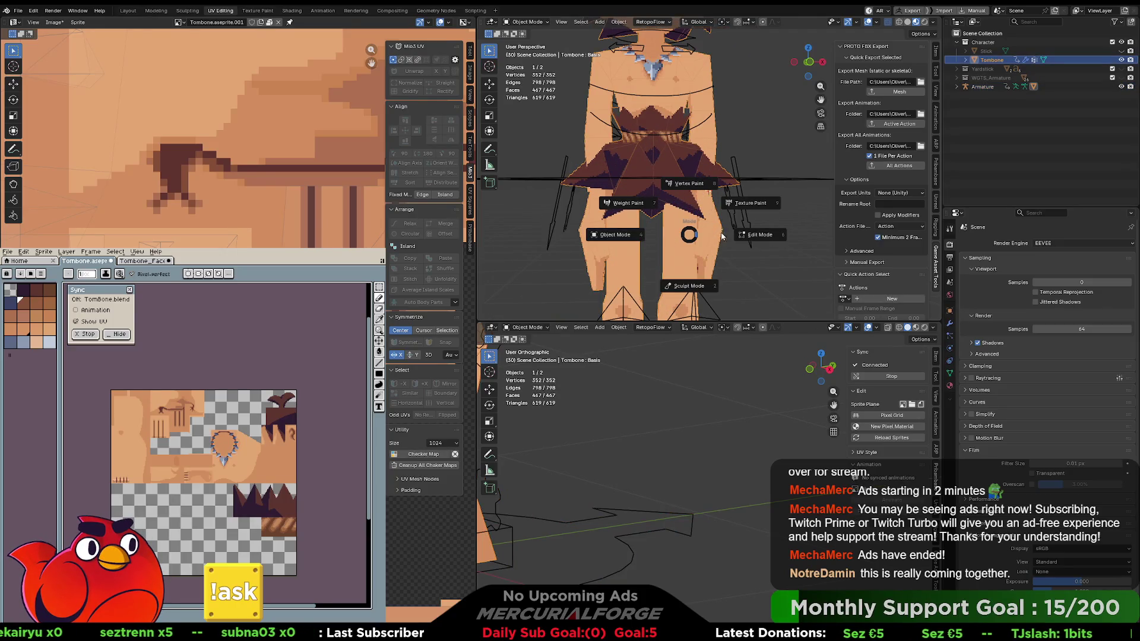
{"action": "left_click", "coordinate": [707, 237]}
{"action": "key", "text": "Tab"}
{"action": "left_click", "coordinate": [722, 239]}
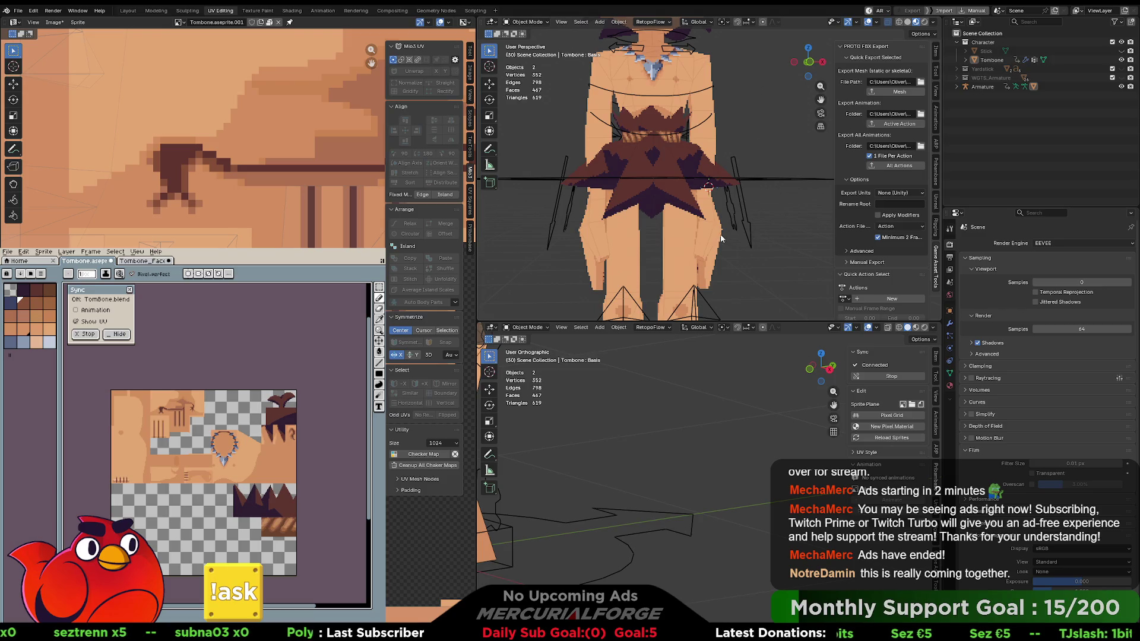
{"action": "left_click", "coordinate": [722, 239]}
{"action": "key", "text": "Tab"}
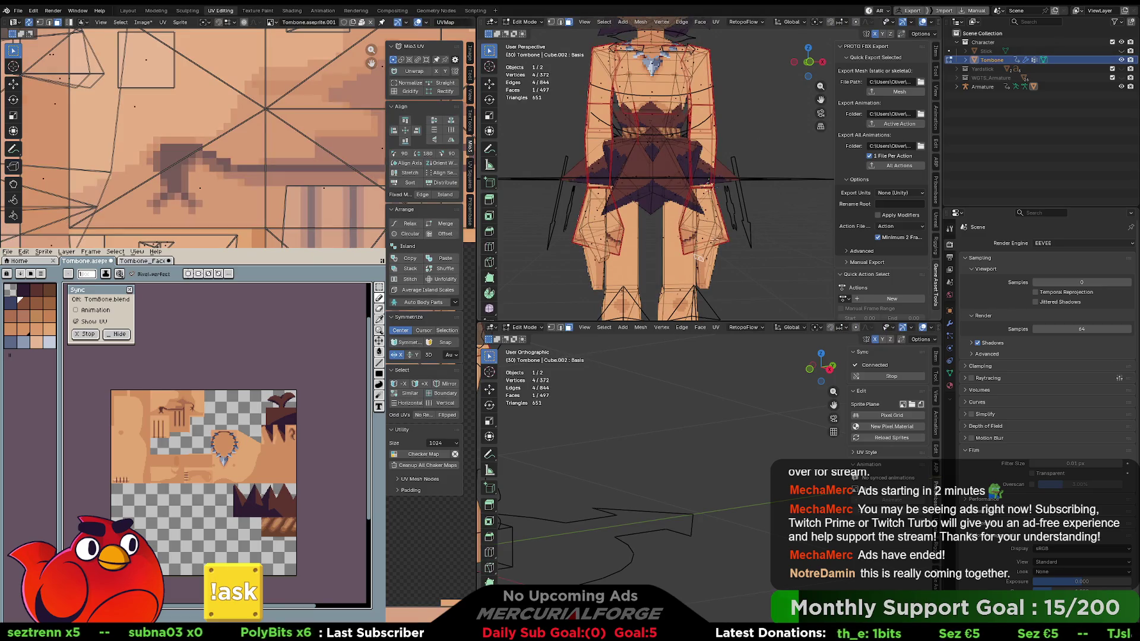
{"action": "key", "text": "l"}
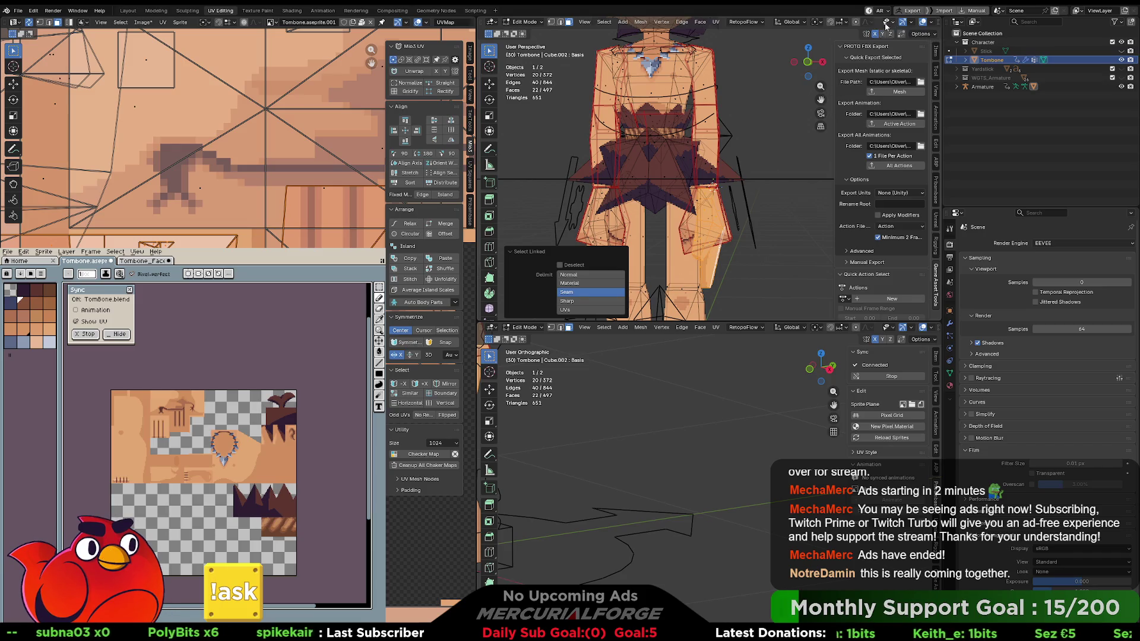
Scale the hand piece to 0.908 around the 3D cursor, then select mesh and armature.
{"action": "left_click", "coordinate": [818, 23]}
{"action": "left_click", "coordinate": [837, 53]}
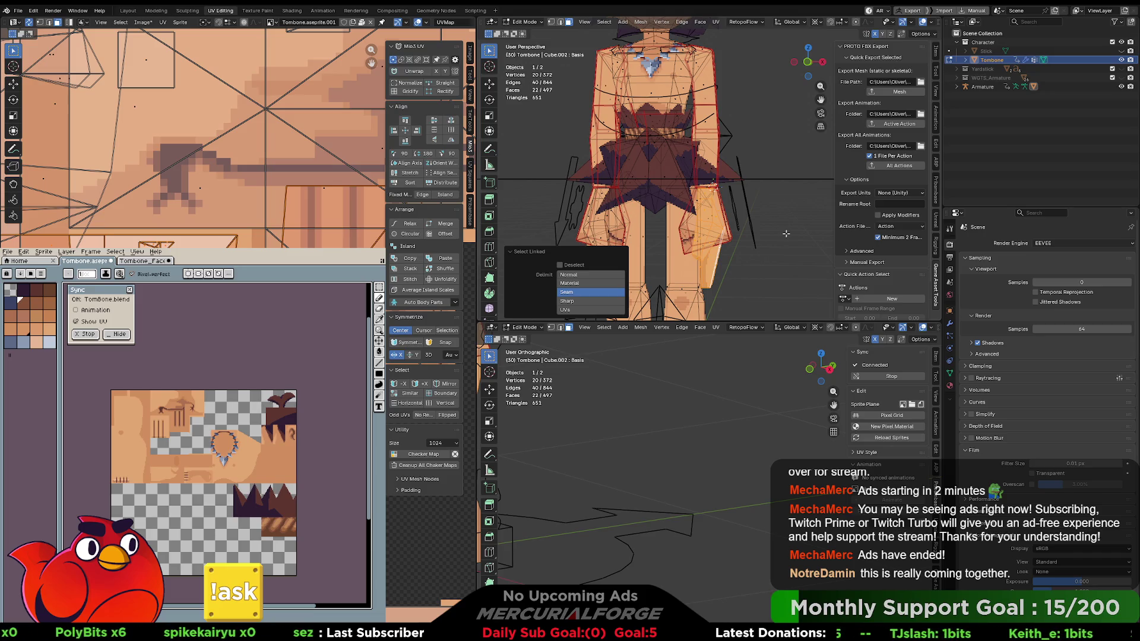
{"action": "key", "text": "s"}
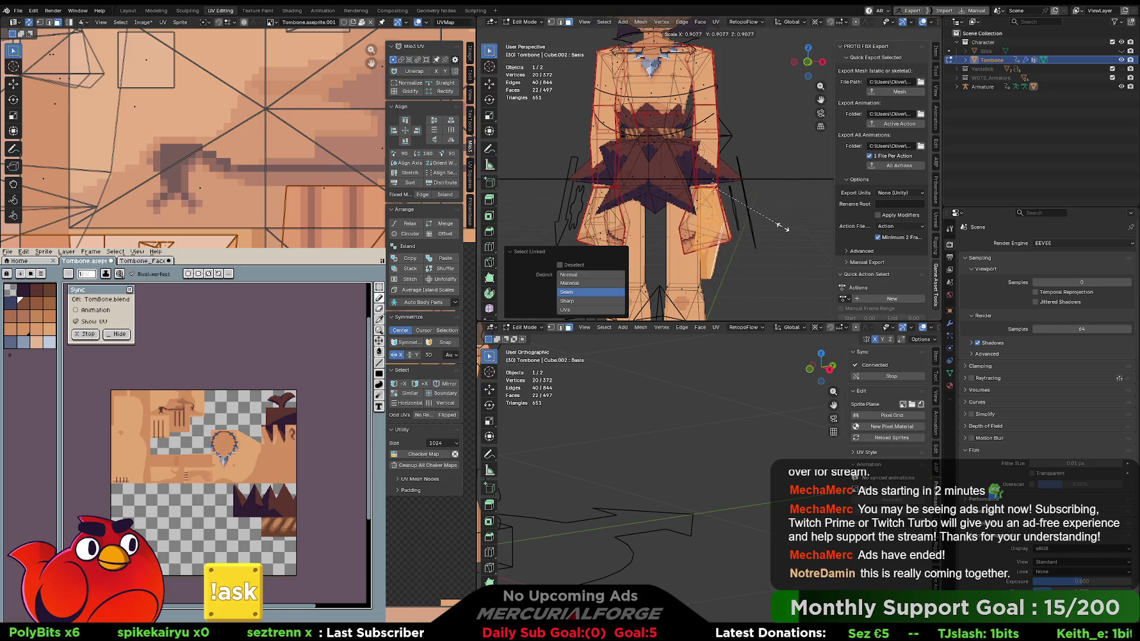
{"action": "left_click", "coordinate": [784, 227]}
{"action": "mouse_move", "coordinate": [784, 228]}
{"action": "left_mouse_down"}
{"action": "mouse_move", "coordinate": [675, 222]}
{"action": "mouse_move", "coordinate": [731, 169]}
{"action": "mouse_move", "coordinate": [759, 226]}
{"action": "left_mouse_up"}
{"action": "key", "text": "Tab"}
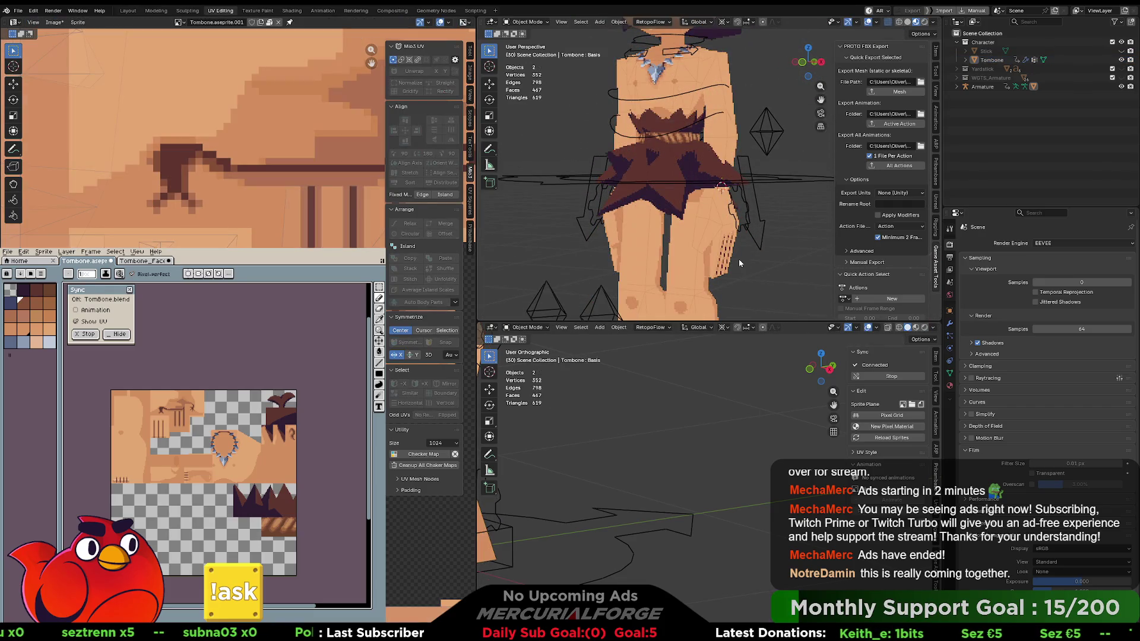
{"action": "left_click", "coordinate": [789, 178], "text": "shift"}
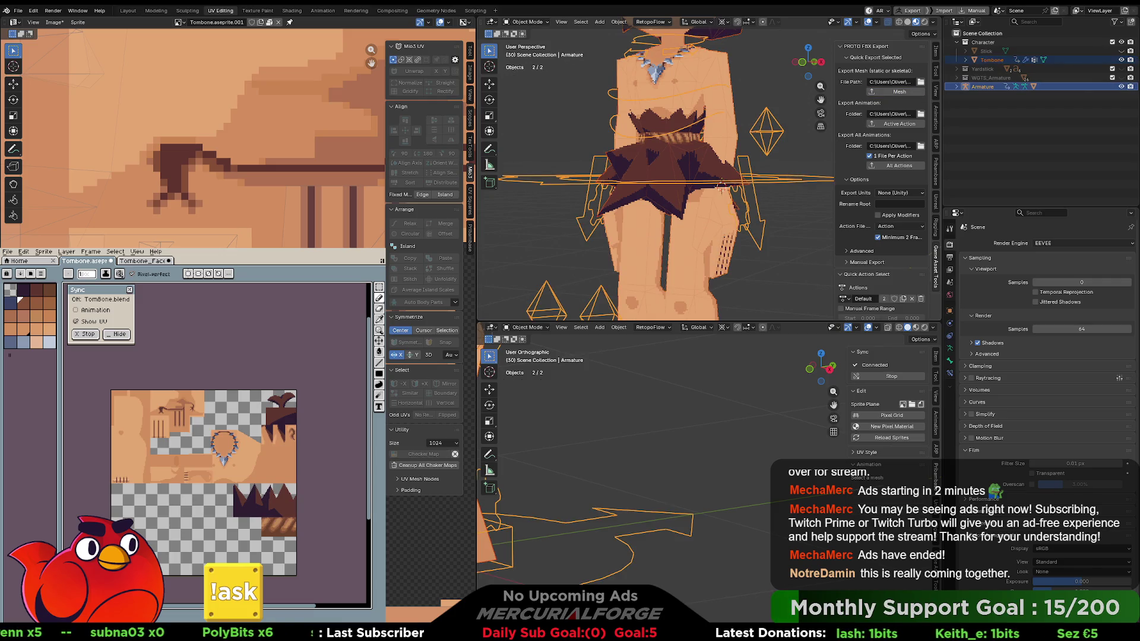
{"action": "key", "text": "alt+Tab"}
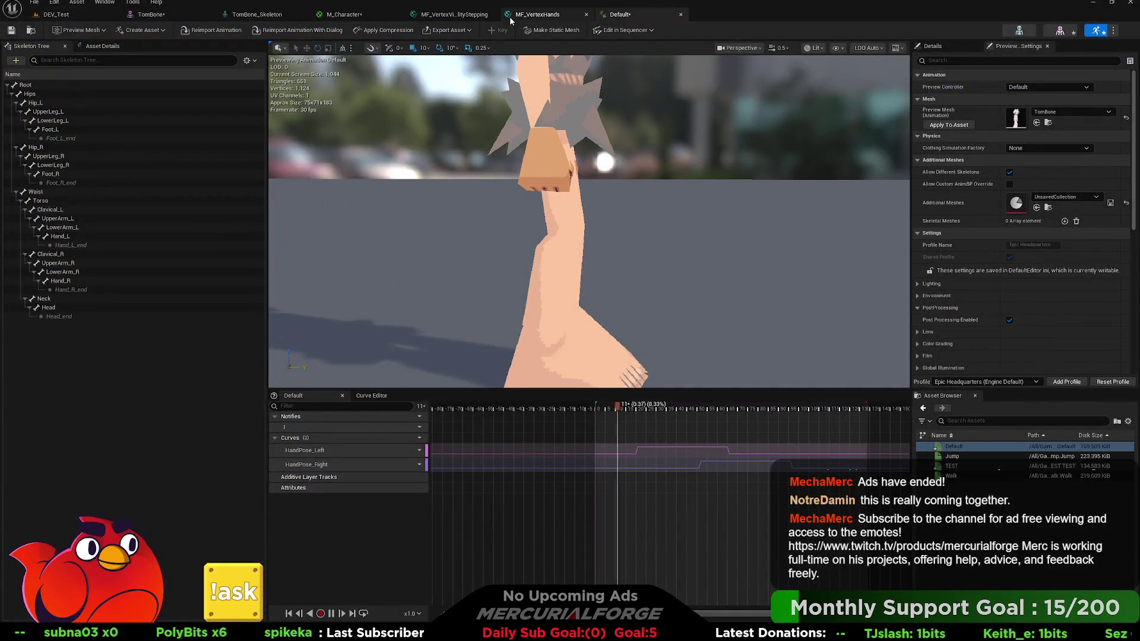
{"action": "left_click", "coordinate": [454, 16]}
{"action": "left_click", "coordinate": [518, 18]}
{"action": "left_click", "coordinate": [365, 16]}
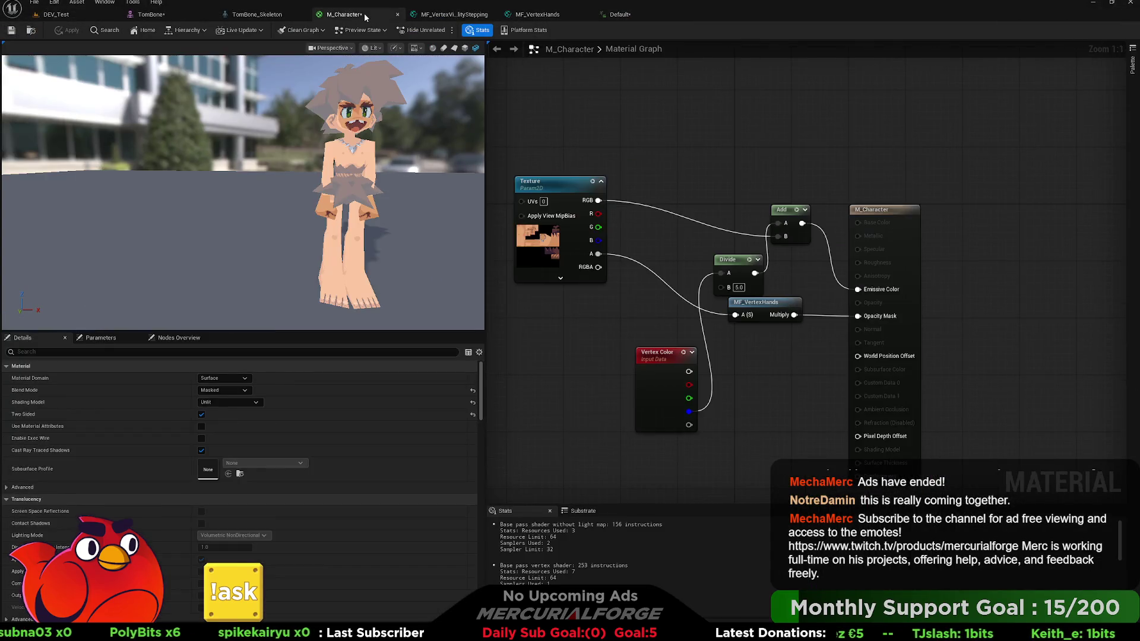
{"action": "left_click", "coordinate": [262, 16]}
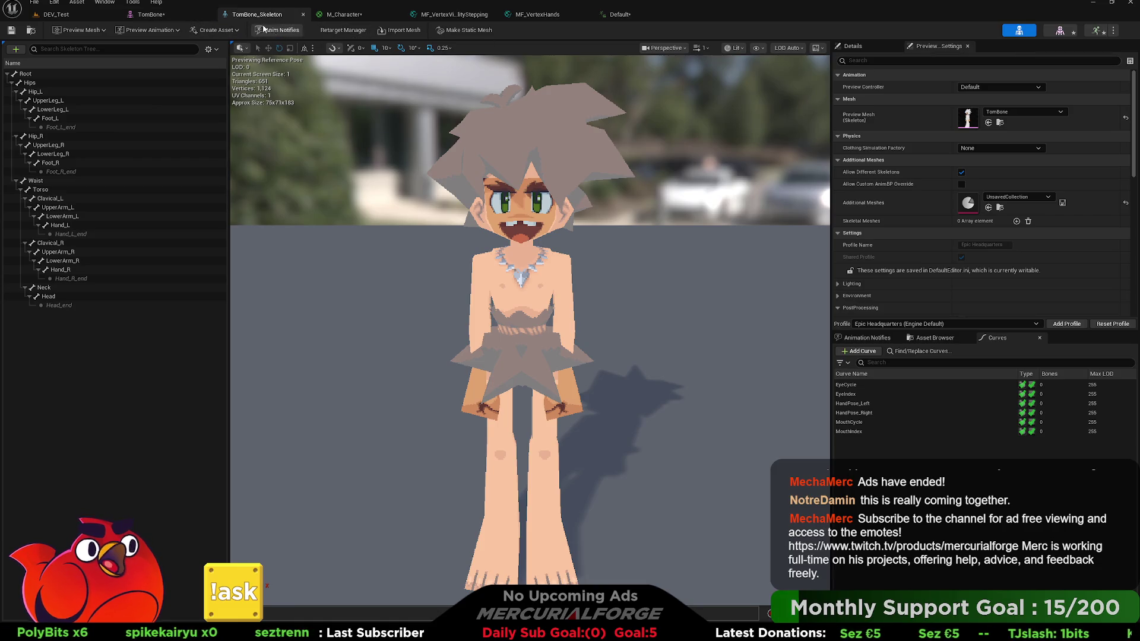
{"action": "left_click", "coordinate": [167, 16]}
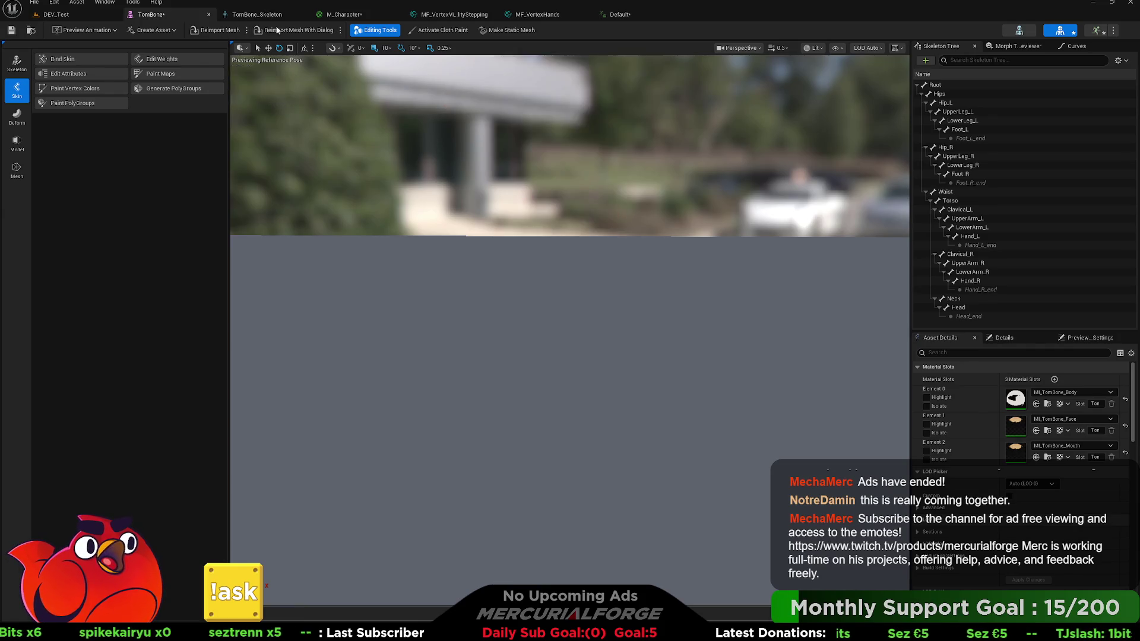
{"action": "left_click", "coordinate": [620, 14]}
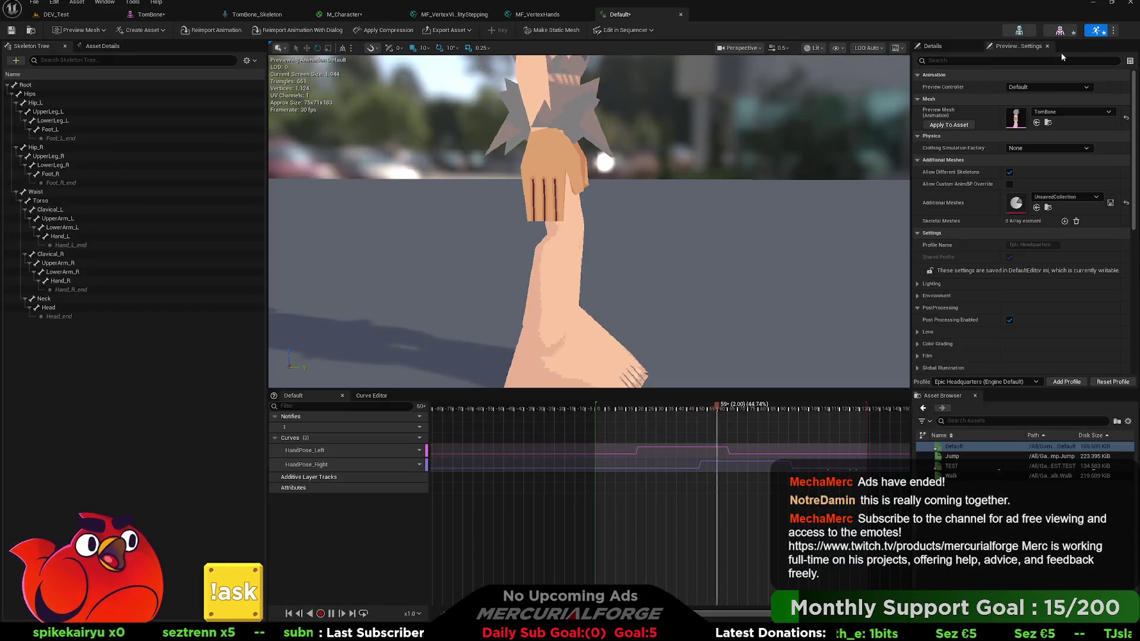
{"action": "left_click_drag", "start_coordinate": [740, 159], "coordinate": [739, 159]}
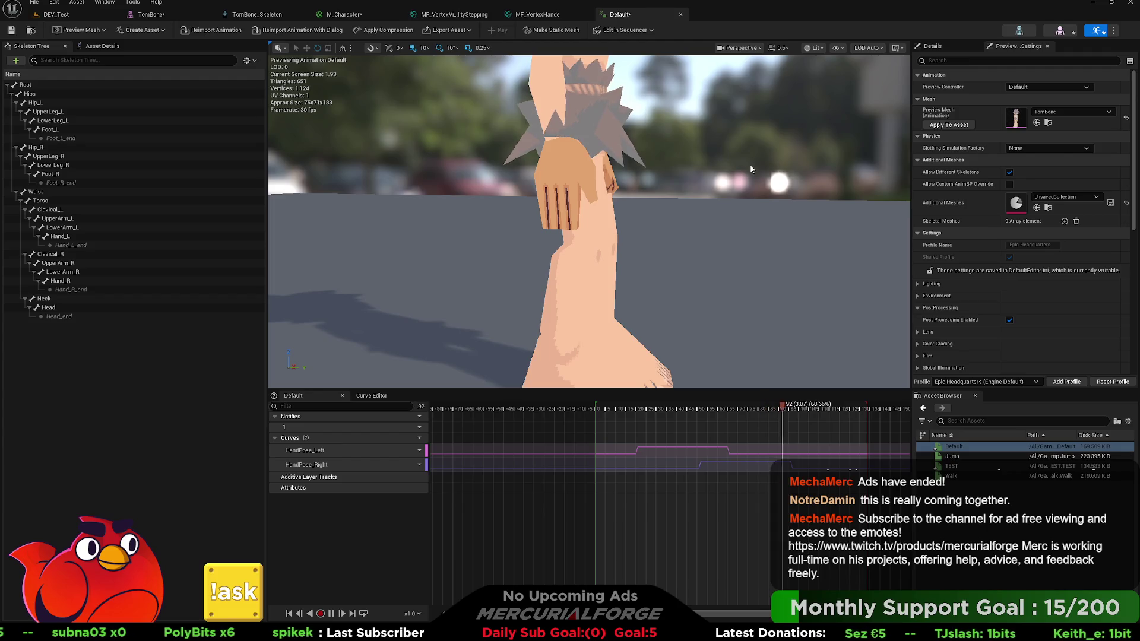
{"action": "mouse_move", "coordinate": [750, 164]}
{"action": "left_mouse_down"}
{"action": "mouse_move", "coordinate": [737, 208]}
{"action": "mouse_move", "coordinate": [750, 170]}
{"action": "left_mouse_up"}
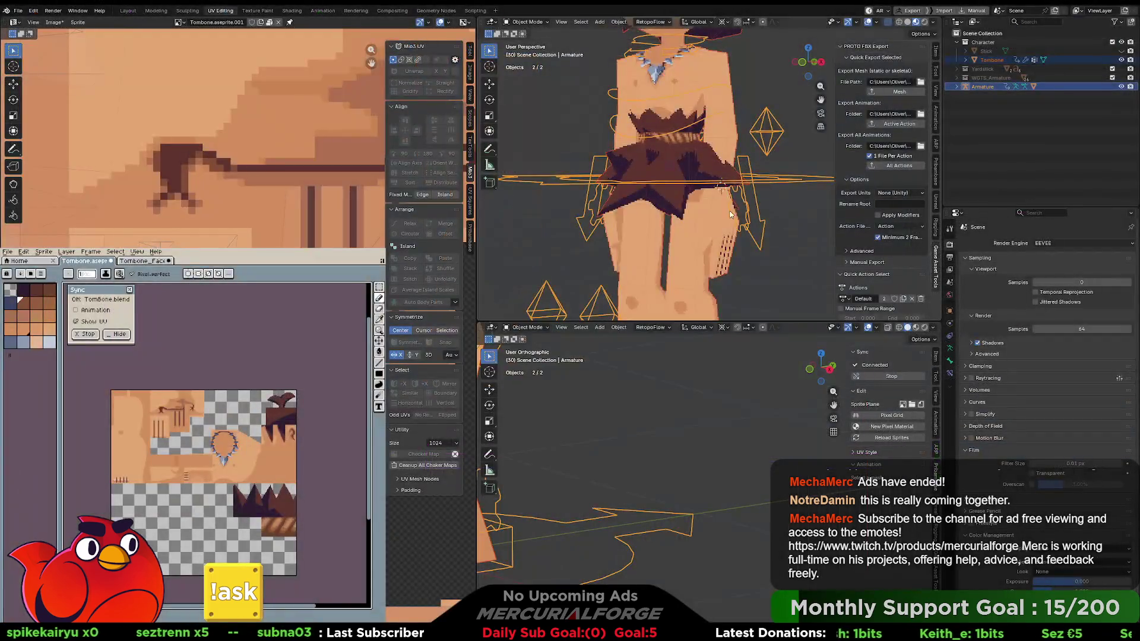
{"action": "scroll", "coordinate": [742, 207], "scroll_direction": "up", "scroll_amount": 4}
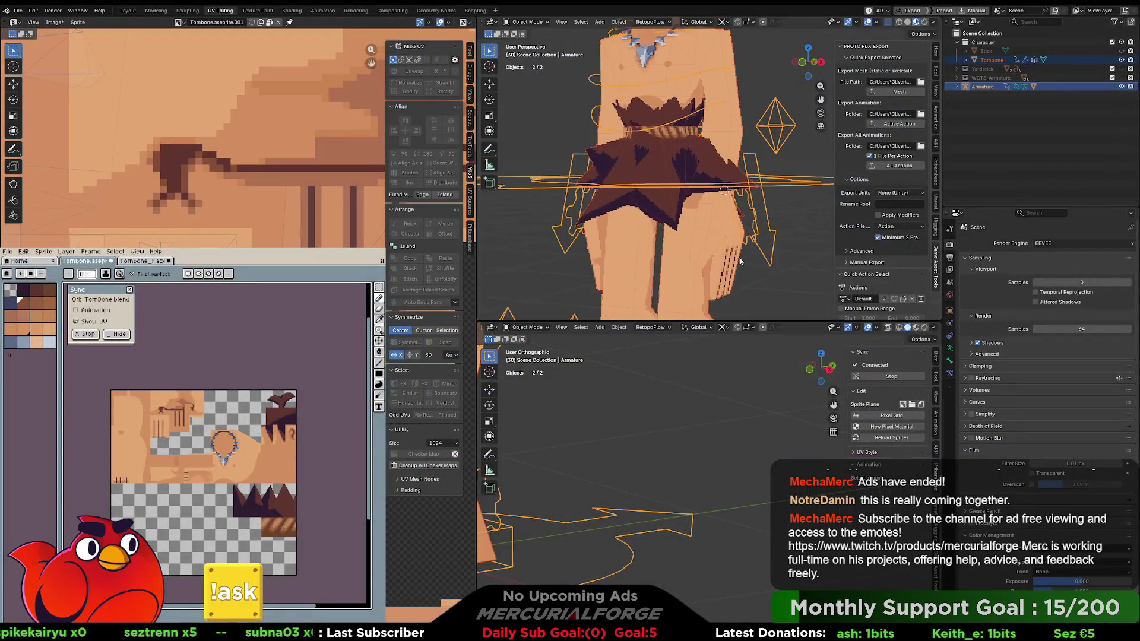
Enter Edit Mode on the Tombone mesh and select one hand-mesh edge.
{"action": "scroll", "coordinate": [742, 207], "scroll_direction": "down", "scroll_amount": 1}
{"action": "left_click", "coordinate": [770, 205]}
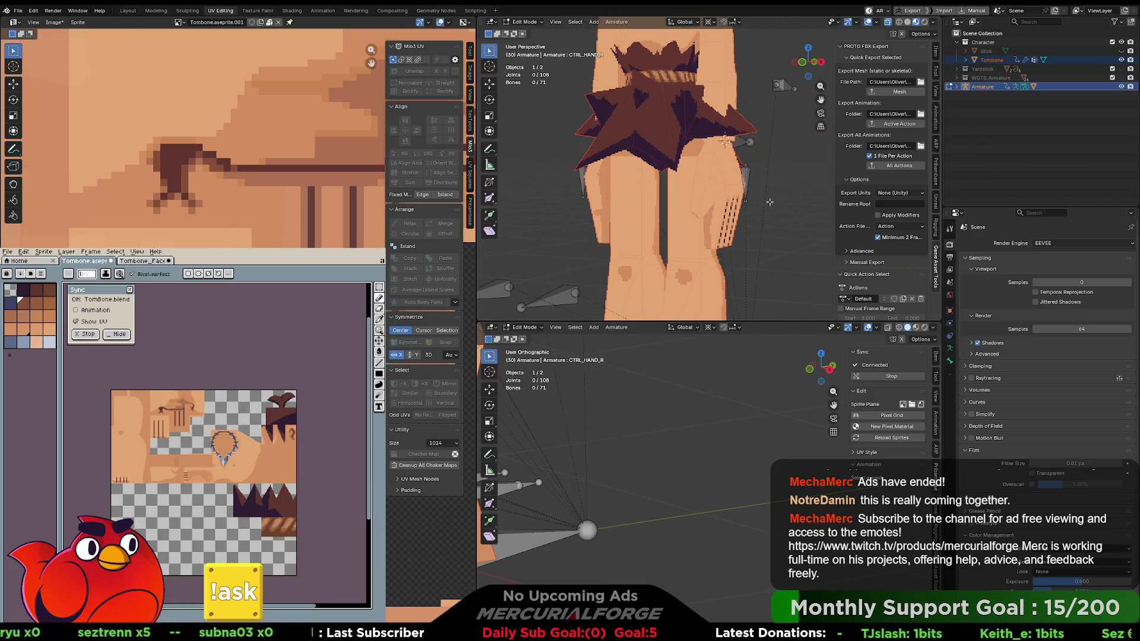
{"action": "key", "text": "Tab"}
{"action": "left_click", "coordinate": [726, 209]}
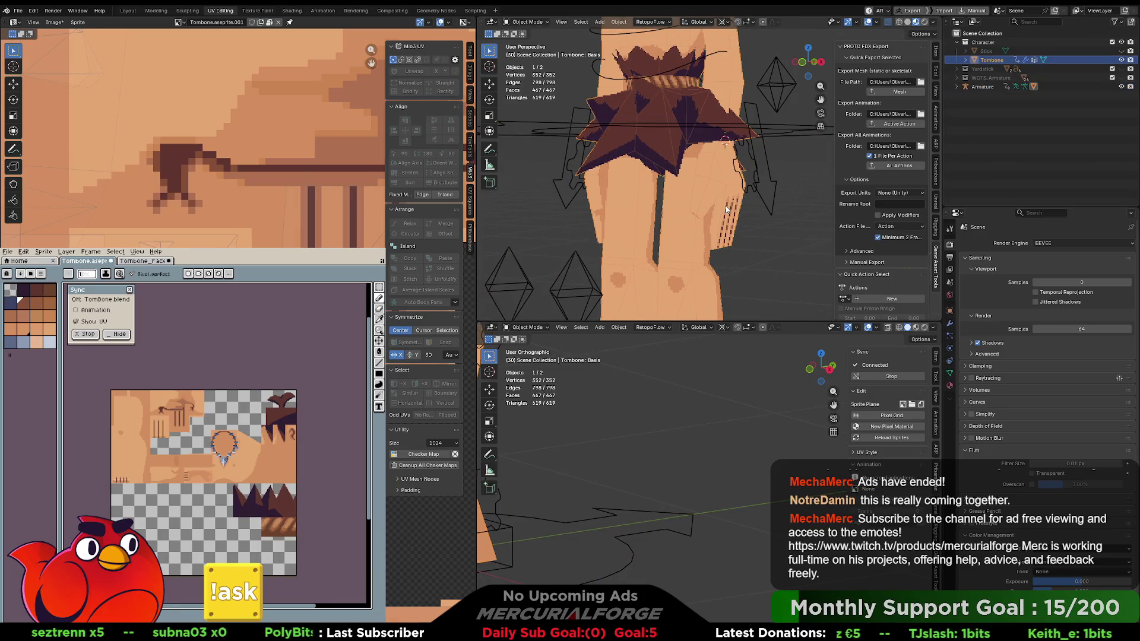
{"action": "key", "text": "Tab"}
{"action": "scroll", "coordinate": [735, 204], "scroll_direction": "up", "scroll_amount": 4}
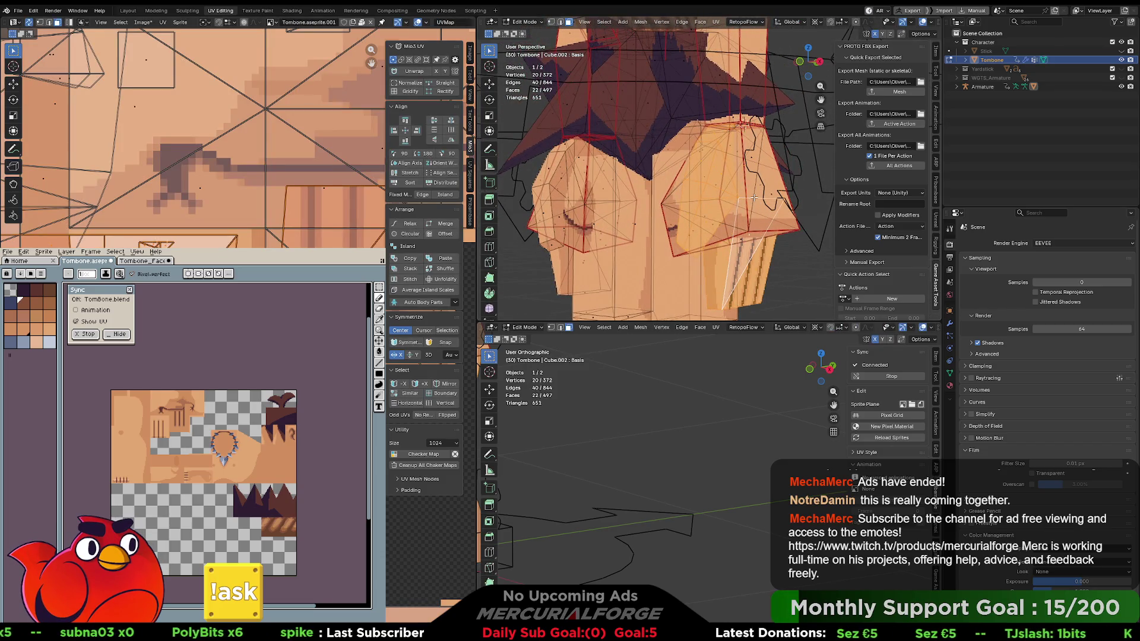
{"action": "key", "text": "2"}
{"action": "left_click", "coordinate": [754, 197]}
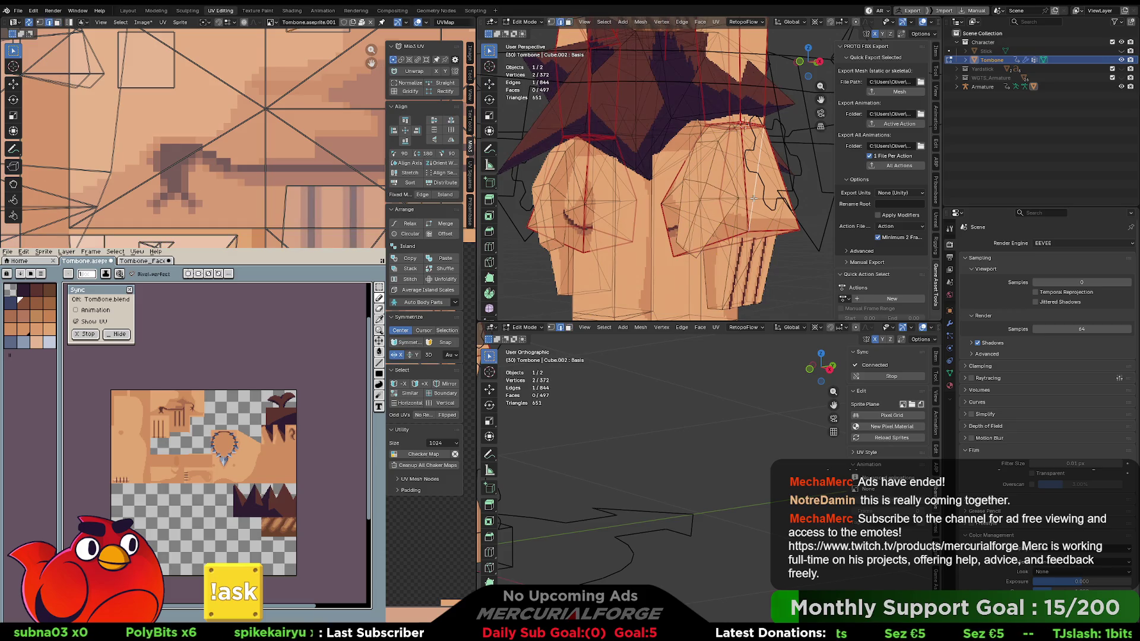
Lower the edge about 2.8 cm along Z and shift it along local X.
{"action": "key", "text": "KP_6"}
{"action": "key", "text": "KP_6"}
{"action": "key", "text": "KP_6"}
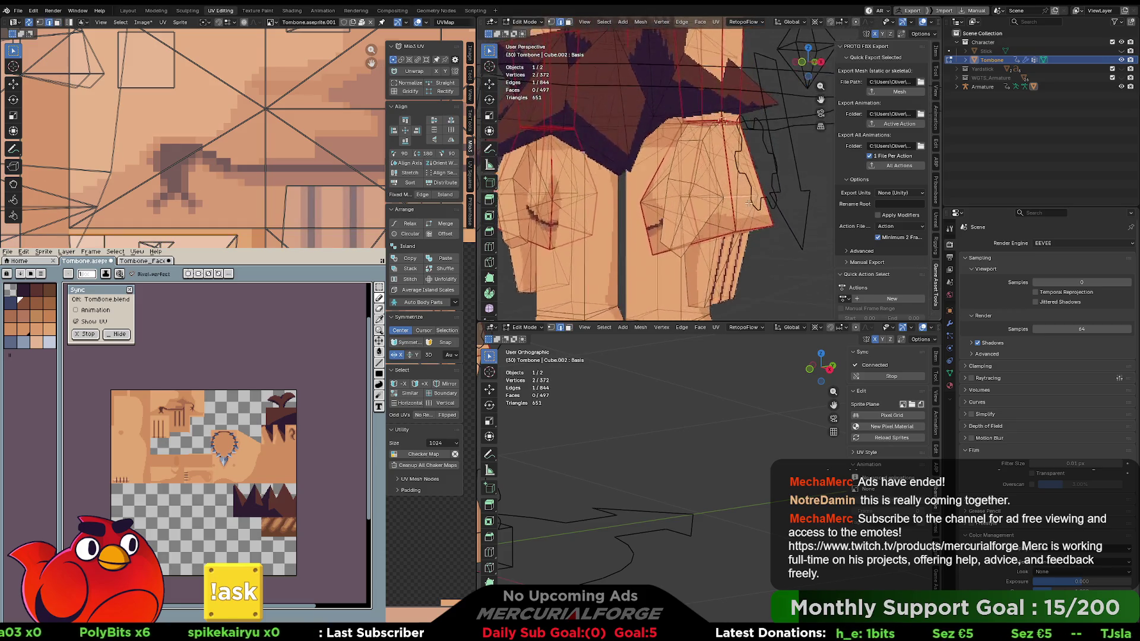
{"action": "key", "text": "g"}
{"action": "key", "text": "z"}
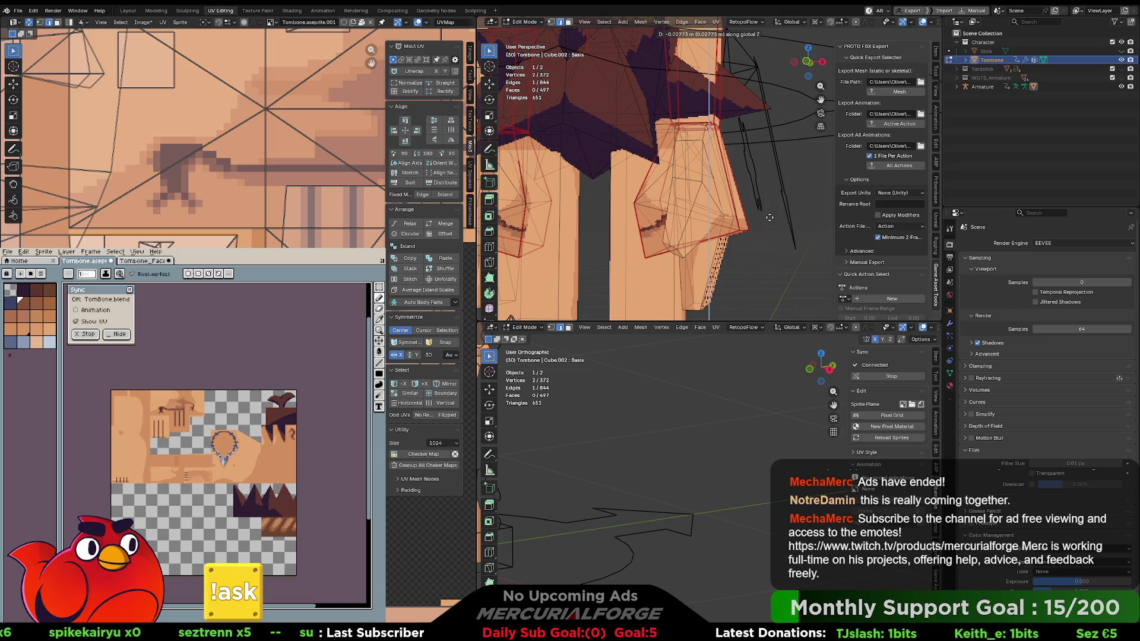
{"action": "left_click", "coordinate": [769, 218]}
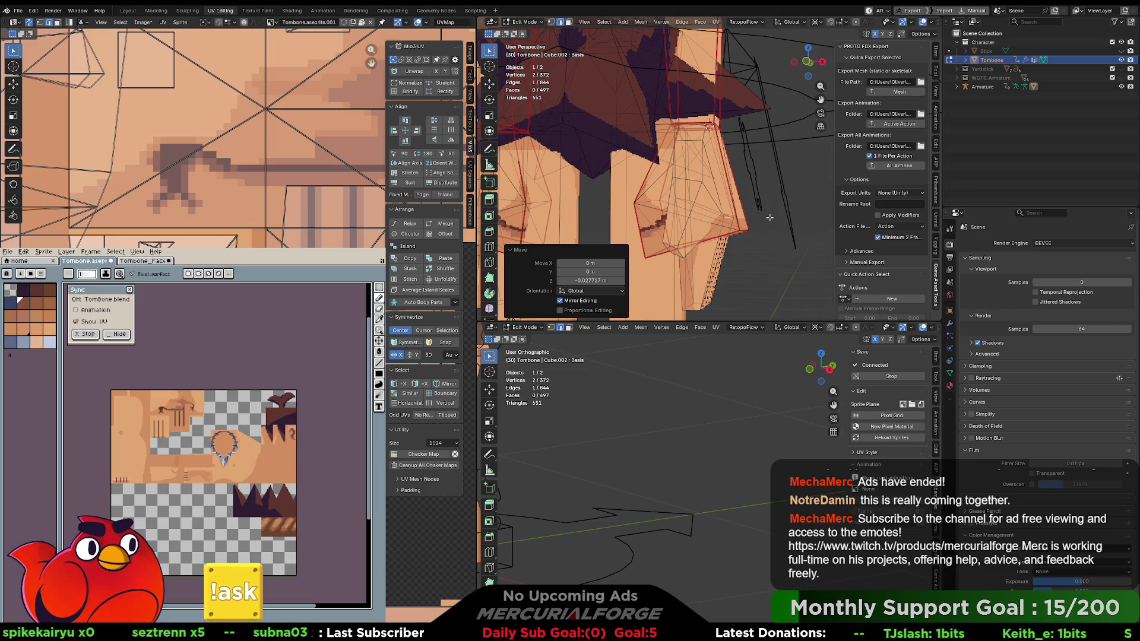
{"action": "key", "text": "g"}
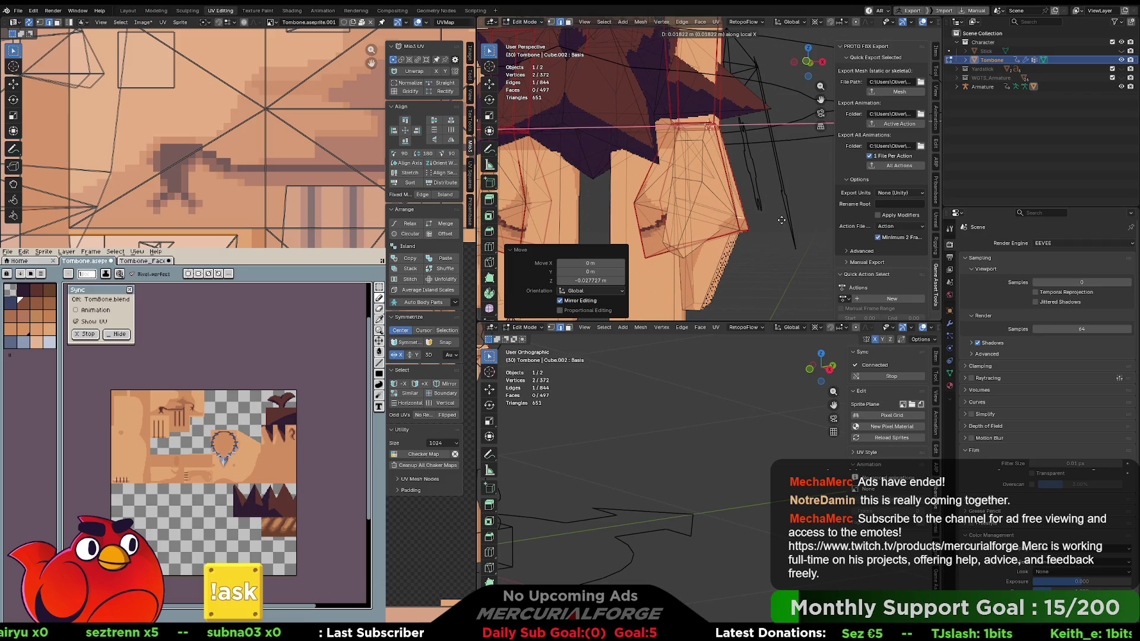
{"action": "left_click", "coordinate": [782, 220]}
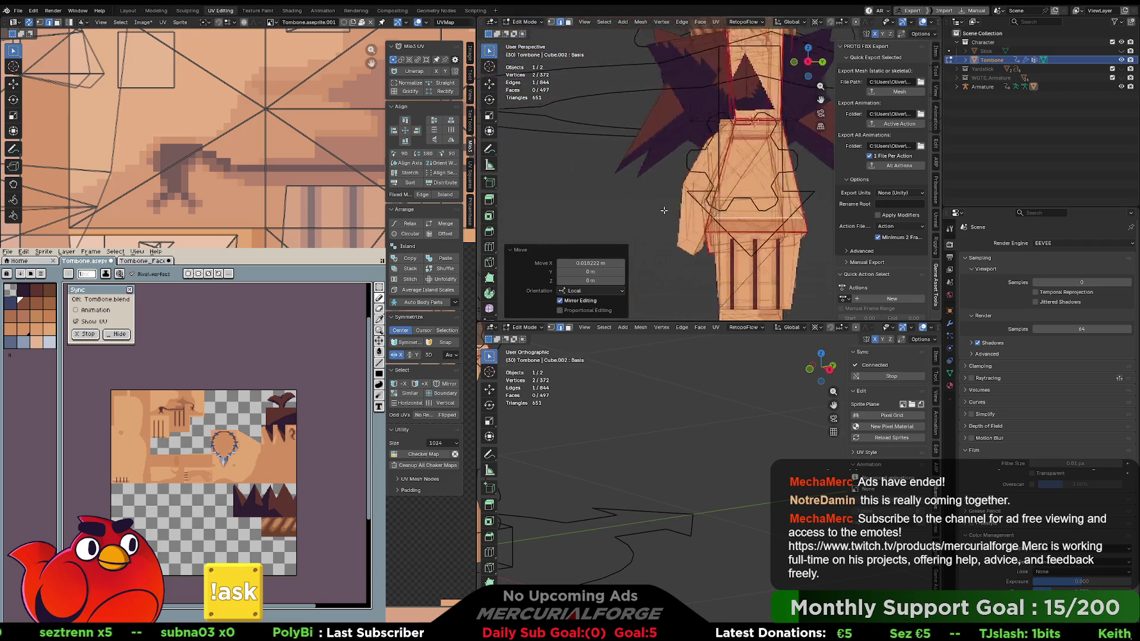
{"action": "scroll", "coordinate": [573, 206], "scroll_direction": "up", "scroll_amount": 5}
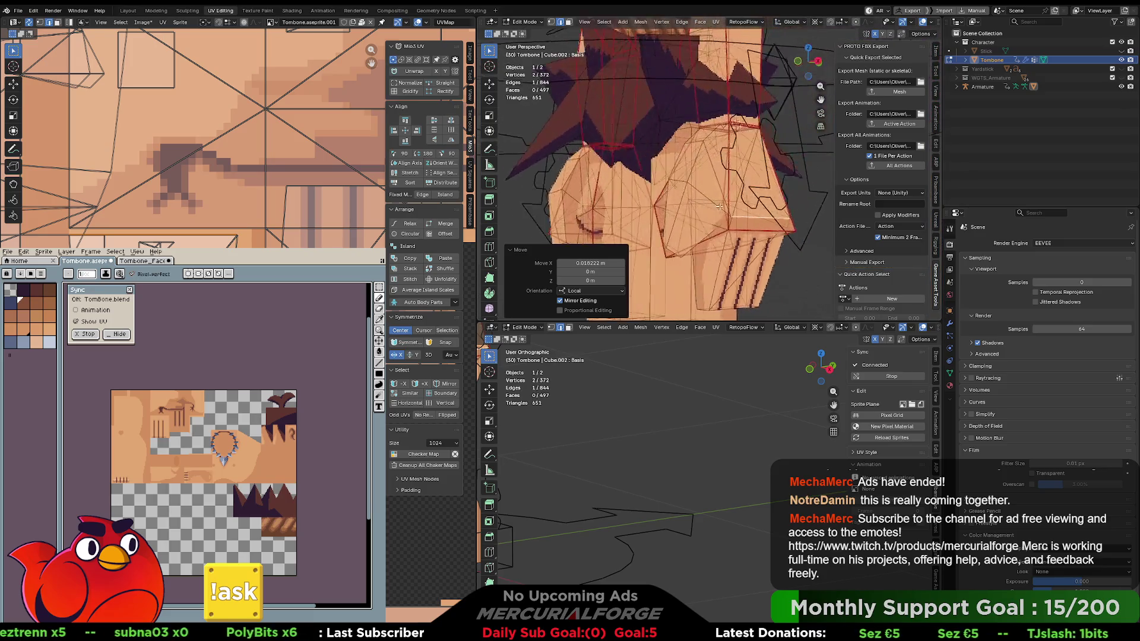
{"action": "mouse_move", "coordinate": [746, 206]}
{"action": "left_mouse_down"}
{"action": "mouse_move", "coordinate": [699, 209]}
{"action": "mouse_move", "coordinate": [764, 195]}
{"action": "mouse_move", "coordinate": [760, 205]}
{"action": "left_mouse_up"}
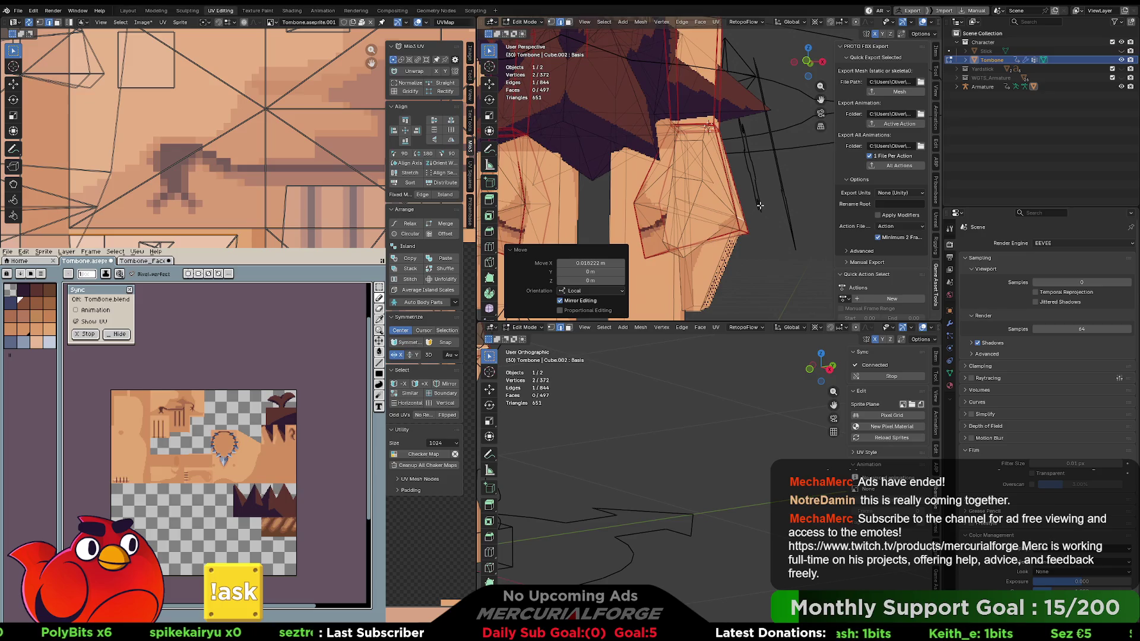
Shift the edge along global X, then select mesh and armature in Object Mode.
{"action": "key", "text": "g"}
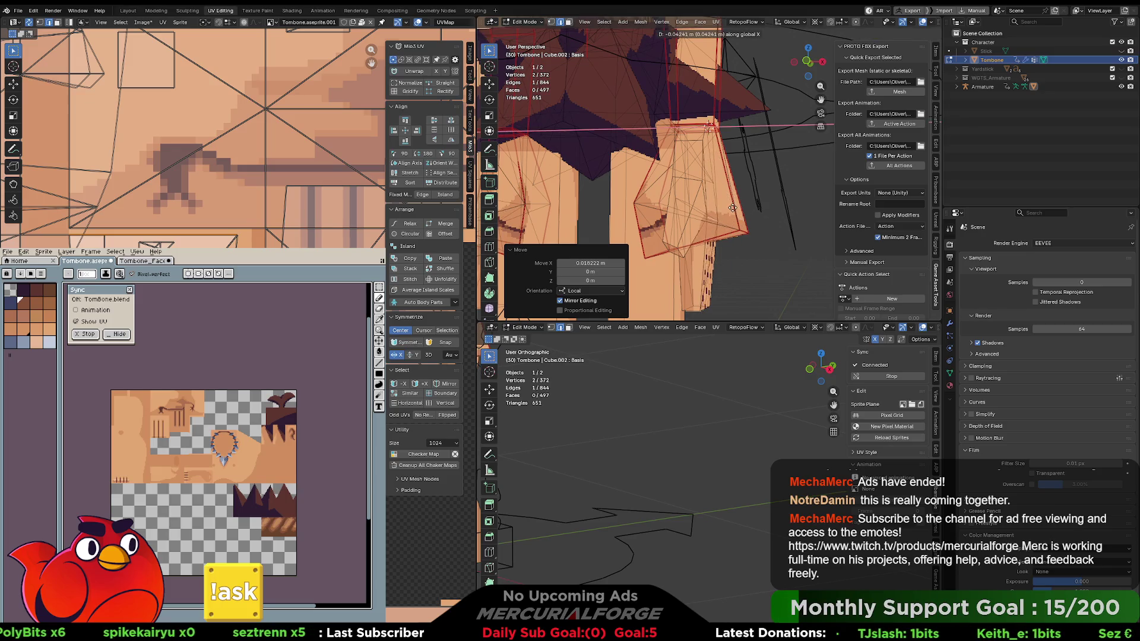
{"action": "left_click", "coordinate": [745, 207]}
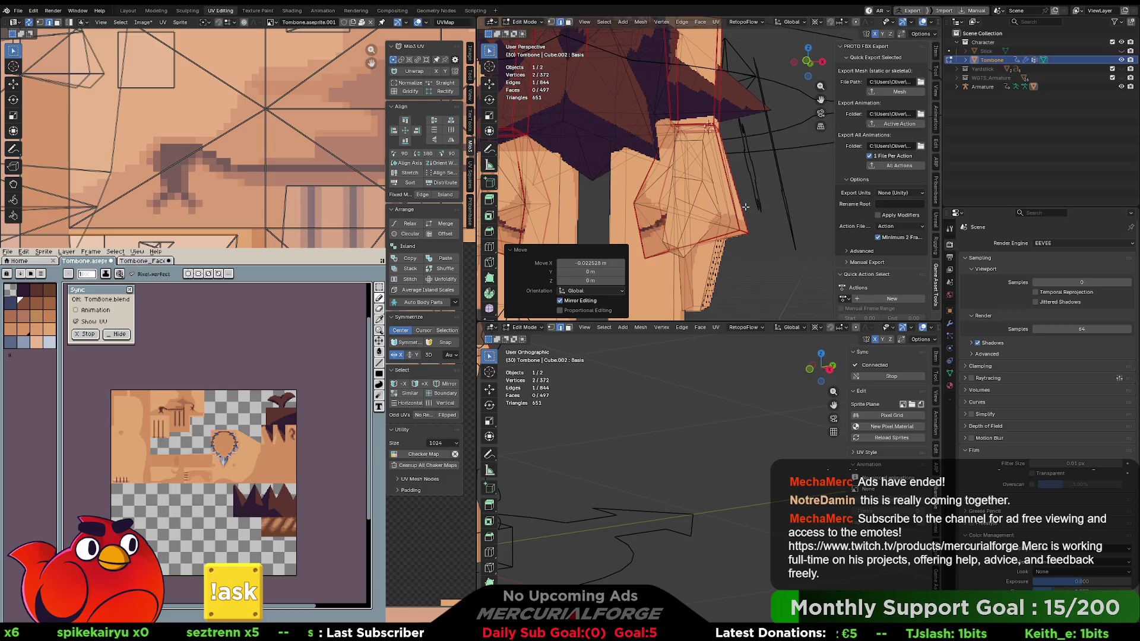
{"action": "left_click_drag", "start_coordinate": [746, 207], "coordinate": [636, 211]}
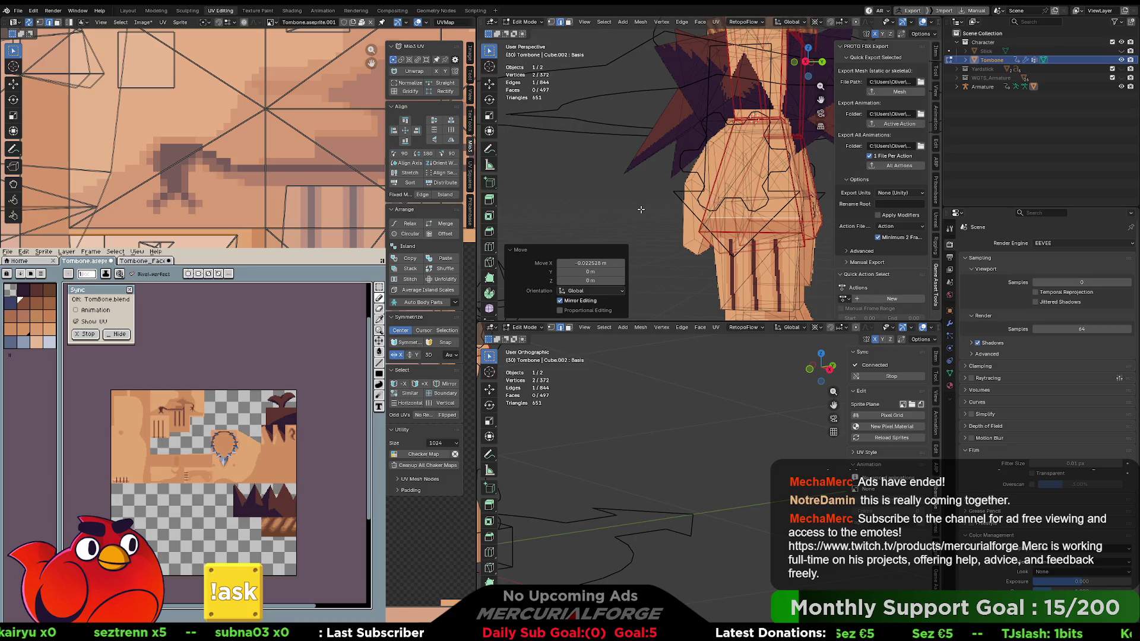
{"action": "left_click_drag", "start_coordinate": [711, 207], "coordinate": [726, 208]}
{"action": "key", "text": "Tab"}
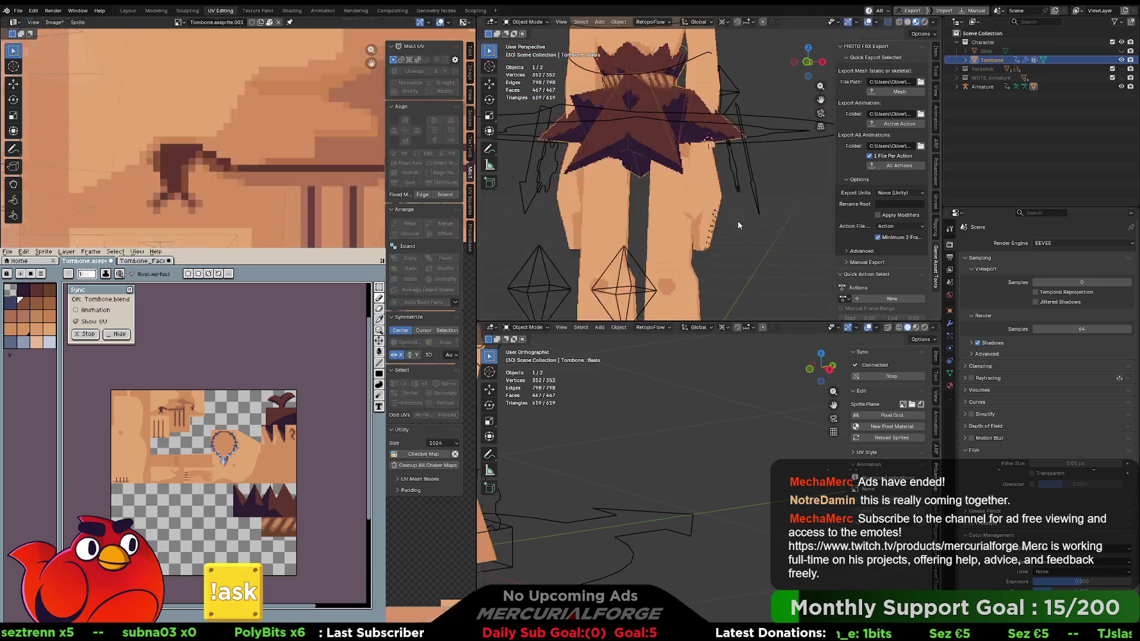
{"action": "left_click", "coordinate": [745, 181], "text": "shift"}
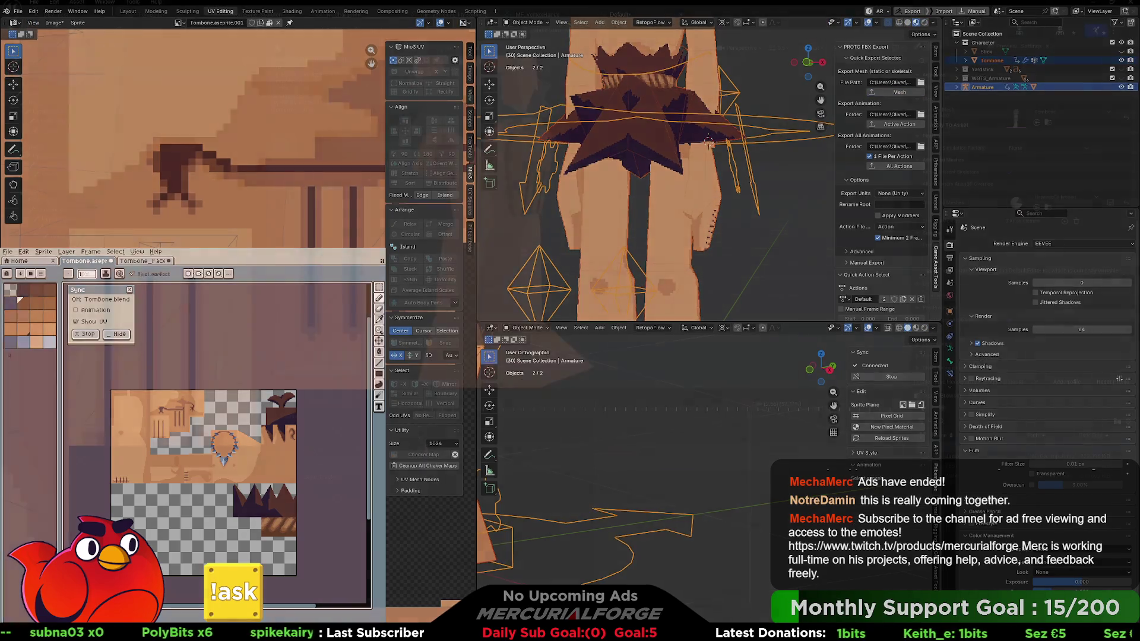
{"action": "key", "text": "alt+Tab"}
Reimport the updated Tombone mesh and watch the Default animation's hand swaps up close.
{"action": "left_click", "coordinate": [227, 32]}
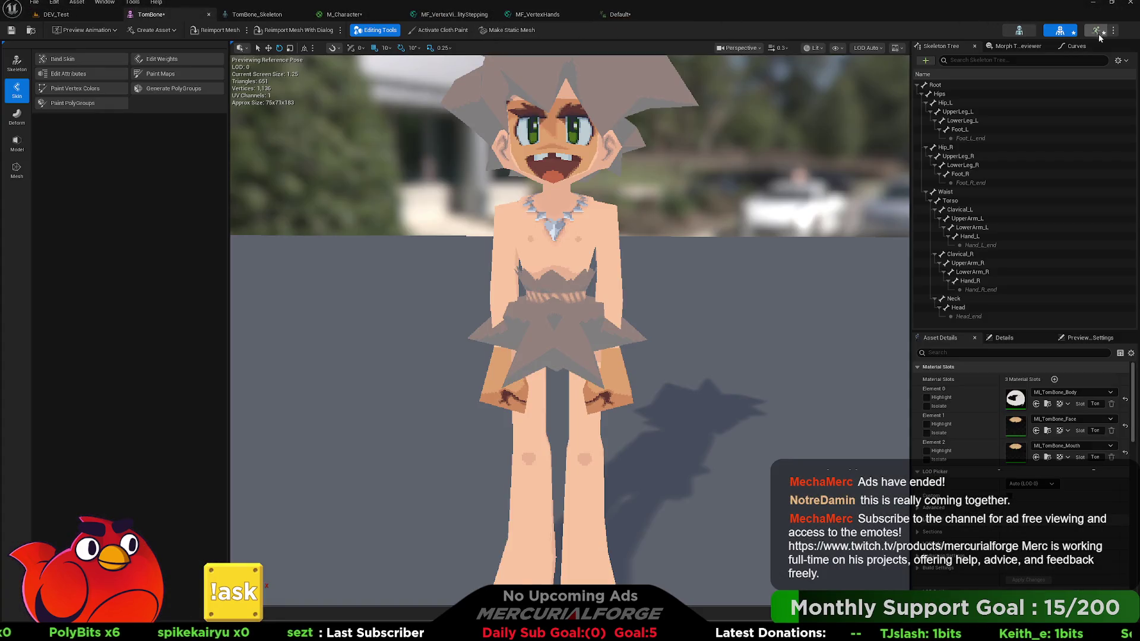
{"action": "left_click", "coordinate": [1103, 32]}
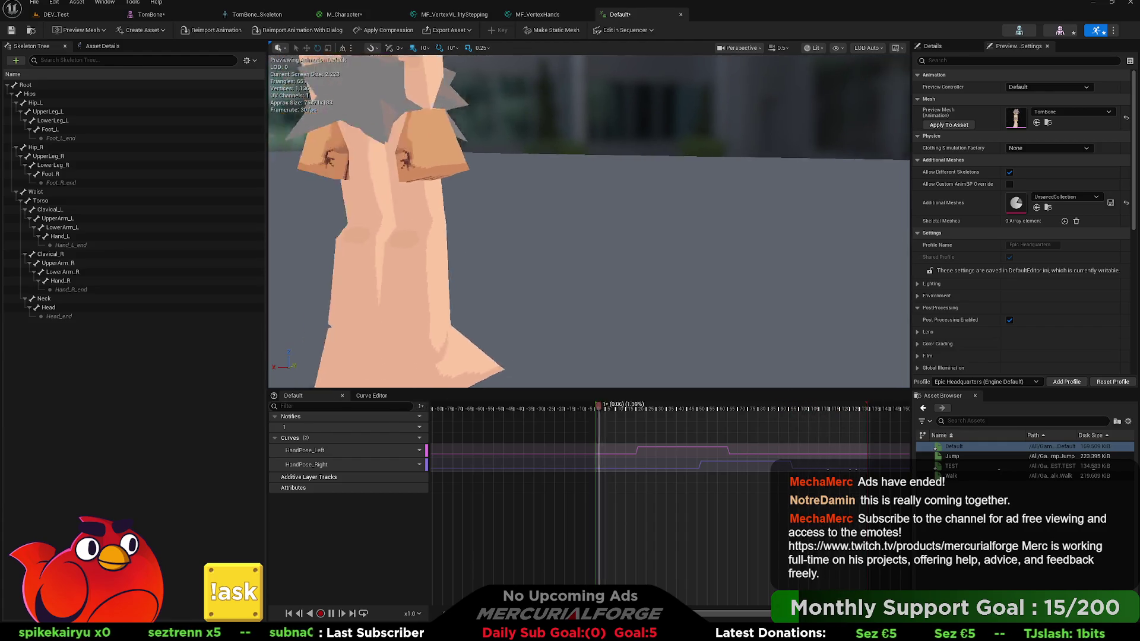
{"action": "left_click_drag", "start_coordinate": [704, 119], "coordinate": [704, 119]}
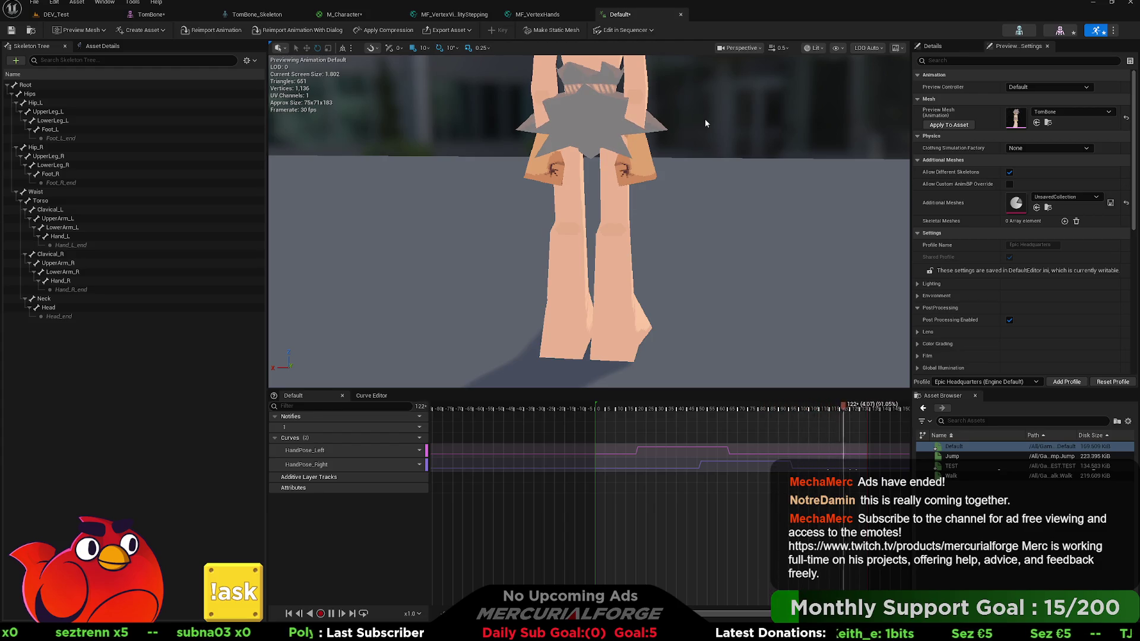
{"action": "left_click_drag", "start_coordinate": [706, 123], "coordinate": [705, 123]}
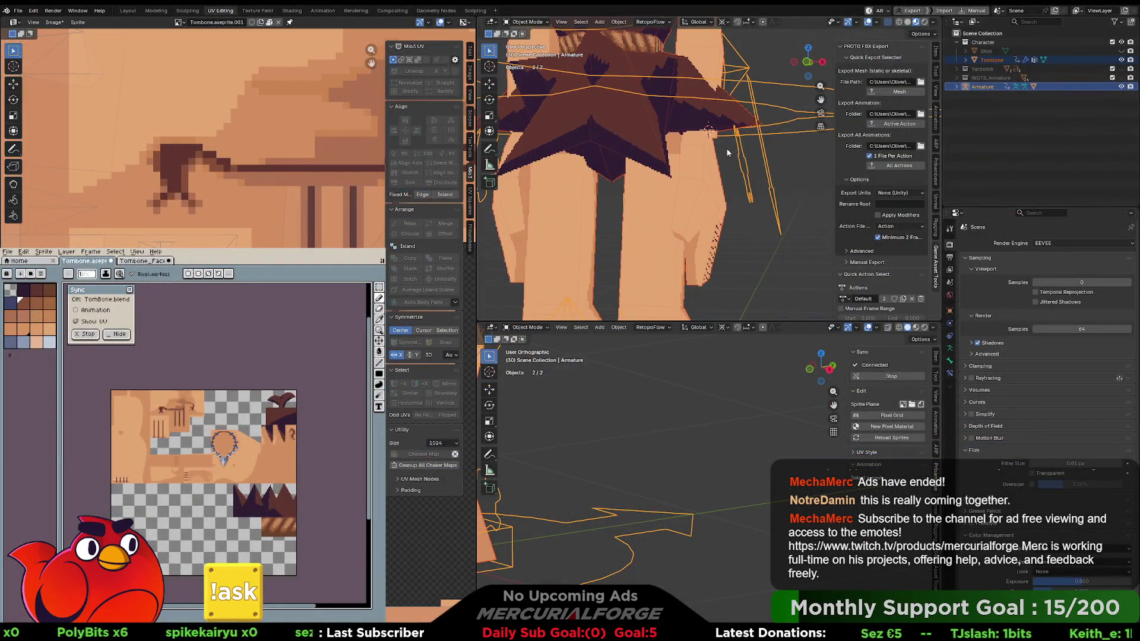
Enter Edit Mode on the Tombone mesh and select the hand's top face.
{"action": "left_click", "coordinate": [714, 162]}
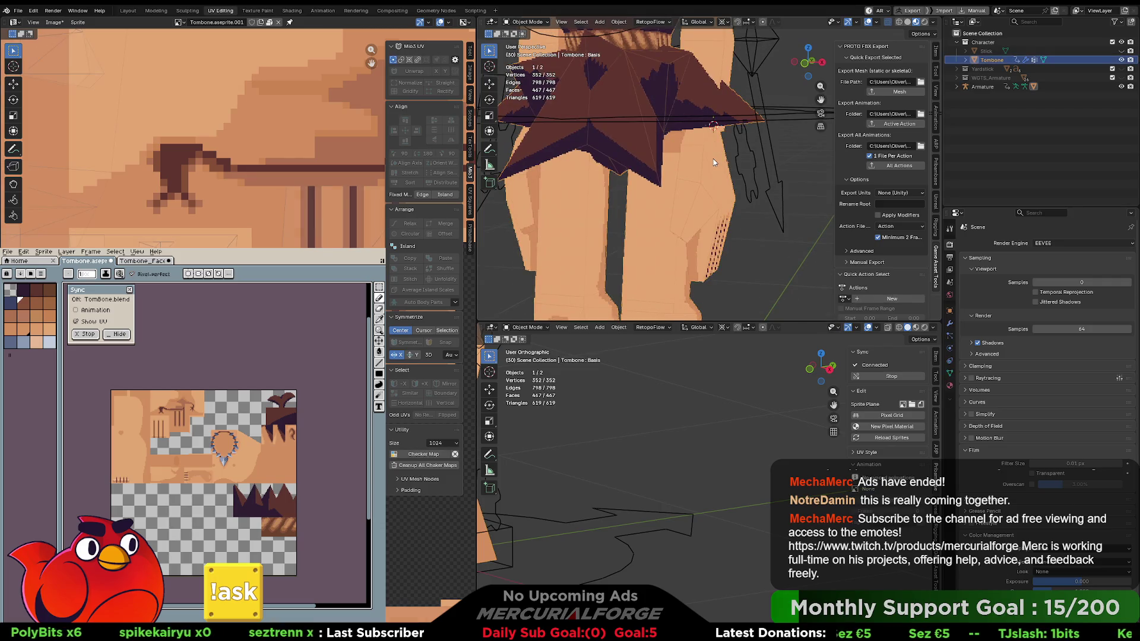
{"action": "key", "text": "Tab"}
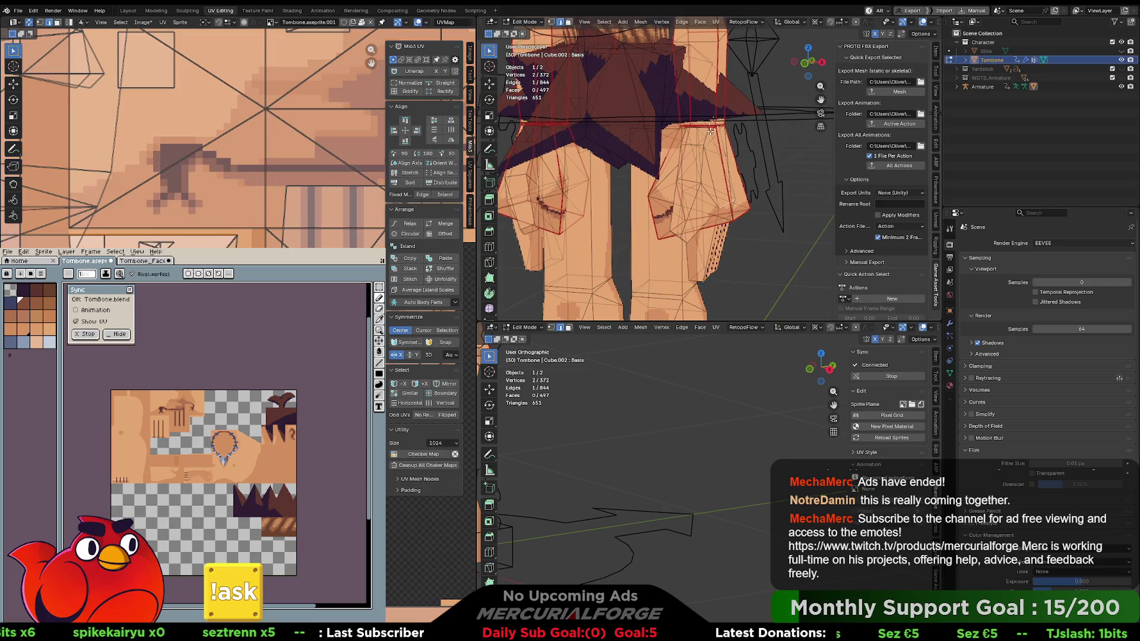
{"action": "scroll", "coordinate": [711, 131], "scroll_direction": "up", "scroll_amount": 8}
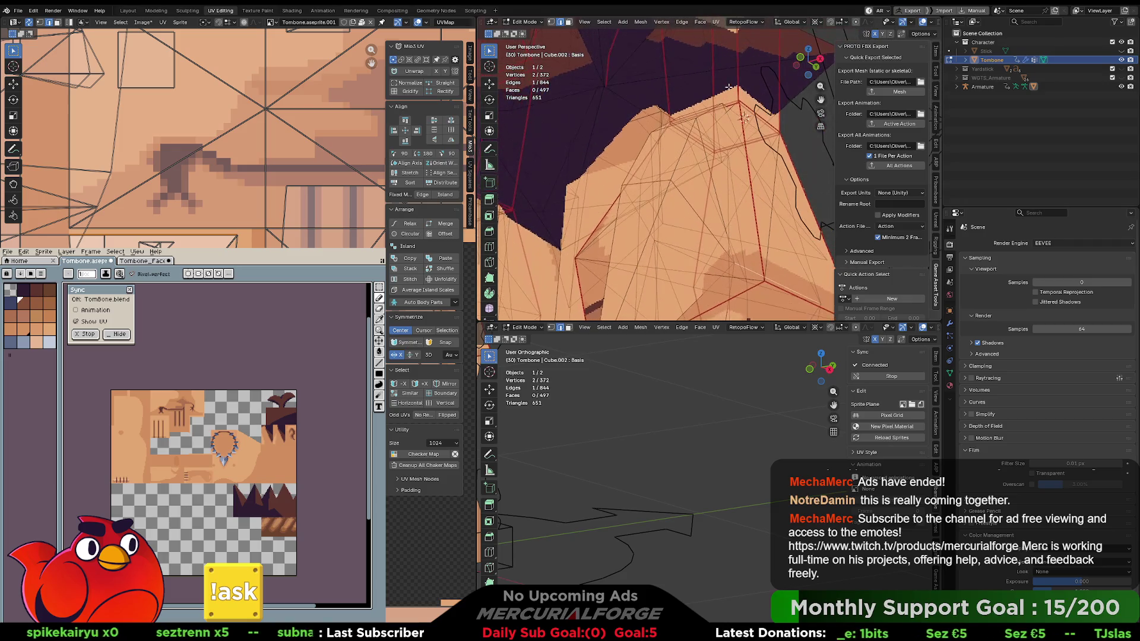
{"action": "key", "text": "1"}
{"action": "key", "text": "alt+a"}
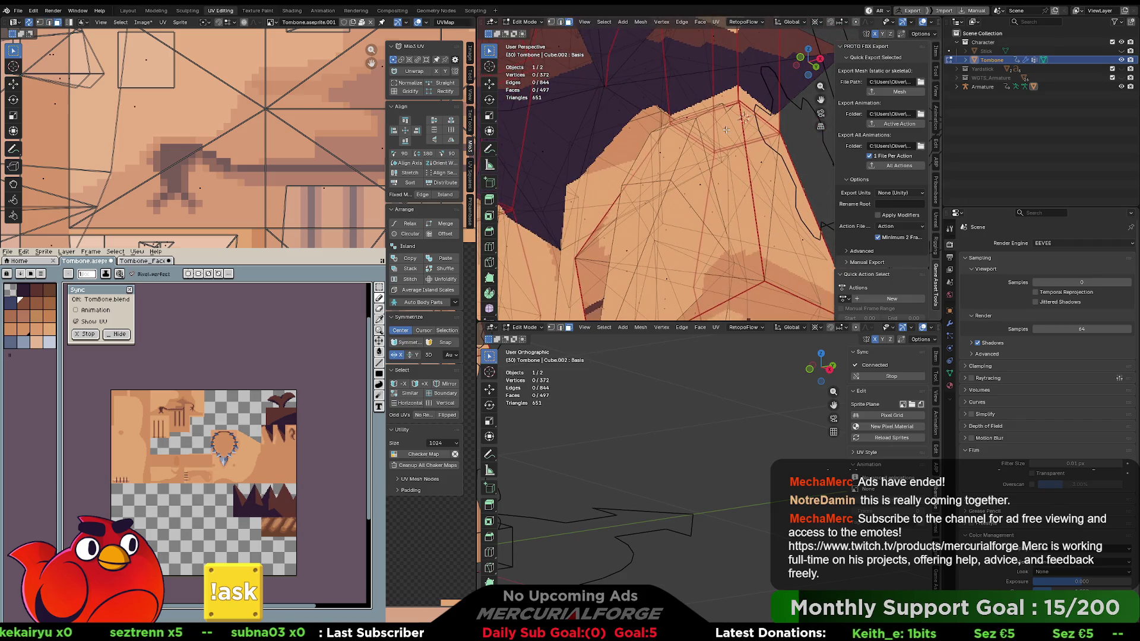
{"action": "left_click", "coordinate": [726, 129]}
{"action": "scroll", "coordinate": [731, 136], "scroll_direction": "down", "scroll_amount": 2}
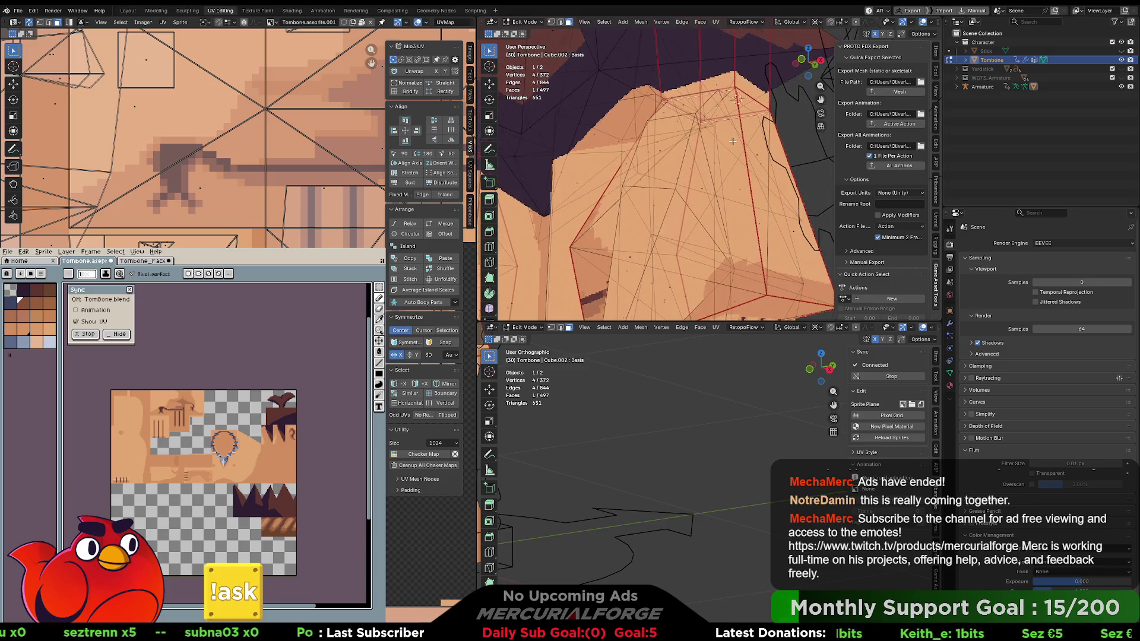
{"action": "left_click", "coordinate": [720, 111]}
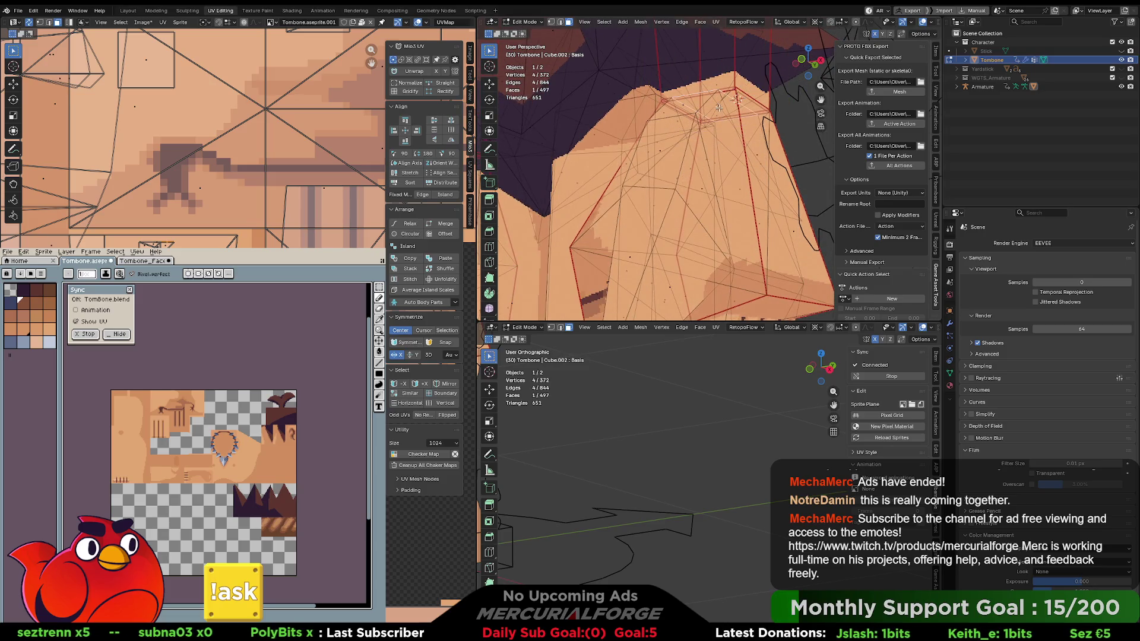
{"action": "left_click_drag", "start_coordinate": [720, 122], "coordinate": [734, 131]}
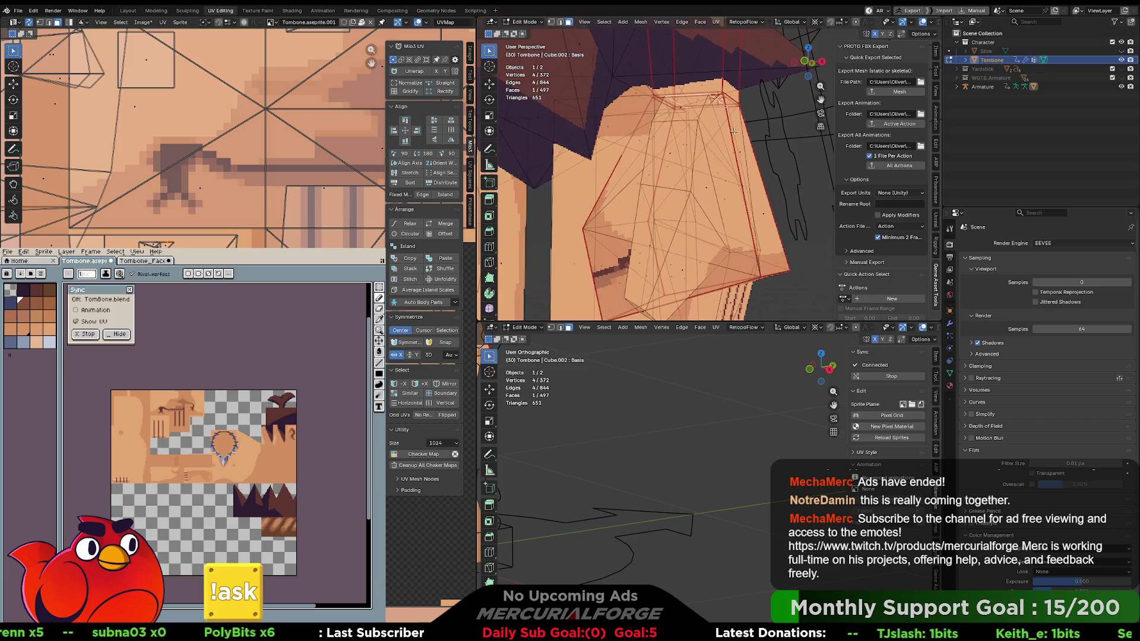
Scale the top face along X to 1.307 times its width.
{"action": "key", "text": "s"}
{"action": "key", "text": "x"}
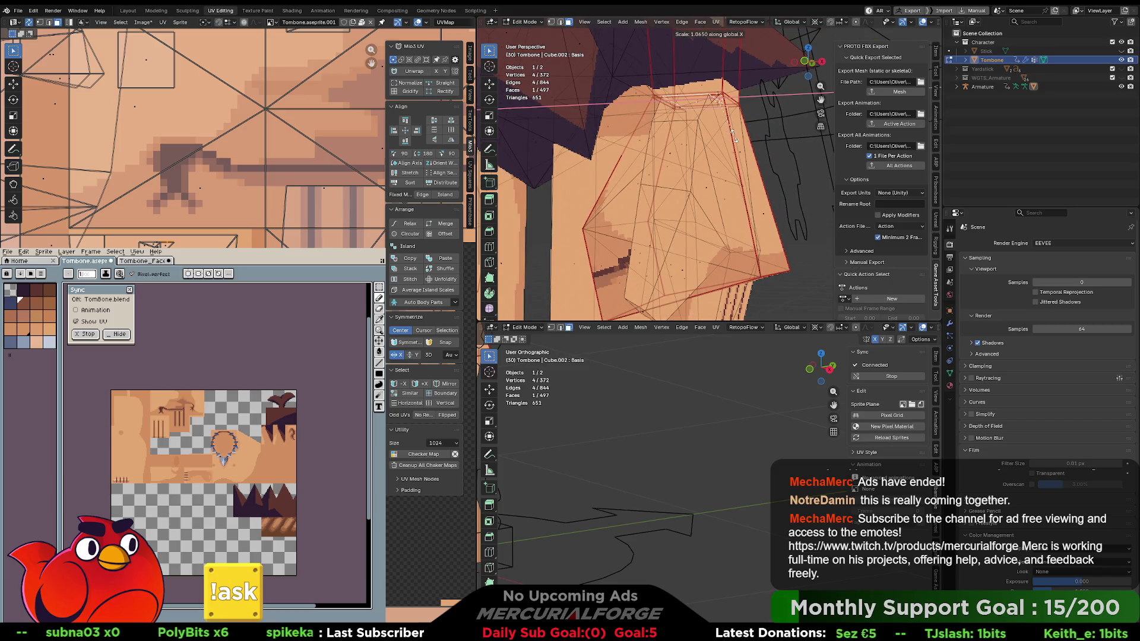
{"action": "left_click", "coordinate": [742, 141]}
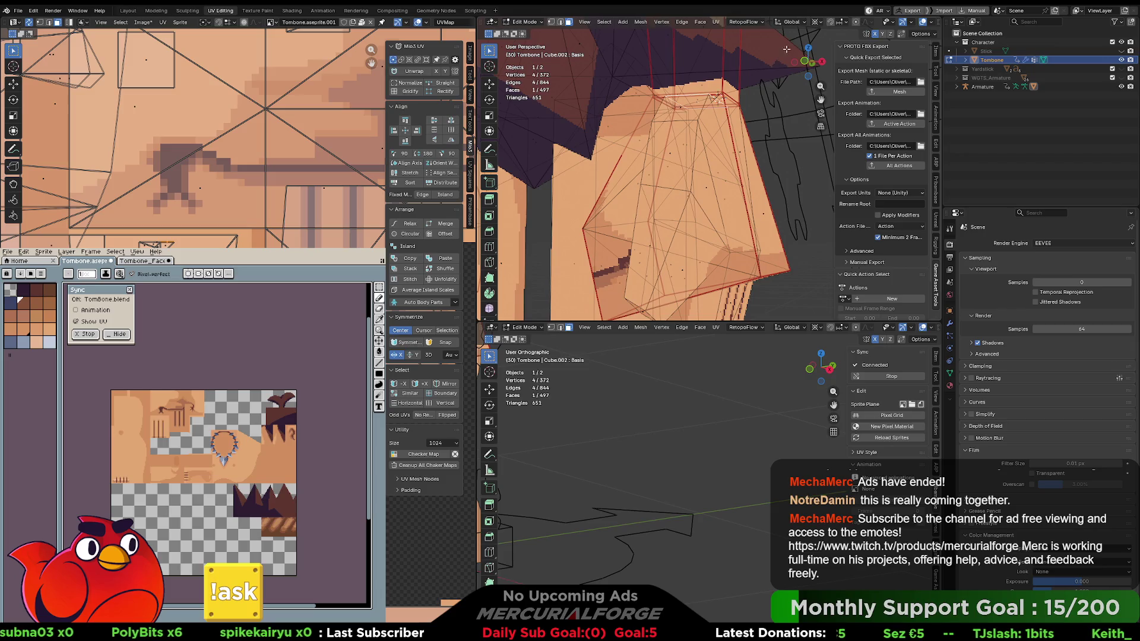
{"action": "left_click_drag", "start_coordinate": [724, 107], "coordinate": [745, 116]}
{"action": "key", "text": "s"}
{"action": "key", "text": "x"}
{"action": "left_click", "coordinate": [760, 117]}
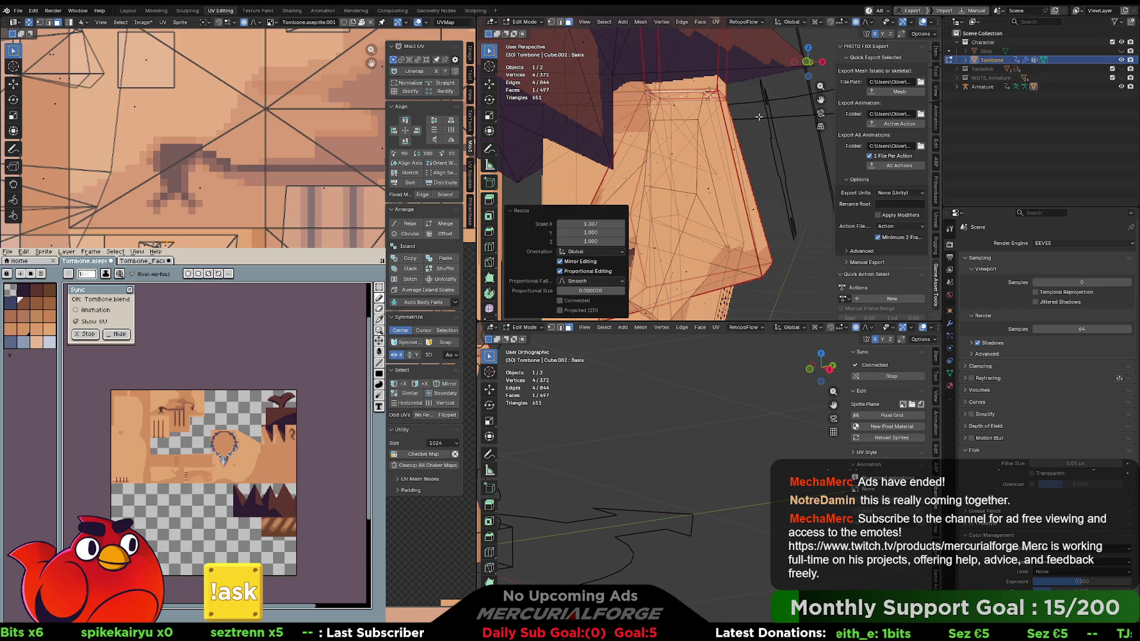
Undo the last widening, snap the 3D cursor to the active vertex, and rescale the face along Y.
{"action": "key", "text": "ctrl+z"}
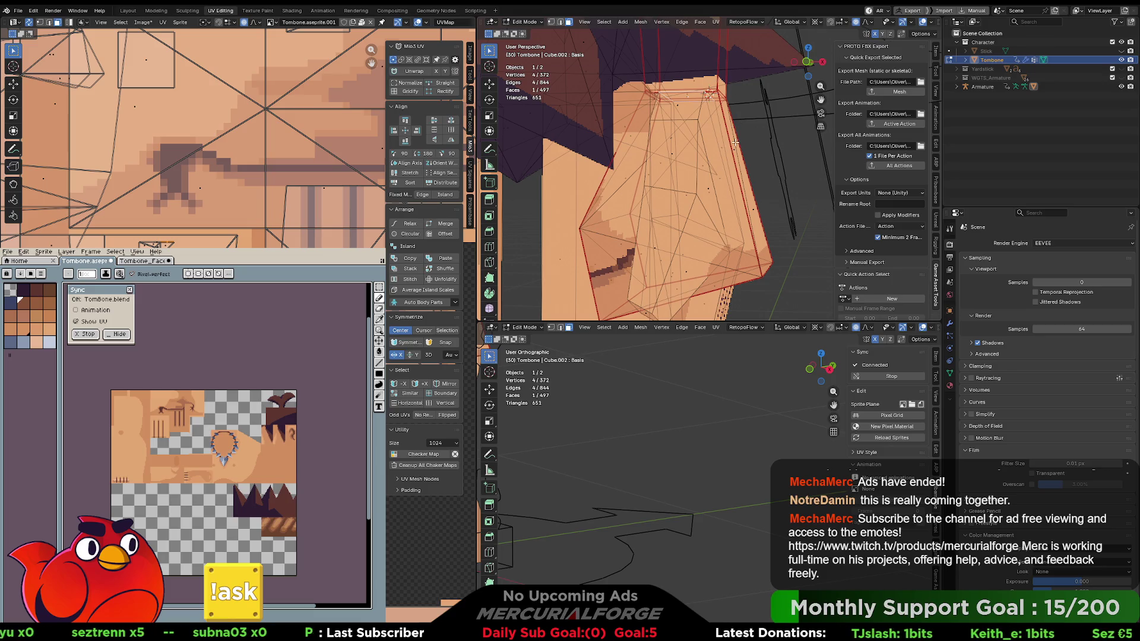
{"action": "key", "text": "shift+s"}
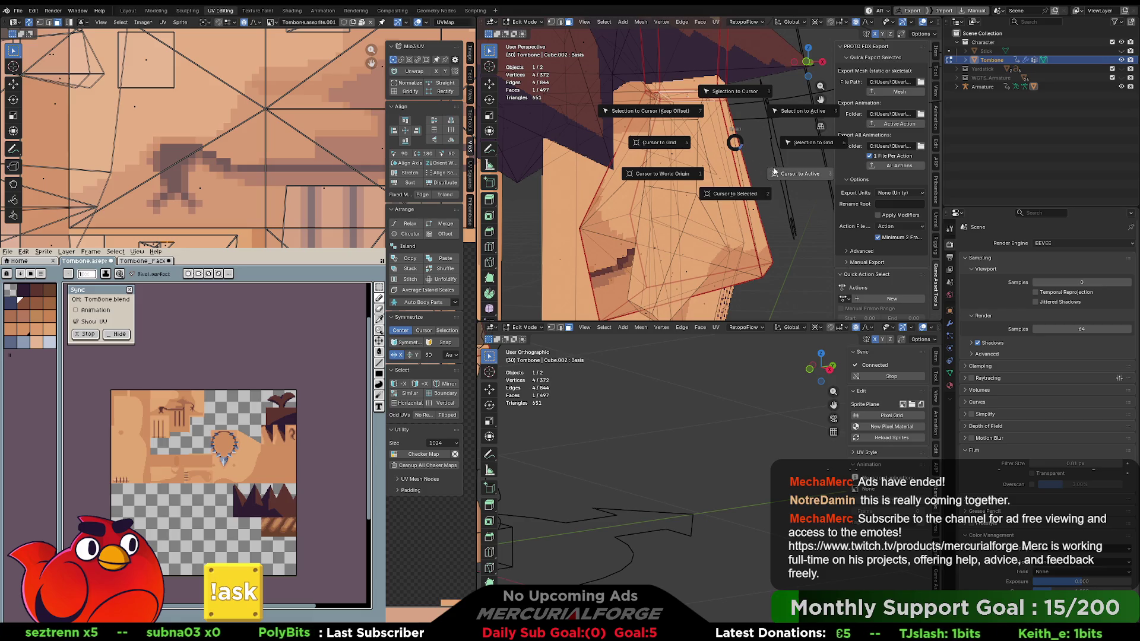
{"action": "left_click", "coordinate": [789, 173]}
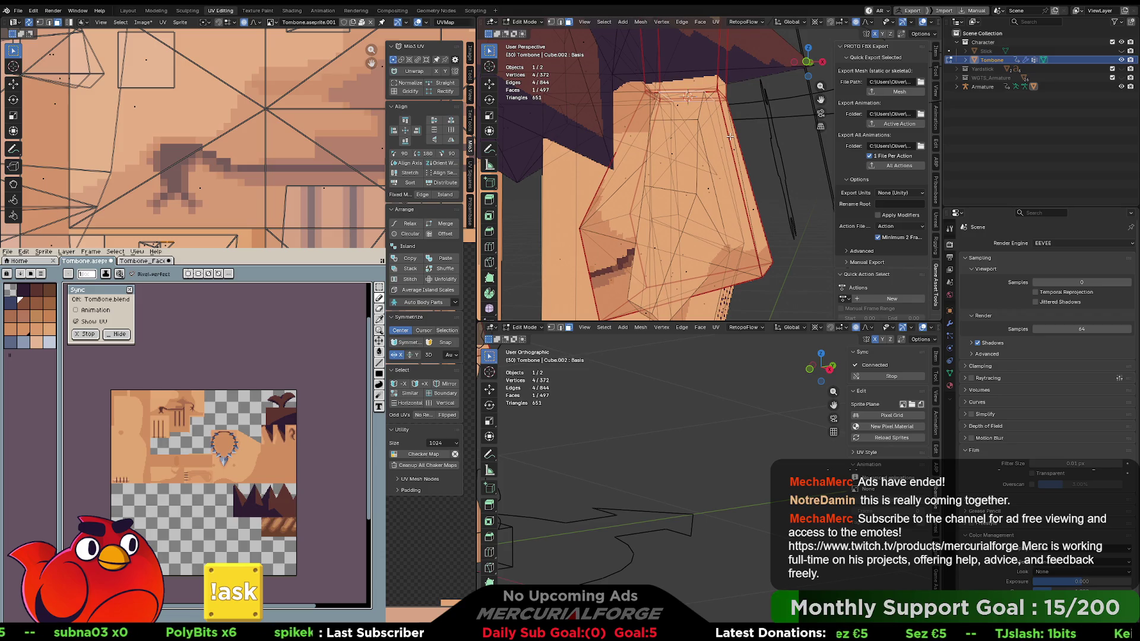
{"action": "key", "text": "s"}
{"action": "key", "text": "x"}
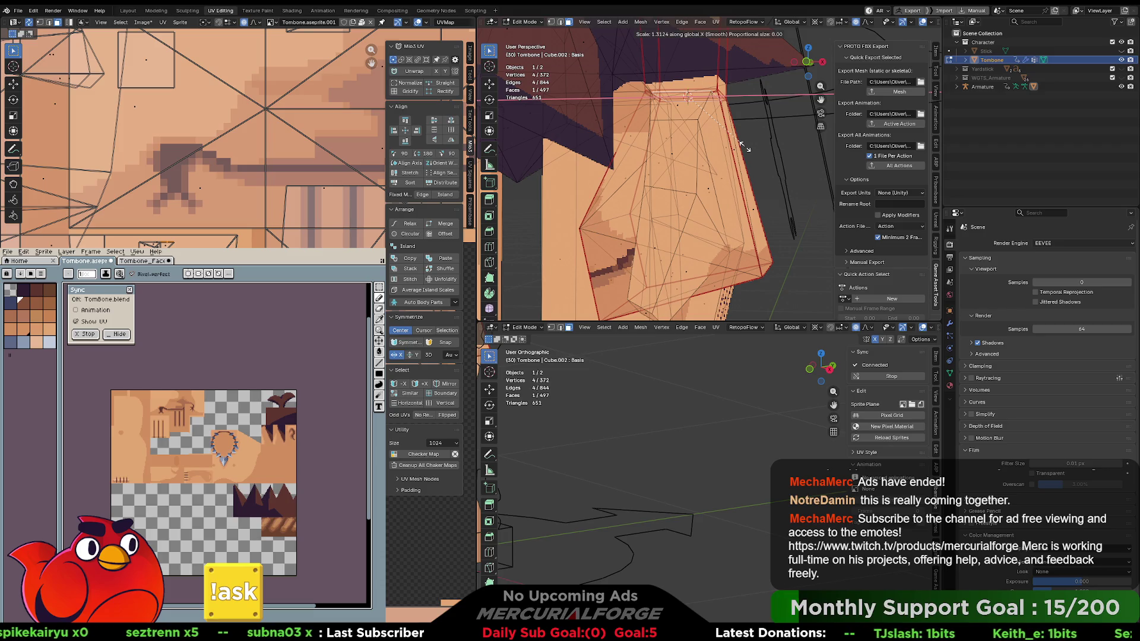
{"action": "key", "text": "y"}
{"action": "left_click", "coordinate": [746, 147]}
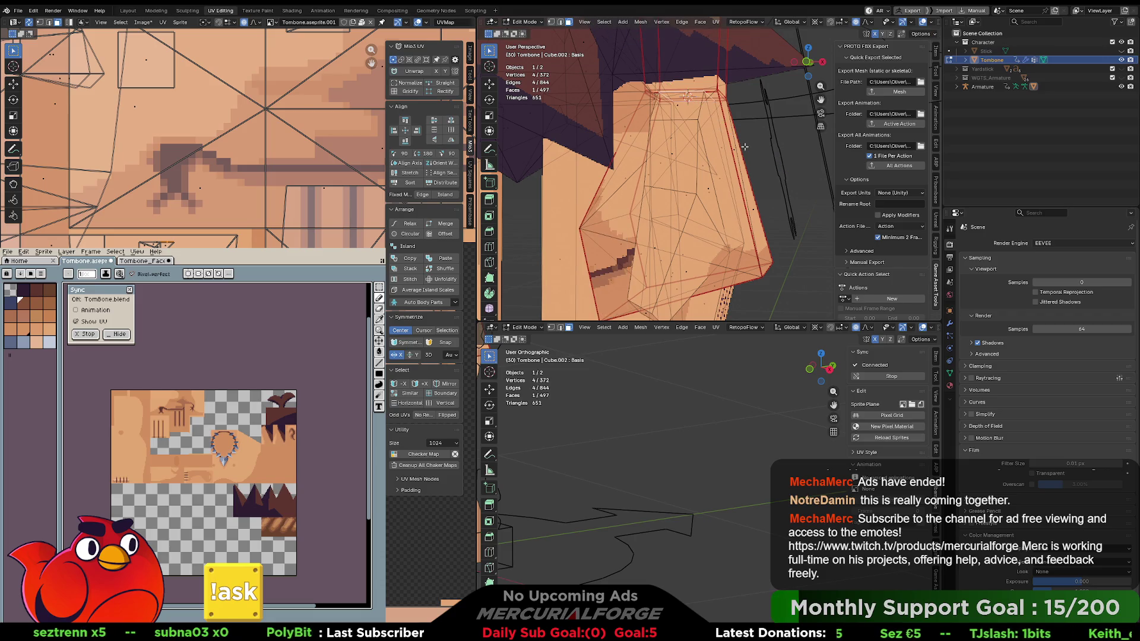
Try an X scale of 1.468 on the face, undo it, and settle on 1.275.
{"action": "key", "text": "s"}
{"action": "key", "text": "x"}
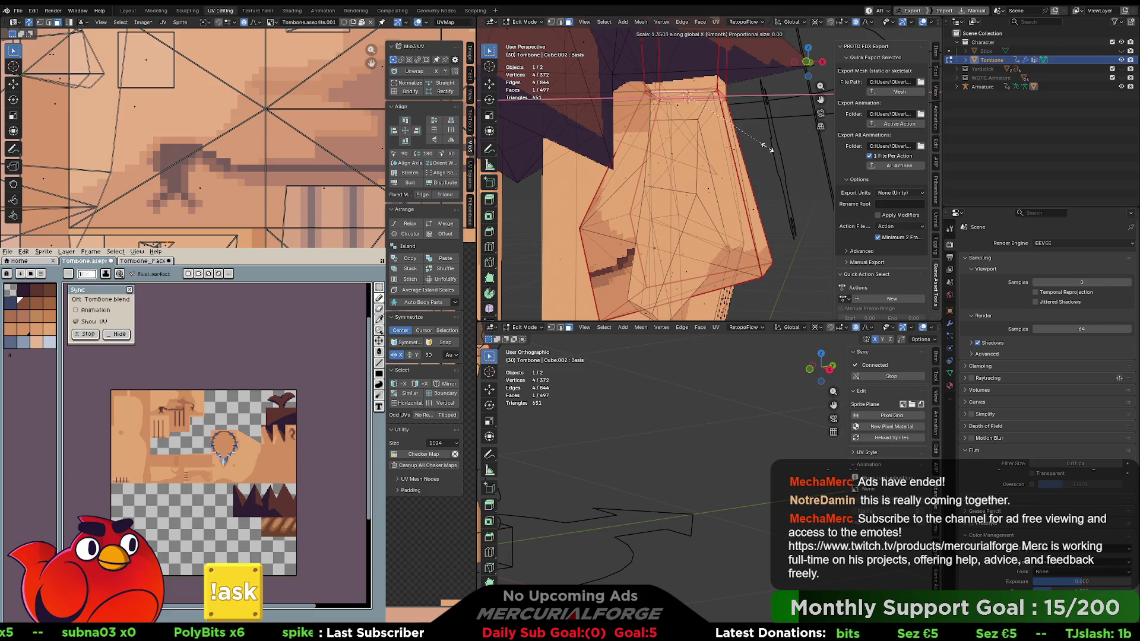
{"action": "left_click", "coordinate": [780, 150]}
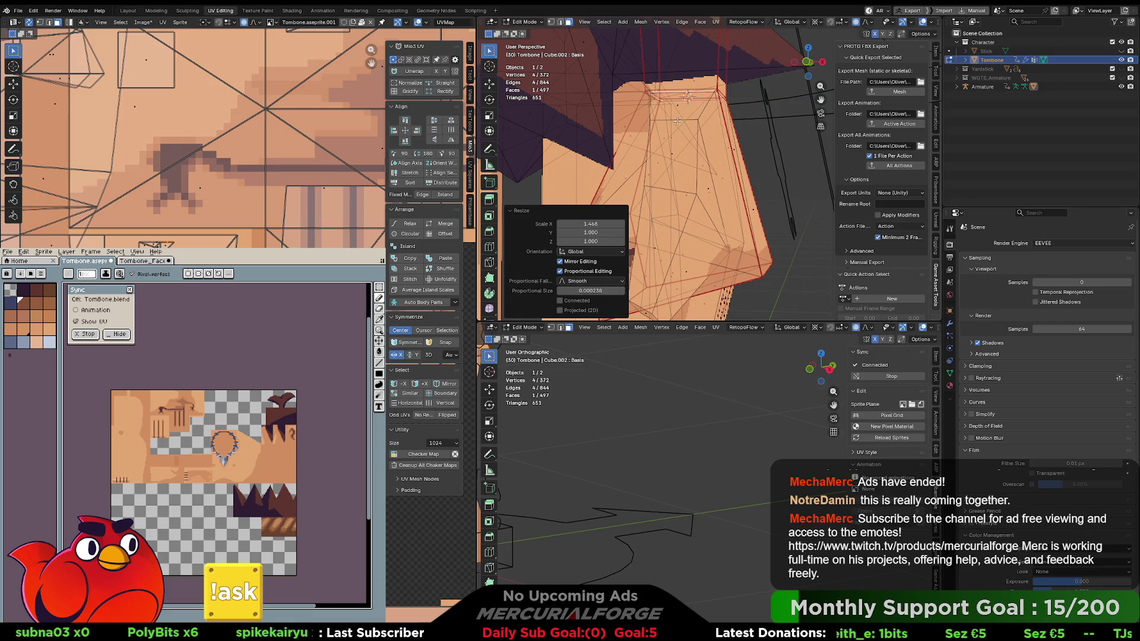
{"action": "key", "text": "ctrl+z"}
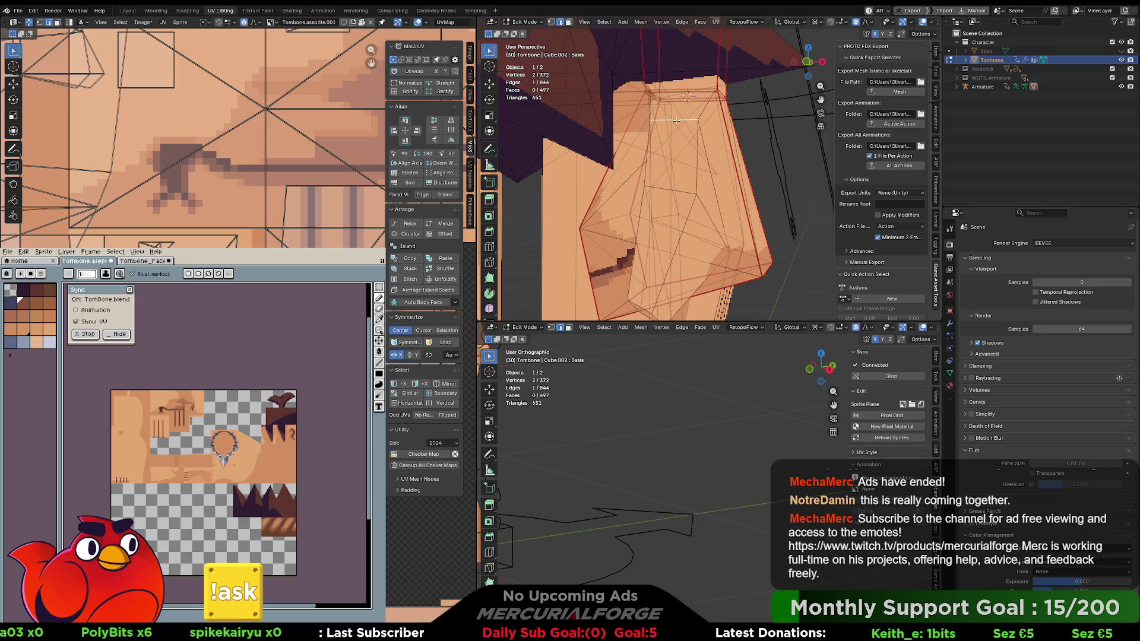
{"action": "key", "text": "s"}
{"action": "key", "text": "x"}
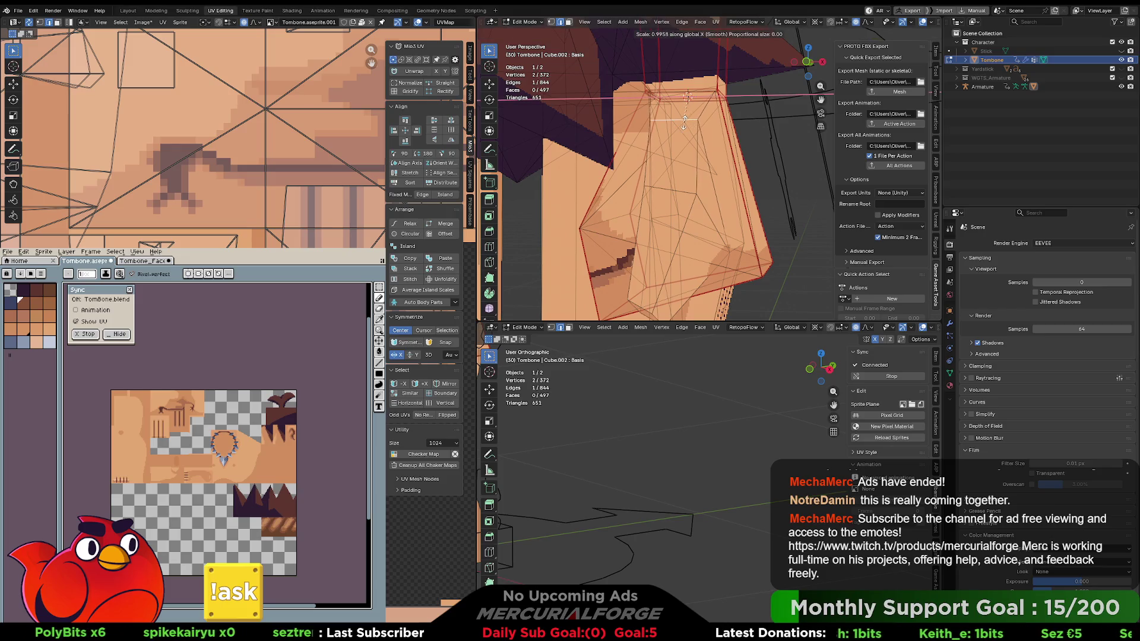
{"action": "left_click", "coordinate": [685, 127]}
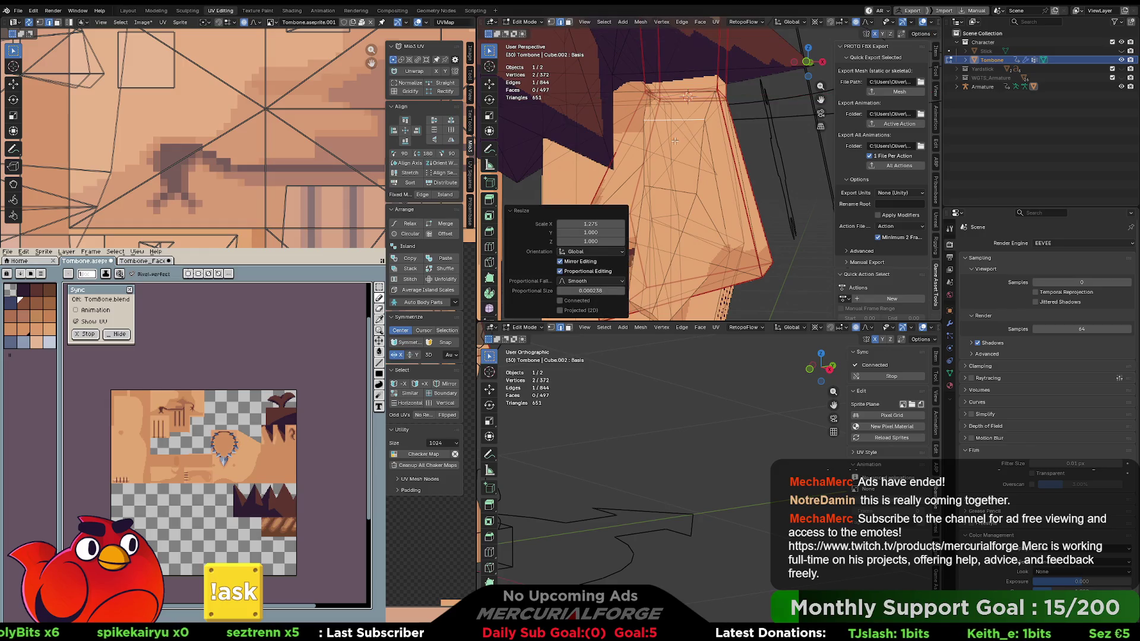
Check the reshaped hand, then export the mesh together with its armature from Object Mode.
{"action": "scroll", "coordinate": [654, 160], "scroll_direction": "up", "scroll_amount": 3}
{"action": "left_click_drag", "start_coordinate": [654, 159], "coordinate": [486, 146]}
{"action": "scroll", "coordinate": [744, 72], "scroll_direction": "down", "scroll_amount": 3}
{"action": "left_click_drag", "start_coordinate": [743, 72], "coordinate": [774, 156]}
{"action": "scroll", "coordinate": [775, 155], "scroll_direction": "down", "scroll_amount": 2}
{"action": "mouse_move", "coordinate": [696, 162]}
{"action": "left_mouse_down"}
{"action": "mouse_move", "coordinate": [729, 168]}
{"action": "mouse_move", "coordinate": [685, 177]}
{"action": "left_mouse_up"}
{"action": "key", "text": "ctrl+Tab"}
{"action": "left_click", "coordinate": [614, 180]}
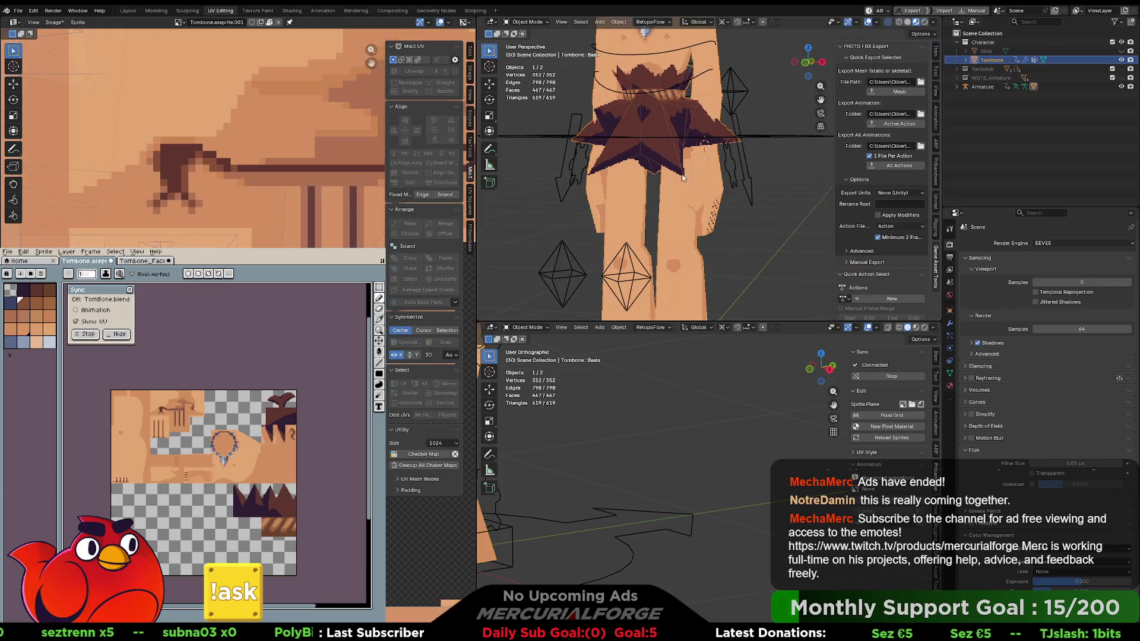
{"action": "left_click", "coordinate": [729, 162], "text": "shift"}
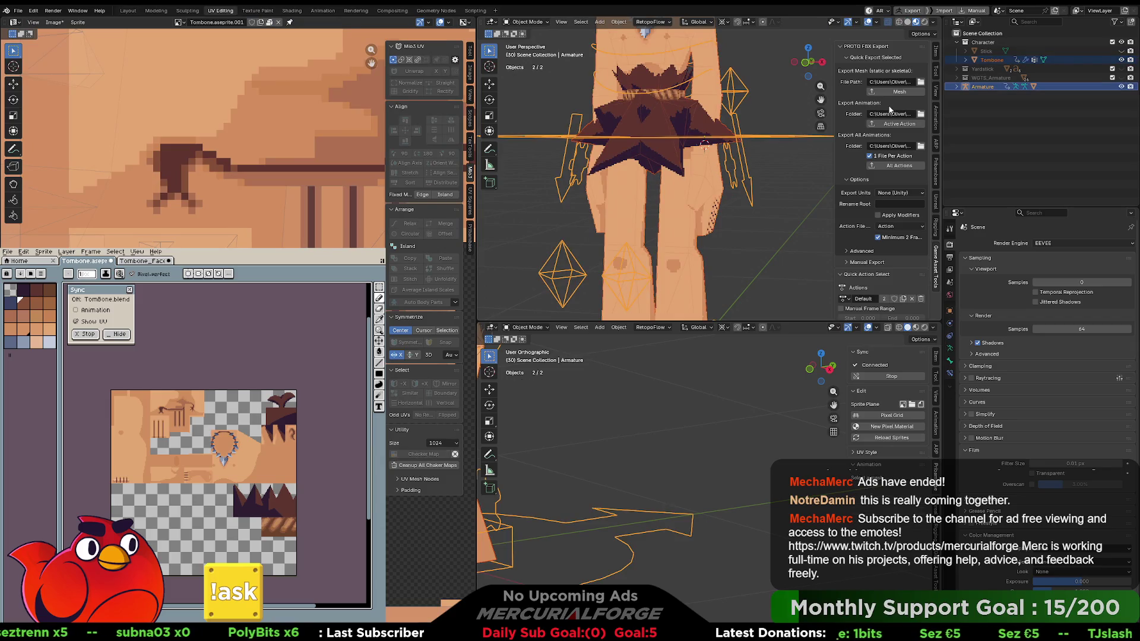
{"action": "left_click", "coordinate": [902, 95]}
{"action": "key", "text": "alt+Tab"}
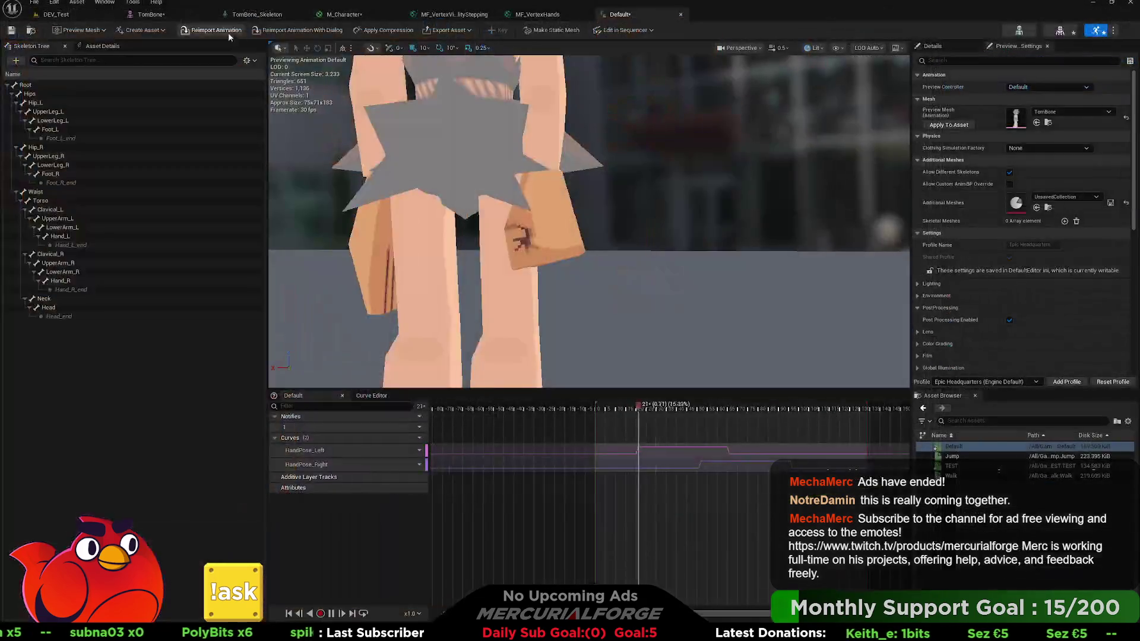
Reimport the TomBone mesh in Unreal and preview its Default animation with the reshaped hands.
{"action": "left_click", "coordinate": [161, 16]}
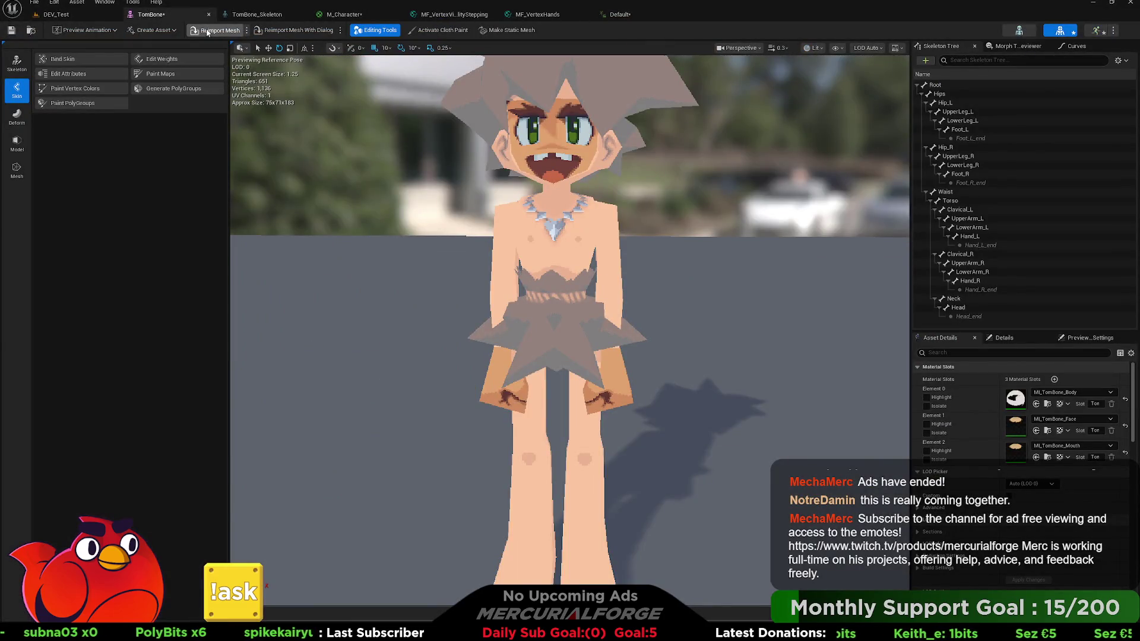
{"action": "left_click", "coordinate": [208, 31]}
{"action": "left_click", "coordinate": [1096, 29]}
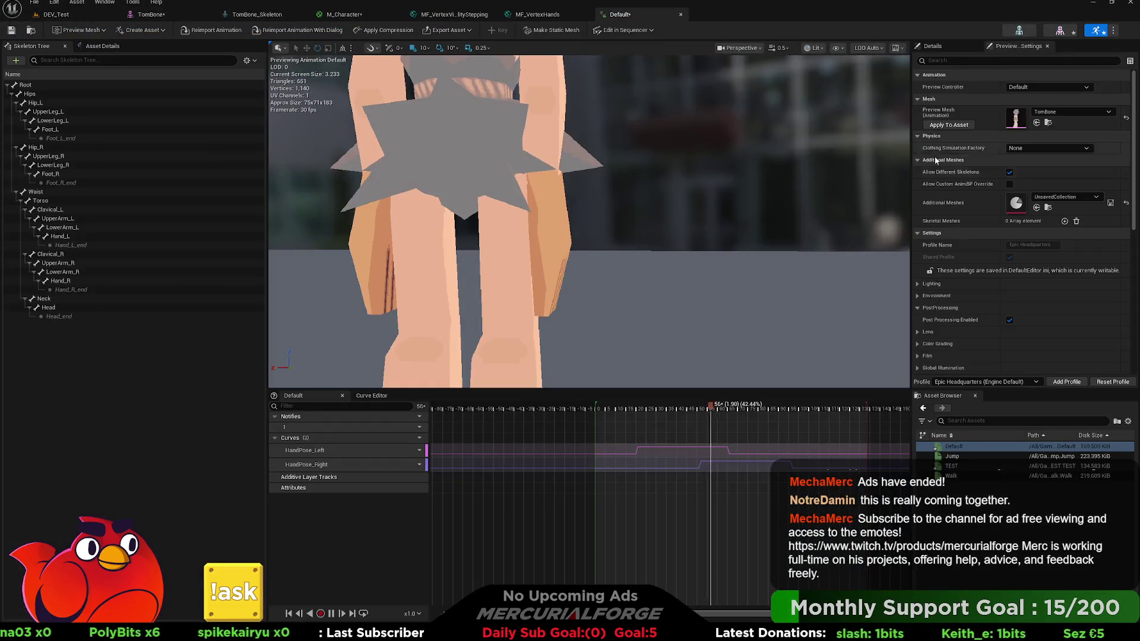
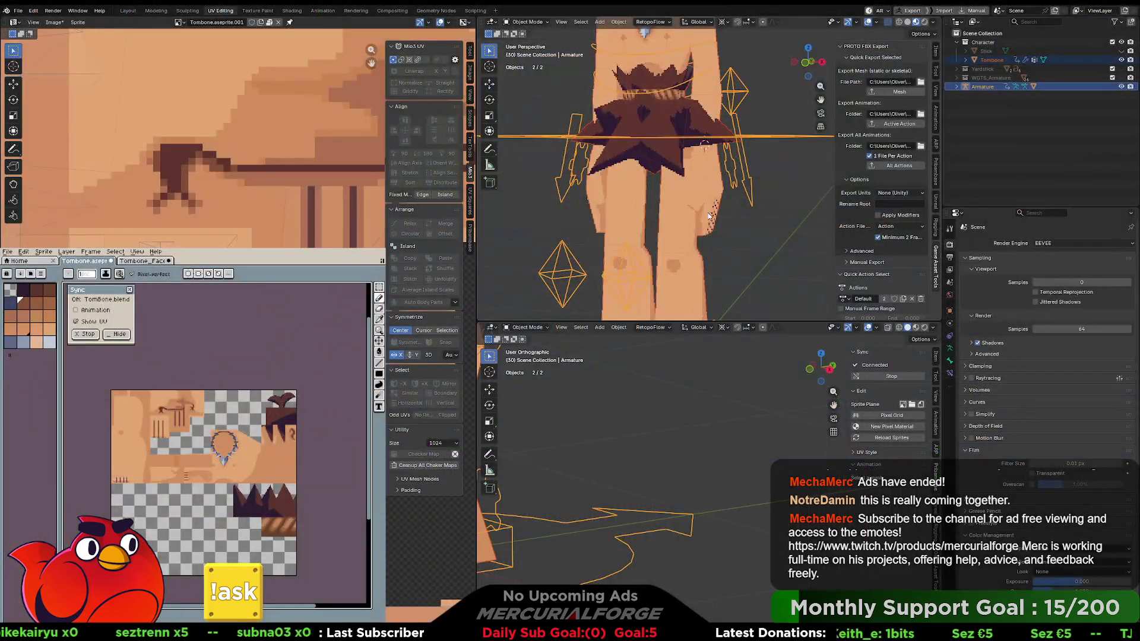
Bring up the object actions menu in the Blender Tombone scene.
{"action": "right_click", "coordinate": [708, 212]}
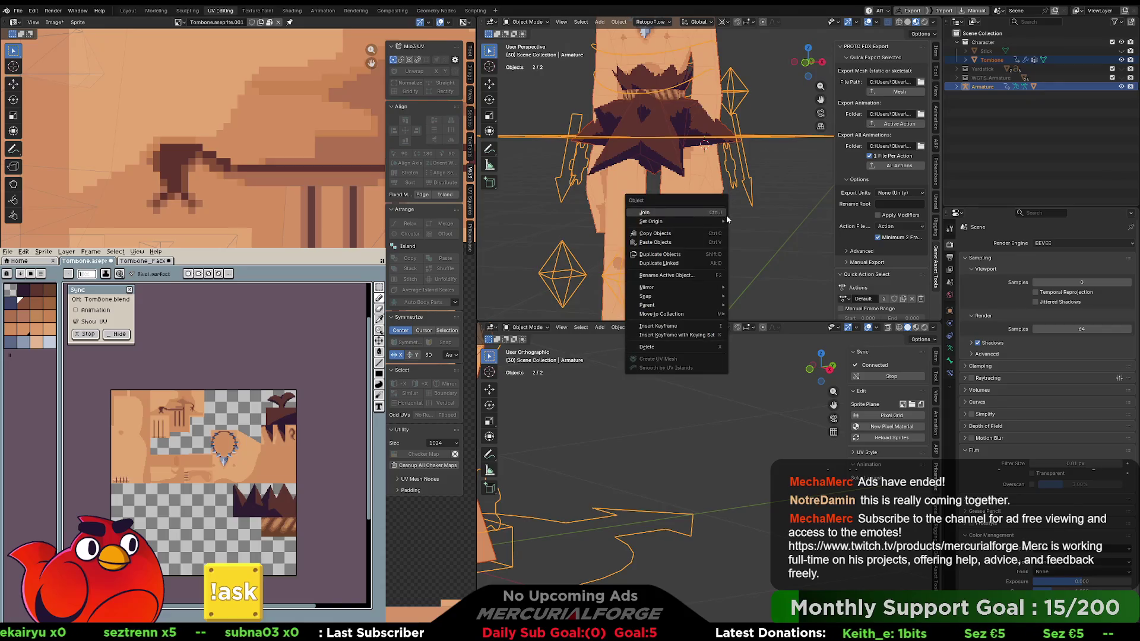
Select the Tombone mesh instead of the armature and enter Edit Mode.
{"action": "mouse_move", "coordinate": [760, 211]}
{"action": "left_mouse_down"}
{"action": "mouse_move", "coordinate": [768, 223]}
{"action": "mouse_move", "coordinate": [705, 198]}
{"action": "left_mouse_up"}
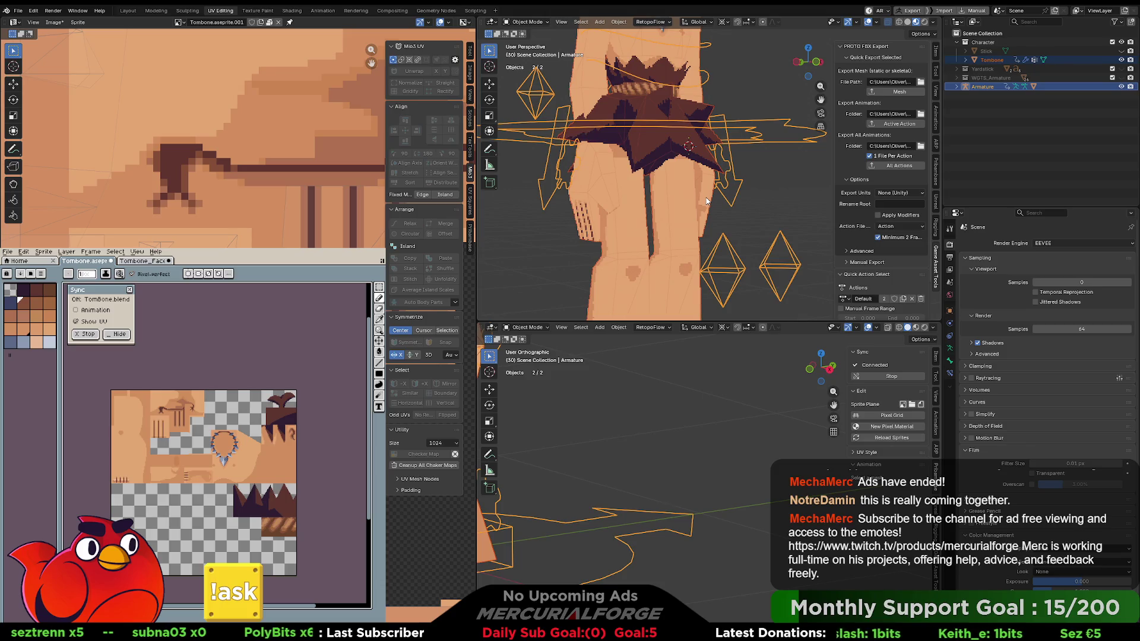
{"action": "left_click", "coordinate": [707, 202]}
{"action": "key", "text": "ctrl+Tab"}
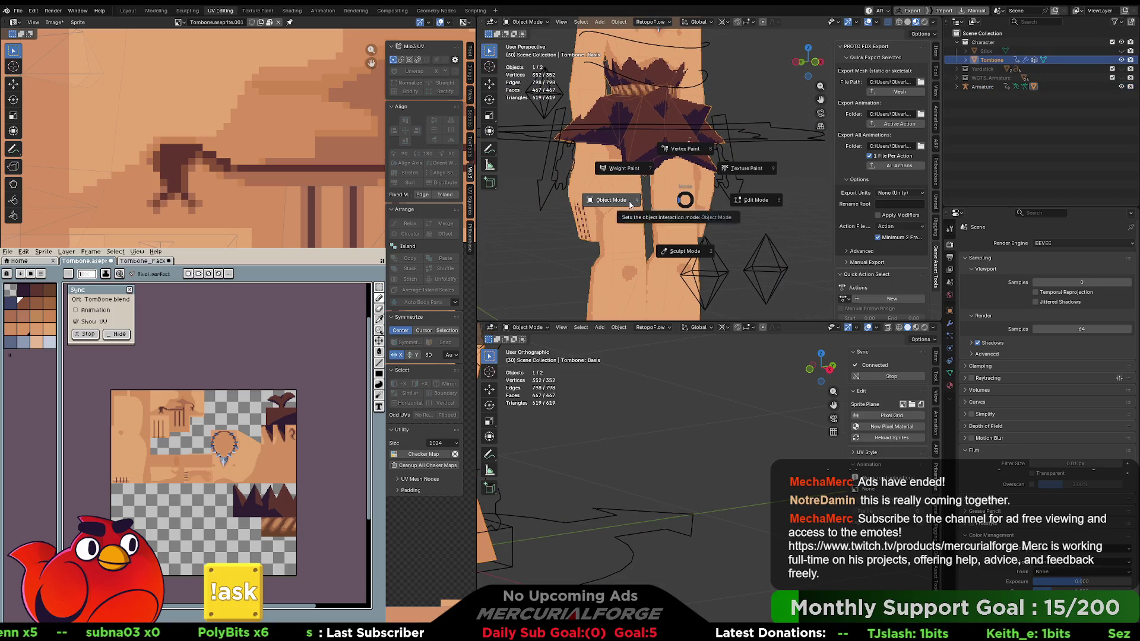
{"action": "left_click", "coordinate": [631, 204]}
{"action": "scroll", "coordinate": [743, 208], "scroll_direction": "up", "scroll_amount": 3}
{"action": "key", "text": "ctrl+Tab"}
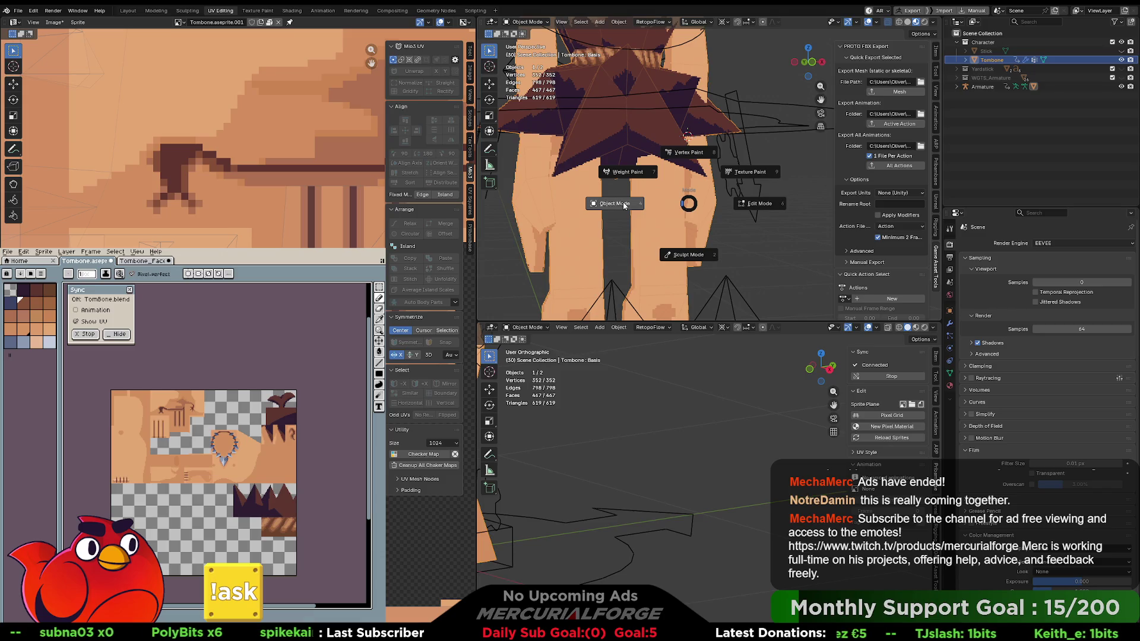
{"action": "left_click", "coordinate": [705, 215]}
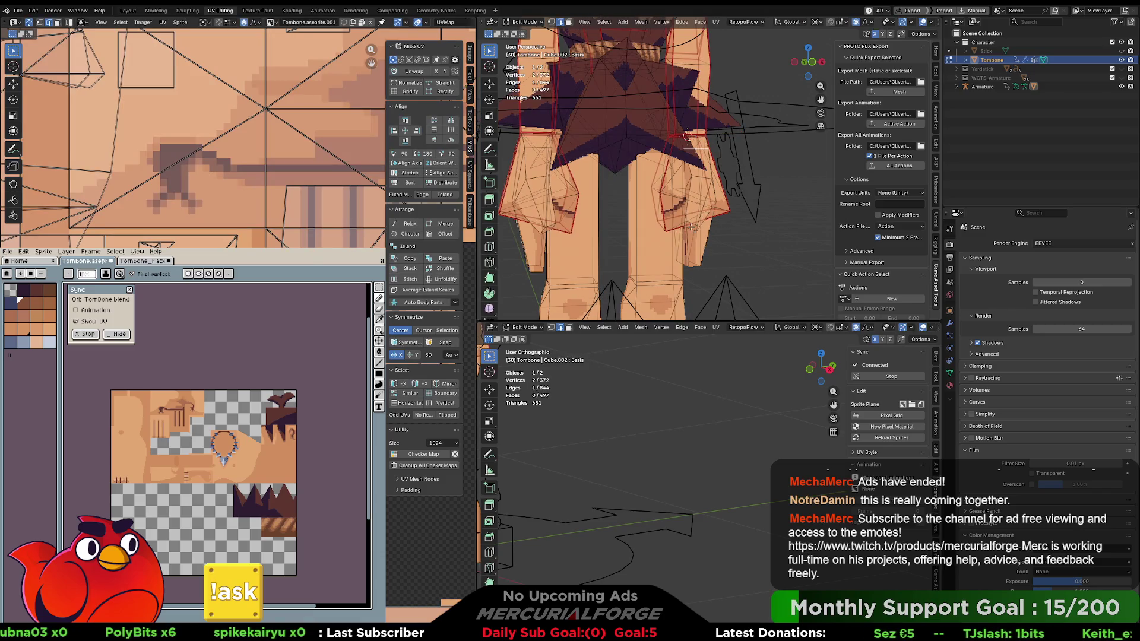
Move a thigh-top face with proportional editing, then switch to the Modeling workspace.
{"action": "key", "text": "3"}
{"action": "left_click", "coordinate": [691, 225]}
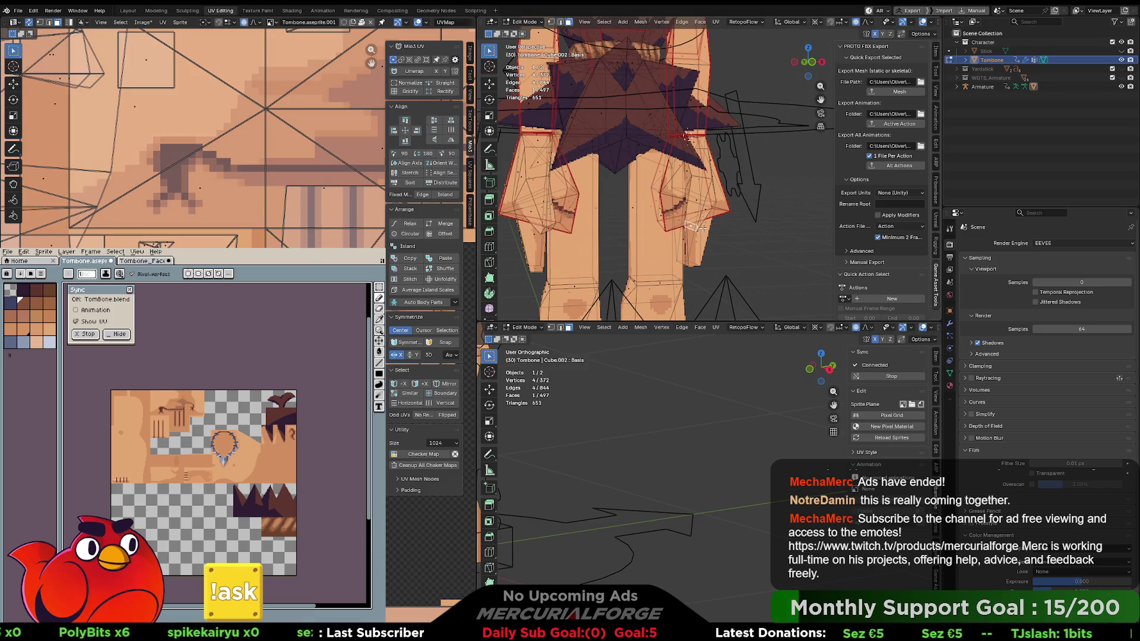
{"action": "key", "text": "g"}
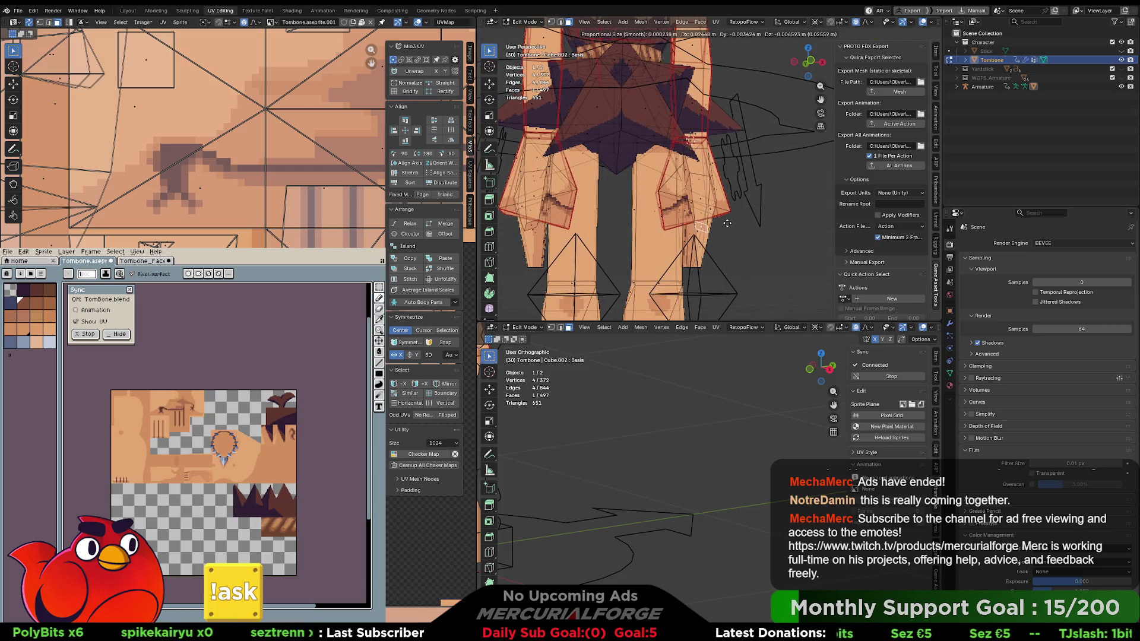
{"action": "scroll", "coordinate": [725, 224], "scroll_direction": "up", "scroll_amount": 6}
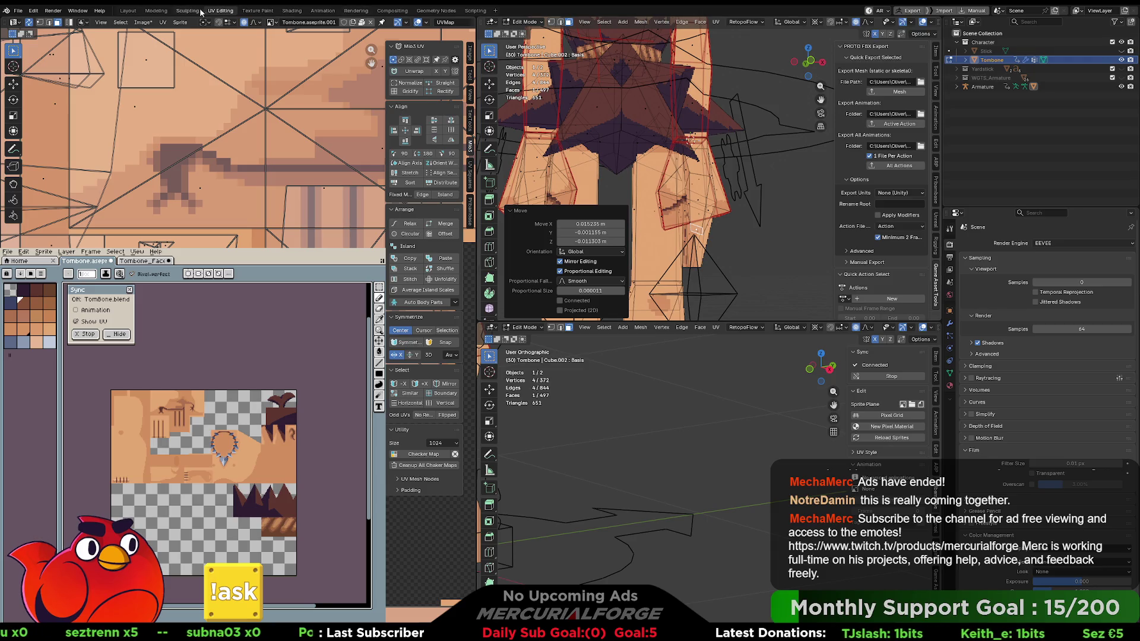
{"action": "left_click", "coordinate": [156, 10]}
{"action": "scroll", "coordinate": [568, 248], "scroll_direction": "up", "scroll_amount": 6}
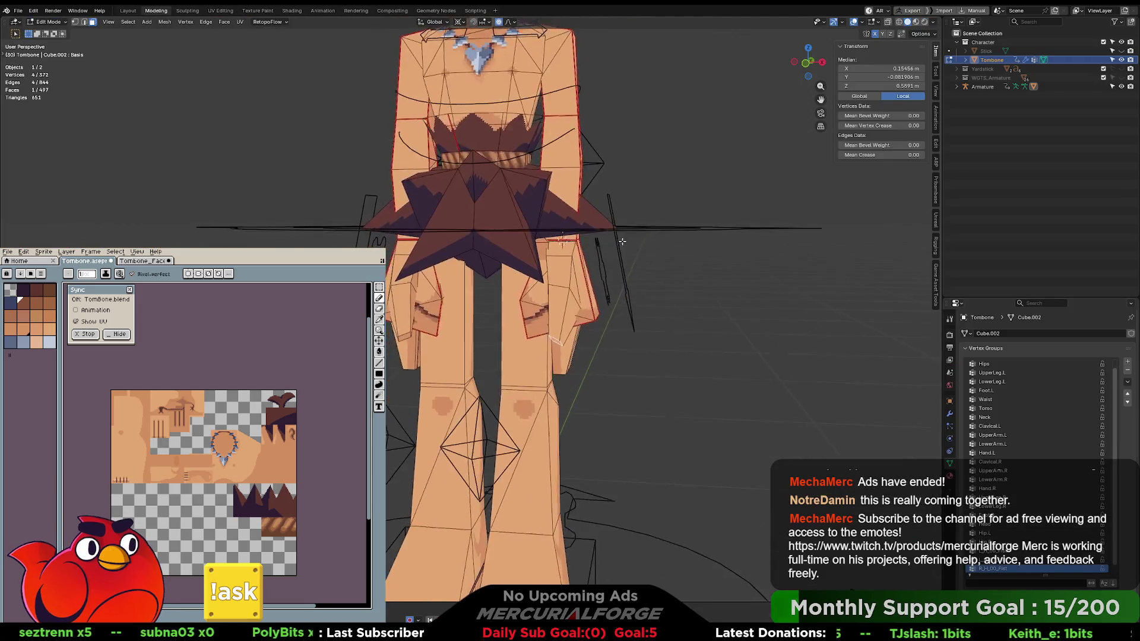
Try a proportional move on the thigh vertices, then cancel it.
{"action": "left_click_drag", "start_coordinate": [631, 305], "coordinate": [736, 199]}
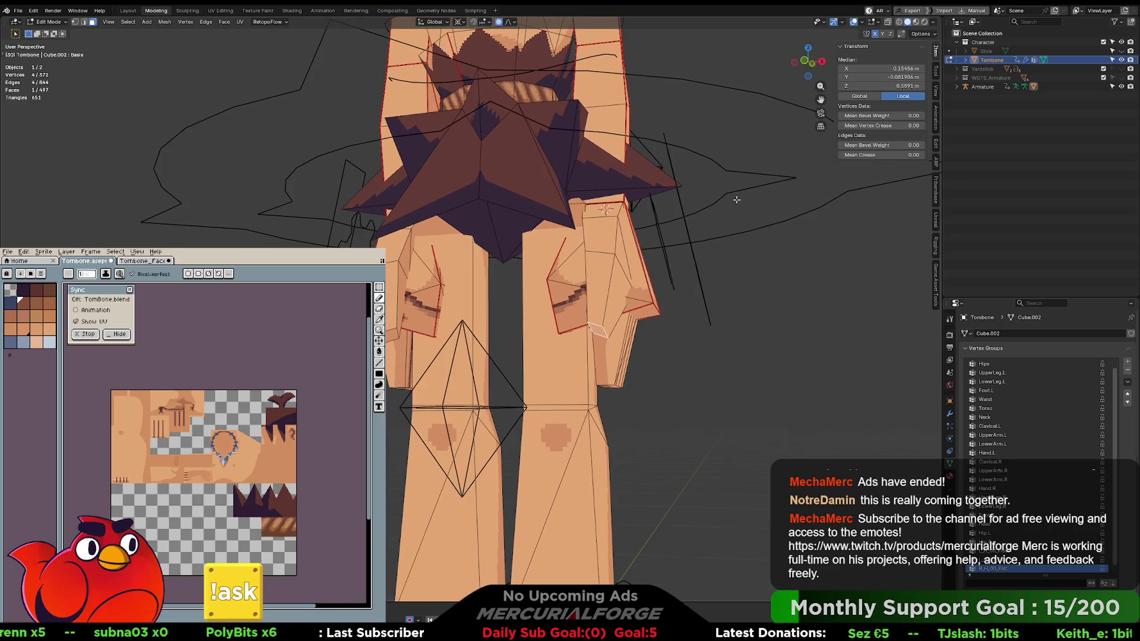
{"action": "left_click", "coordinate": [513, 22]}
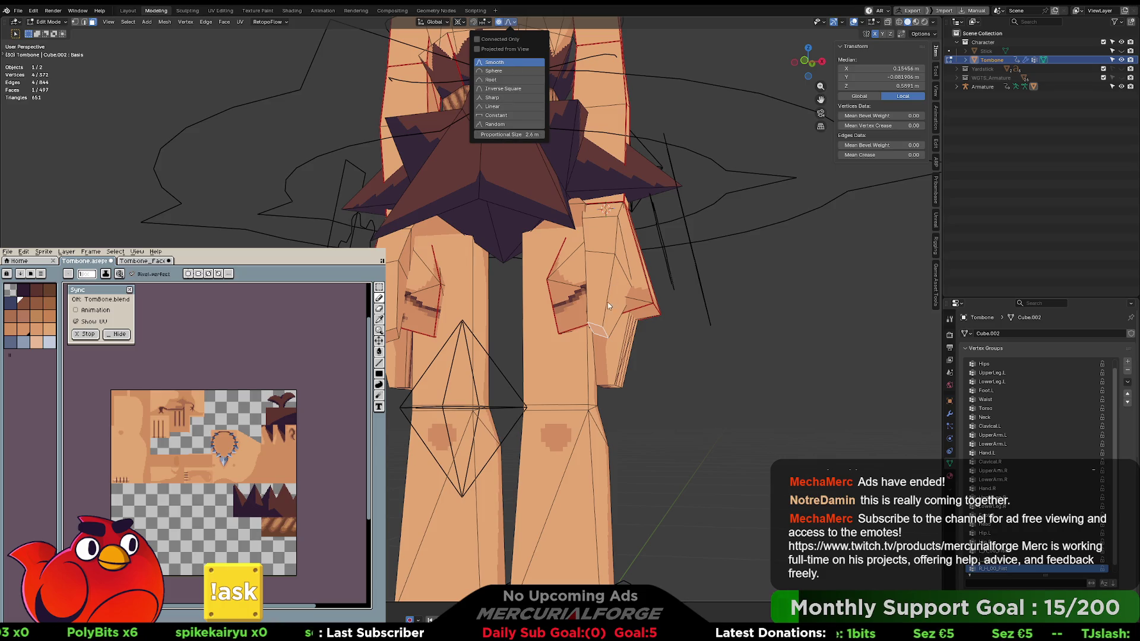
{"action": "key", "text": "g"}
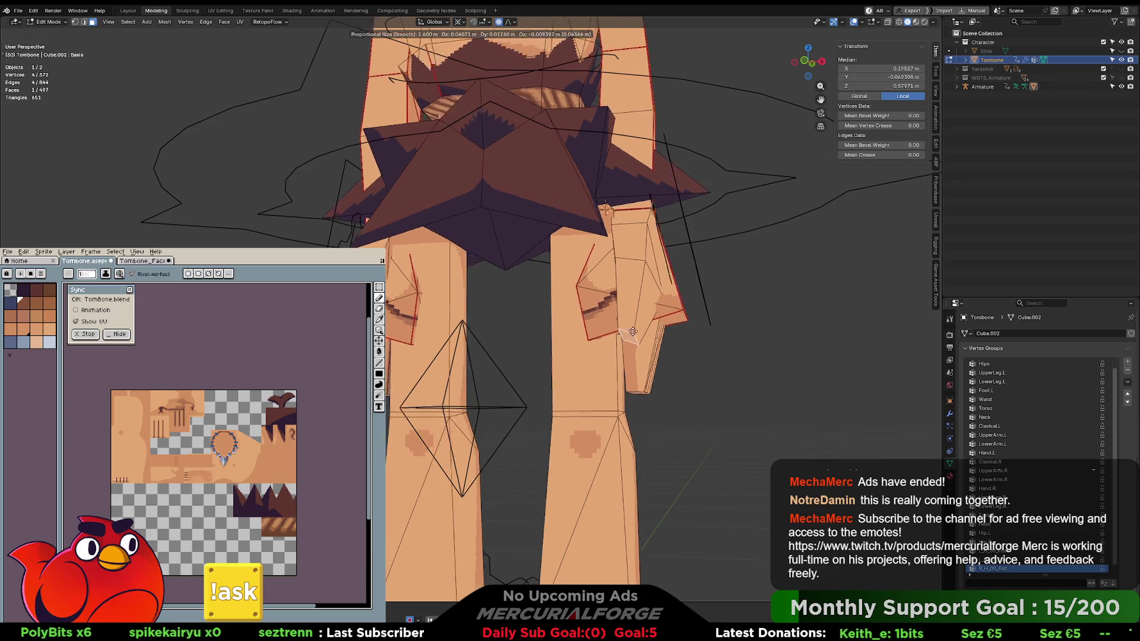
{"action": "scroll", "coordinate": [618, 325], "scroll_direction": "up", "scroll_amount": 20}
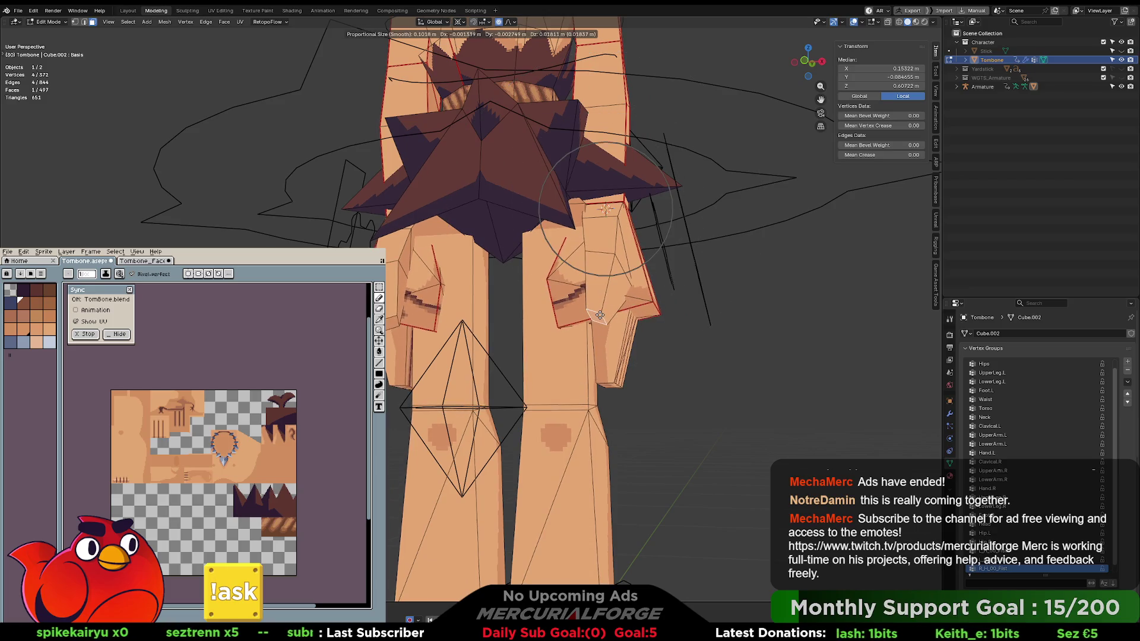
{"action": "scroll", "coordinate": [600, 320], "scroll_direction": "up", "scroll_amount": 9}
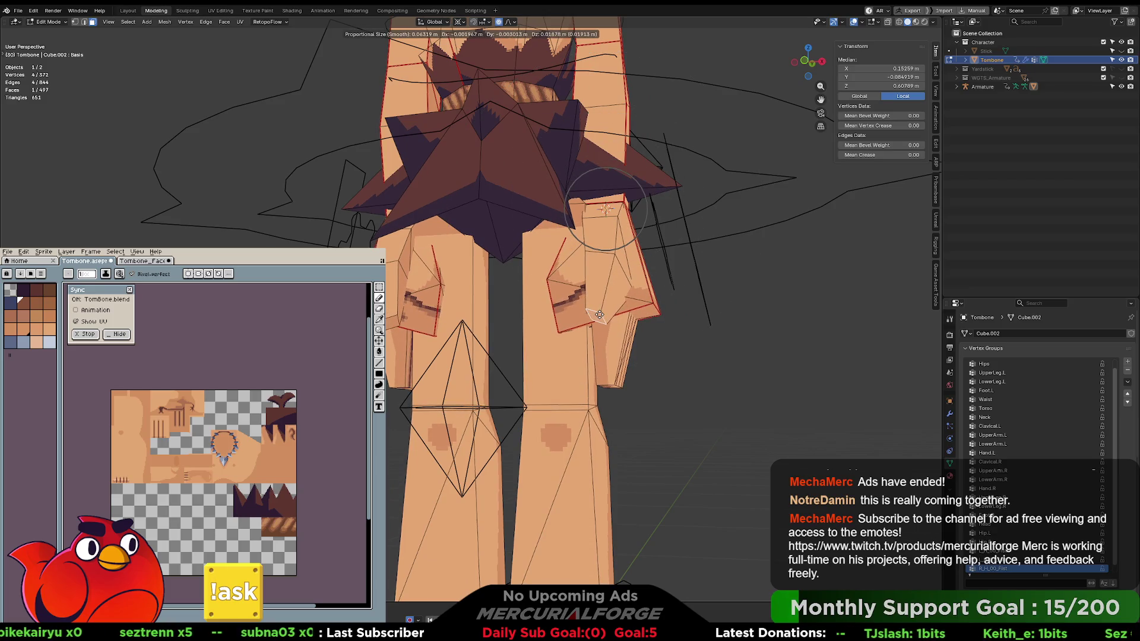
{"action": "right_click", "coordinate": [600, 315]}
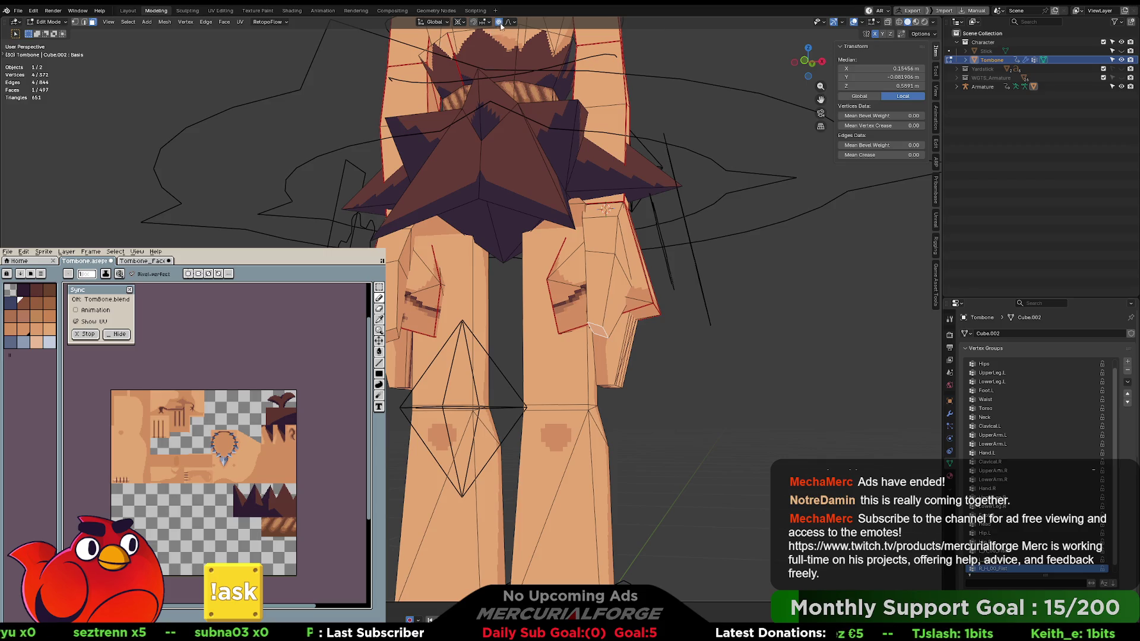
Set the pivot point to Bounding Box Center and check the Smooth proportional falloff.
{"action": "left_click", "coordinate": [458, 23]}
{"action": "left_click", "coordinate": [471, 44]}
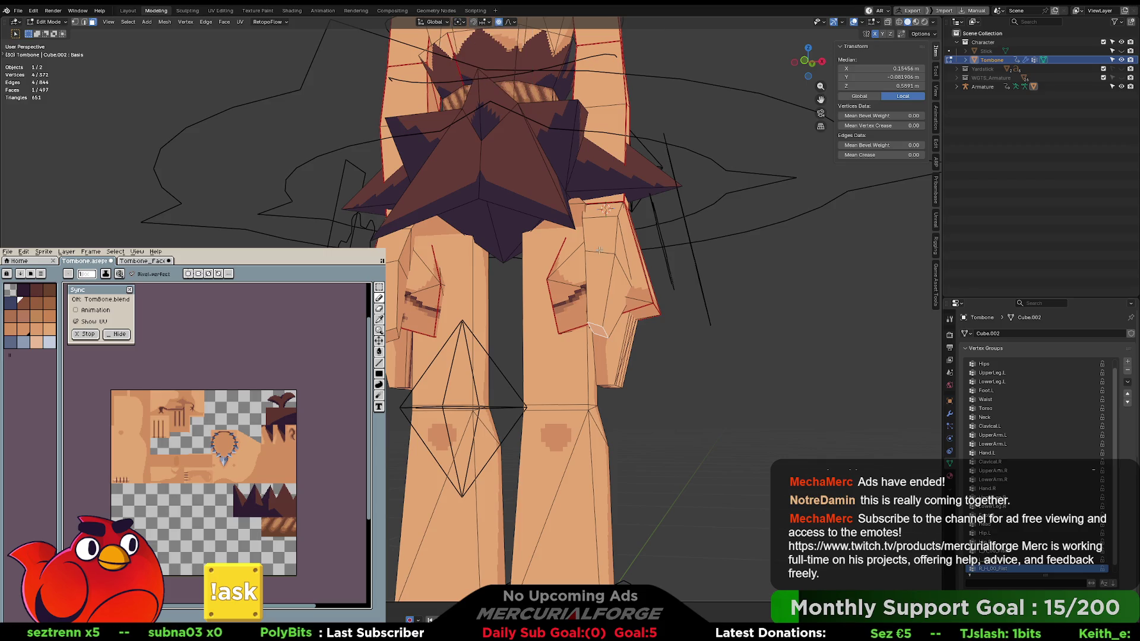
{"action": "left_click", "coordinate": [512, 22]}
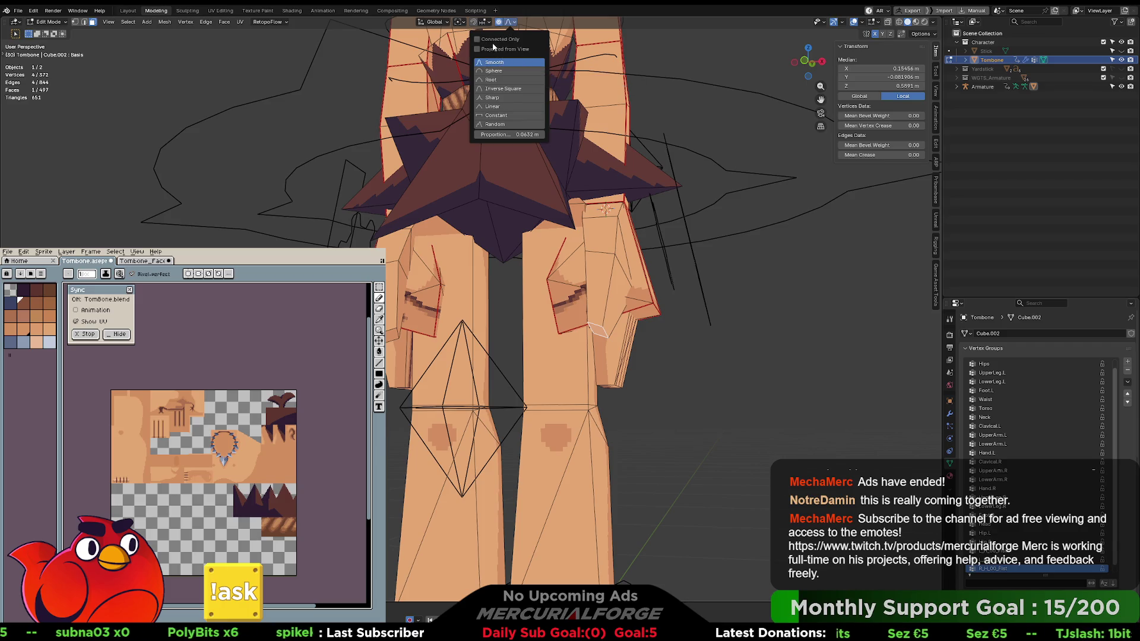
{"action": "left_click_drag", "start_coordinate": [655, 338], "coordinate": [671, 327]}
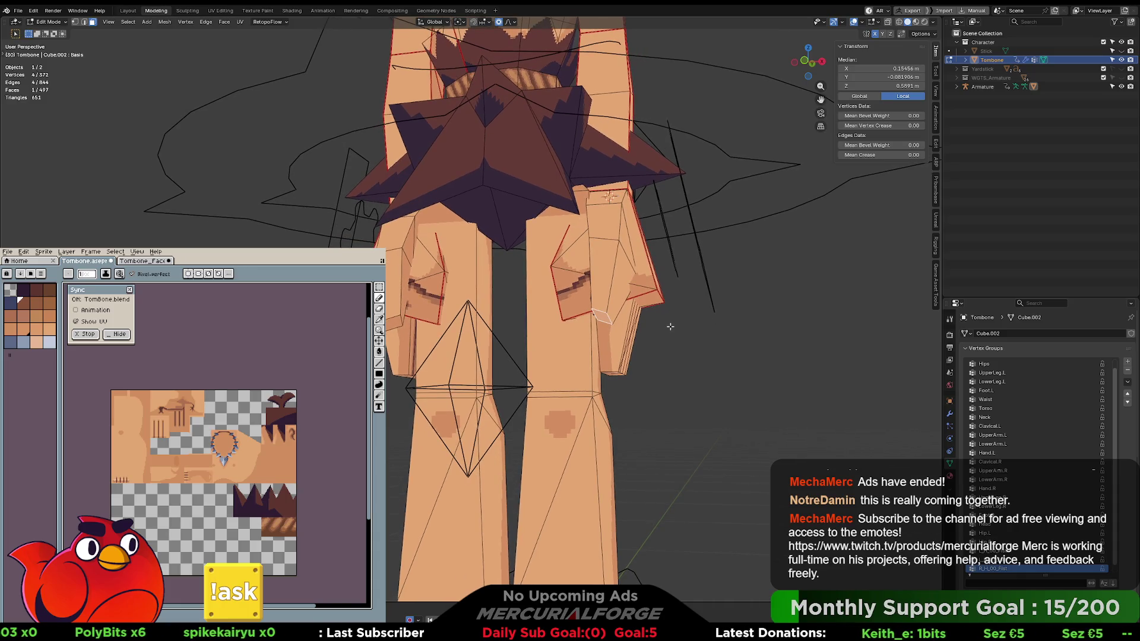
Pull the upper-thigh vertices with a smooth proportional move, resizing the falloff.
{"action": "key", "text": "g"}
{"action": "scroll", "coordinate": [670, 326], "scroll_direction": "down", "scroll_amount": 8}
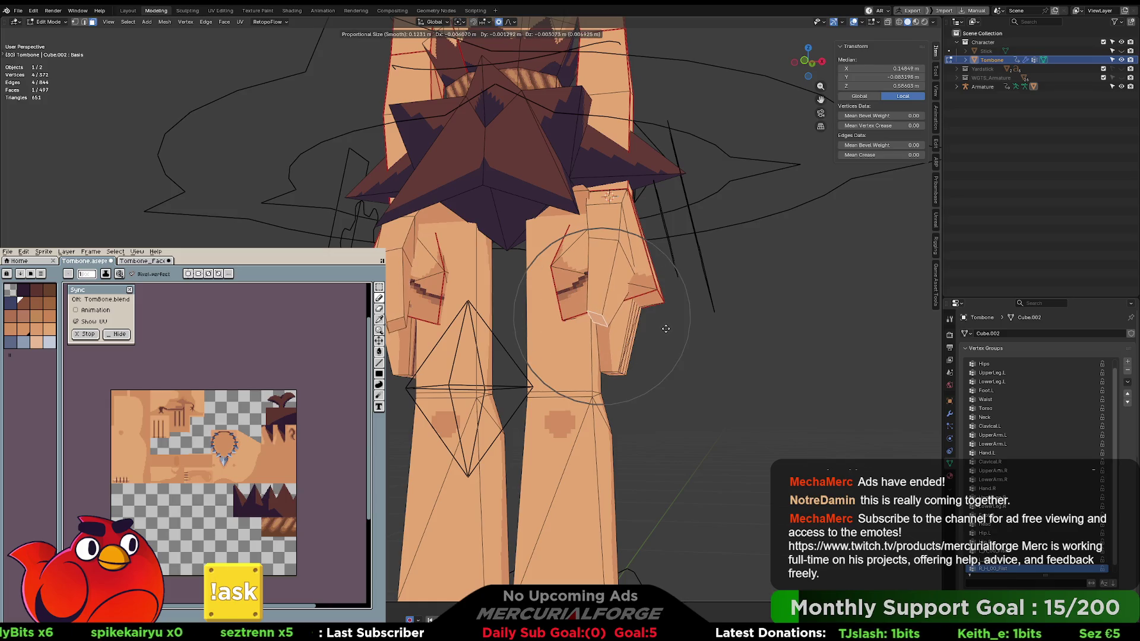
{"action": "left_click", "coordinate": [667, 327]}
{"action": "left_click_drag", "start_coordinate": [667, 327], "coordinate": [622, 338]}
Adjust the hand vertices with a smooth proportional move.
{"action": "key", "text": "g"}
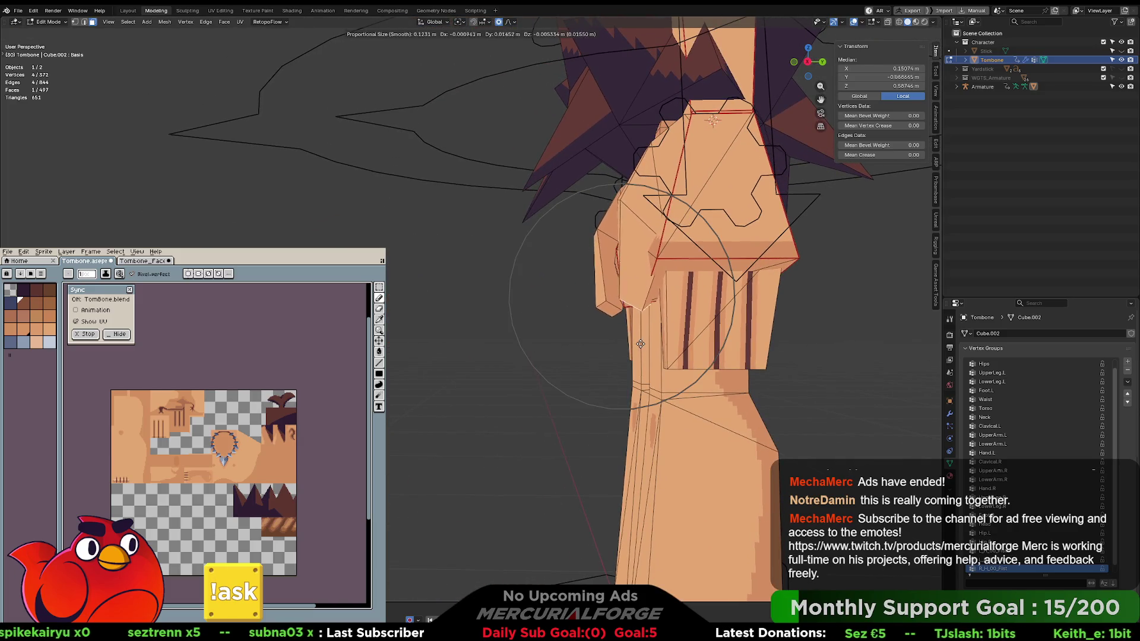
{"action": "scroll", "coordinate": [646, 347], "scroll_direction": "up", "scroll_amount": 3}
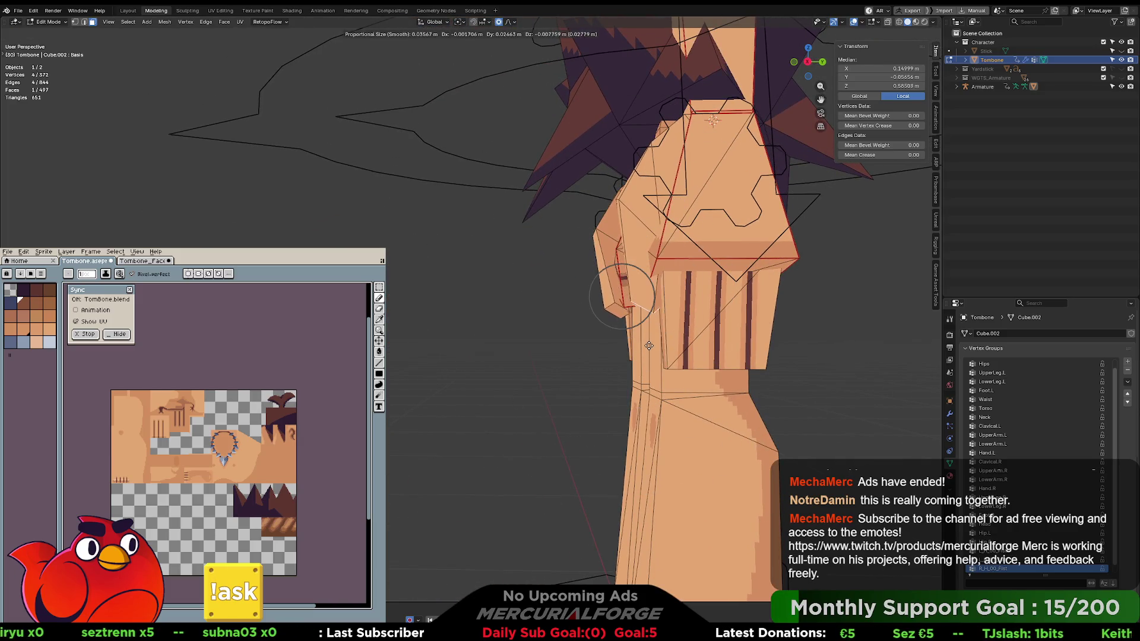
{"action": "left_click", "coordinate": [639, 347]}
{"action": "left_click_drag", "start_coordinate": [639, 346], "coordinate": [716, 334]}
Reshape the thigh vertices with two proportional moves.
{"action": "key", "text": "g"}
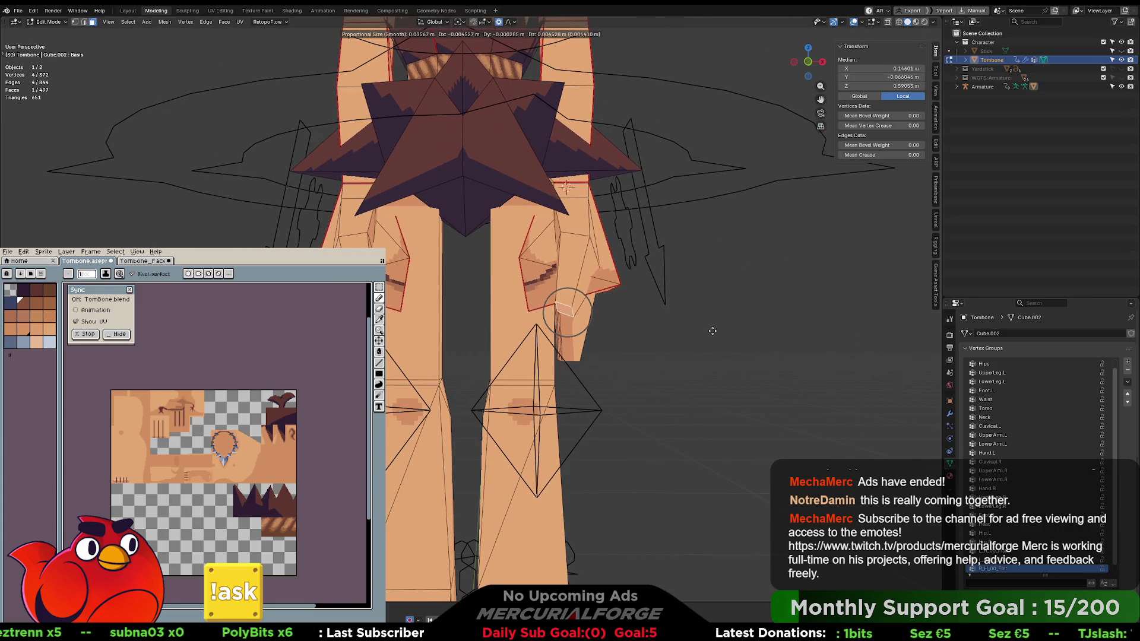
{"action": "left_click", "coordinate": [683, 318]}
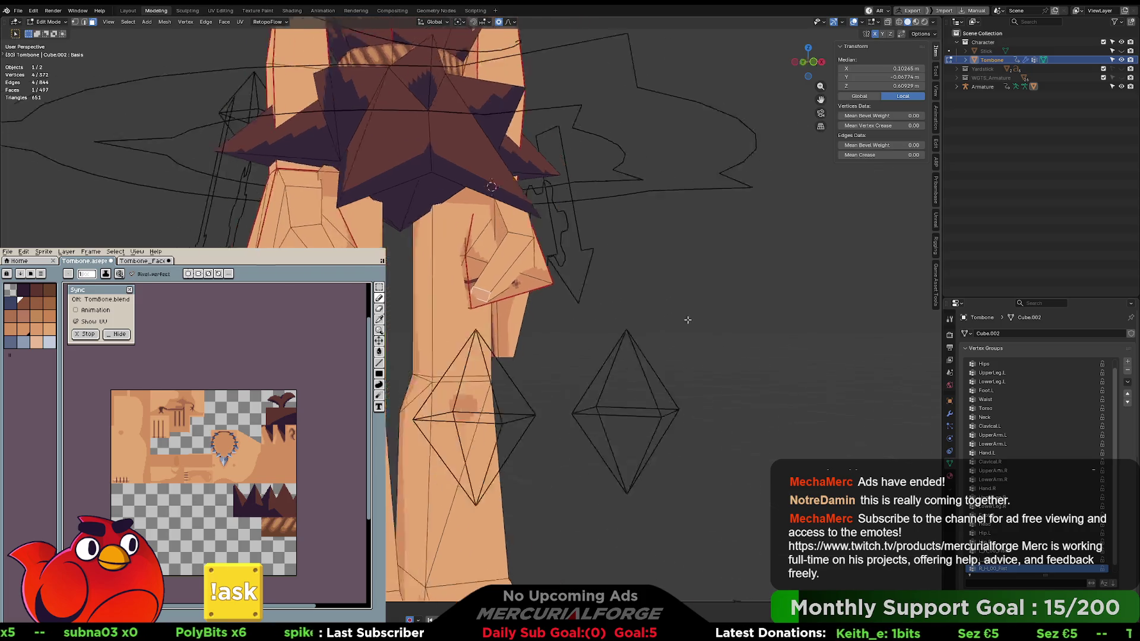
{"action": "key", "text": "g"}
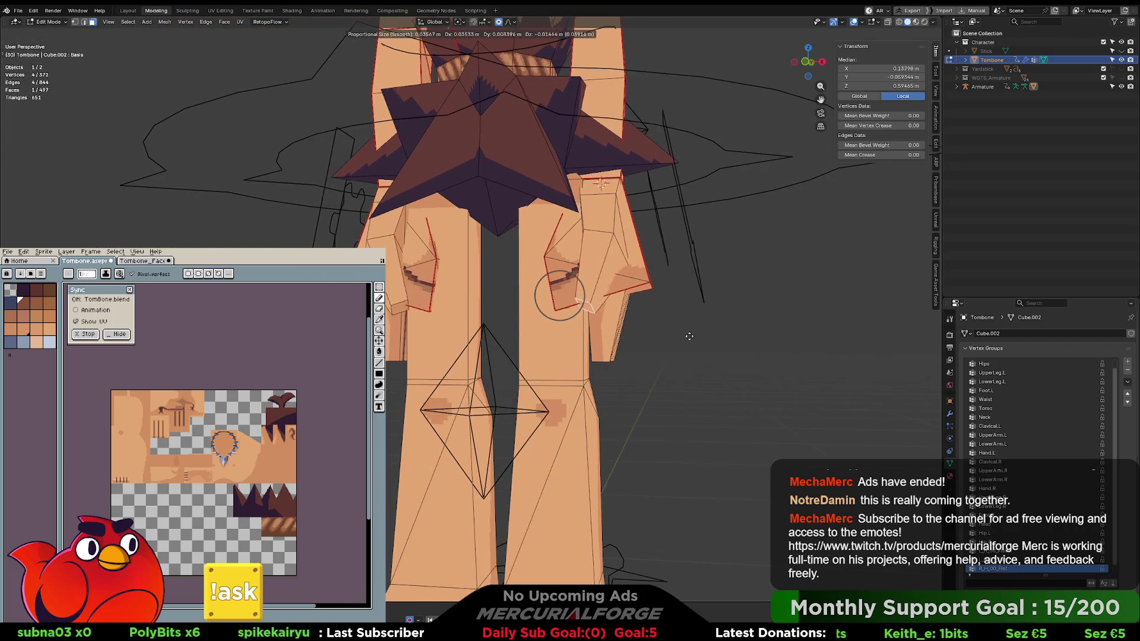
{"action": "left_click_drag", "start_coordinate": [700, 332], "coordinate": [575, 337]}
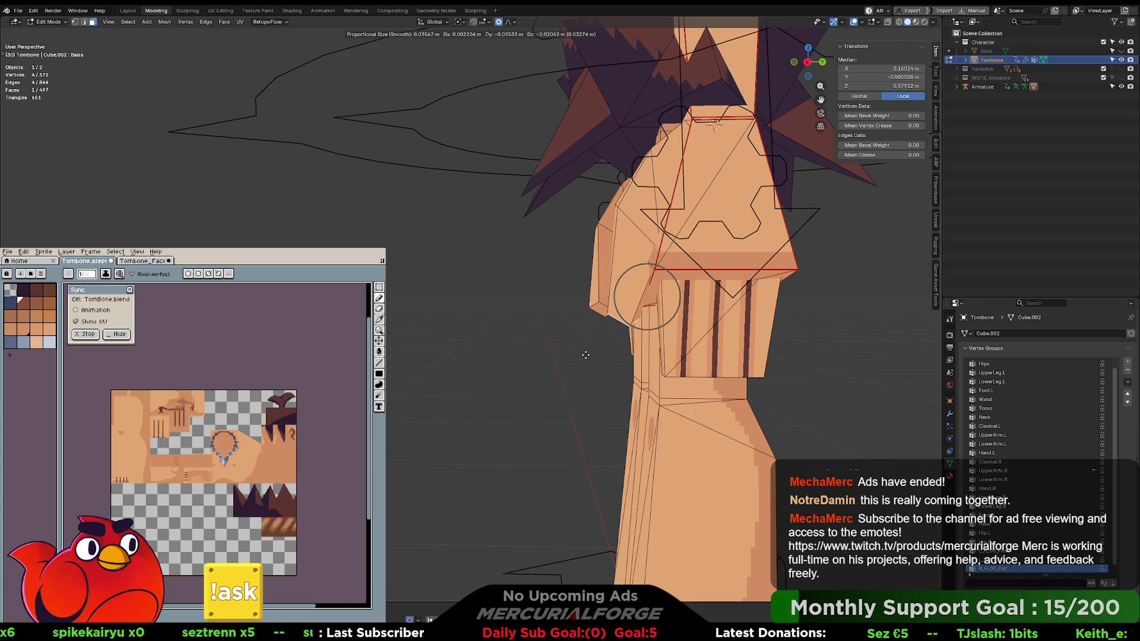
{"action": "left_click", "coordinate": [582, 365]}
{"action": "mouse_move", "coordinate": [582, 364]}
{"action": "left_mouse_down"}
{"action": "mouse_move", "coordinate": [617, 318]}
{"action": "mouse_move", "coordinate": [614, 296]}
{"action": "mouse_move", "coordinate": [570, 276]}
{"action": "left_mouse_up"}
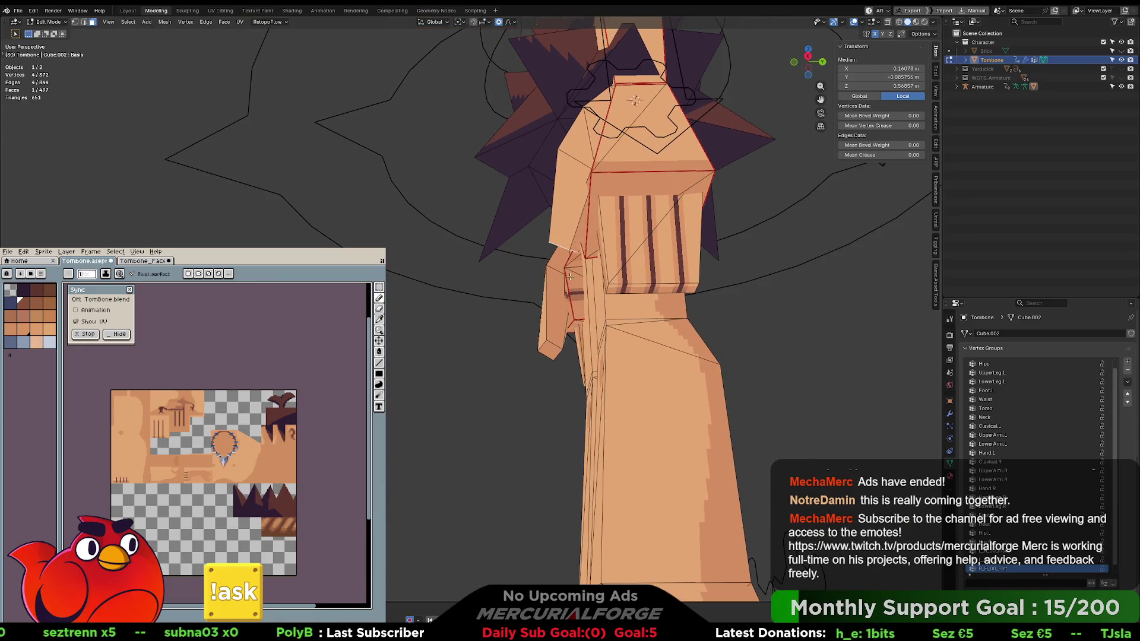
Widen the hip vertices about 1.38× along X with proportional scaling.
{"action": "mouse_move", "coordinate": [648, 287]}
{"action": "left_mouse_down"}
{"action": "mouse_move", "coordinate": [648, 308]}
{"action": "mouse_move", "coordinate": [632, 309]}
{"action": "mouse_move", "coordinate": [596, 285]}
{"action": "mouse_move", "coordinate": [506, 283]}
{"action": "mouse_move", "coordinate": [546, 298]}
{"action": "mouse_move", "coordinate": [740, 305]}
{"action": "left_mouse_up"}
{"action": "key", "text": "g"}
{"action": "key", "text": "Escape"}
{"action": "mouse_move", "coordinate": [509, 303]}
{"action": "left_mouse_down"}
{"action": "mouse_move", "coordinate": [581, 297]}
{"action": "mouse_move", "coordinate": [564, 333]}
{"action": "mouse_move", "coordinate": [580, 321]}
{"action": "left_mouse_up"}
{"action": "key", "text": "s"}
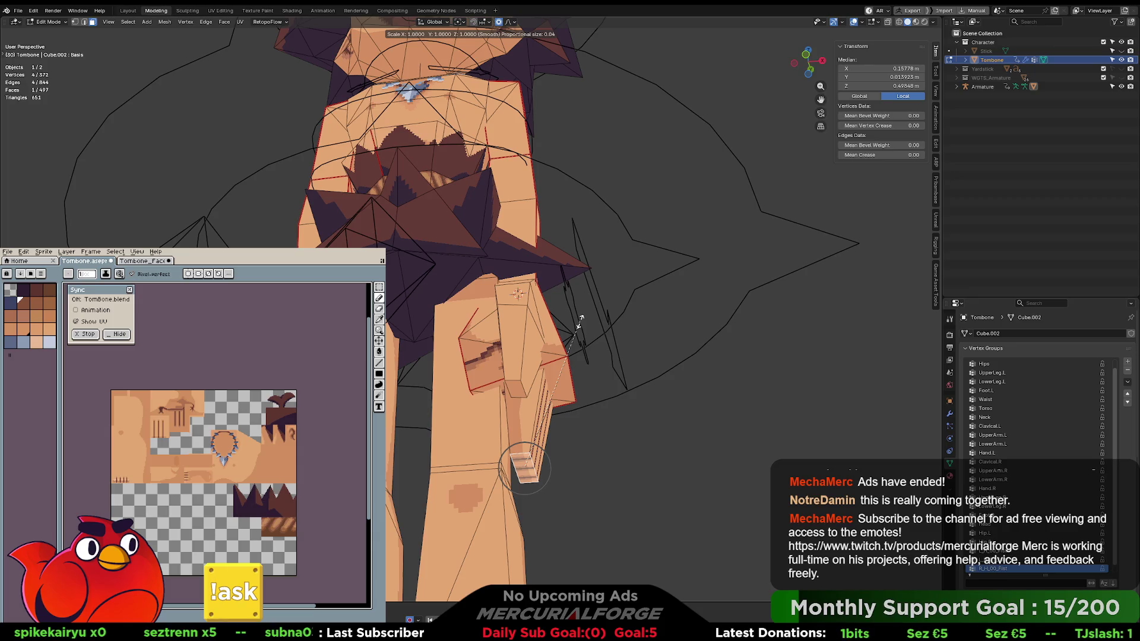
{"action": "key", "text": "x"}
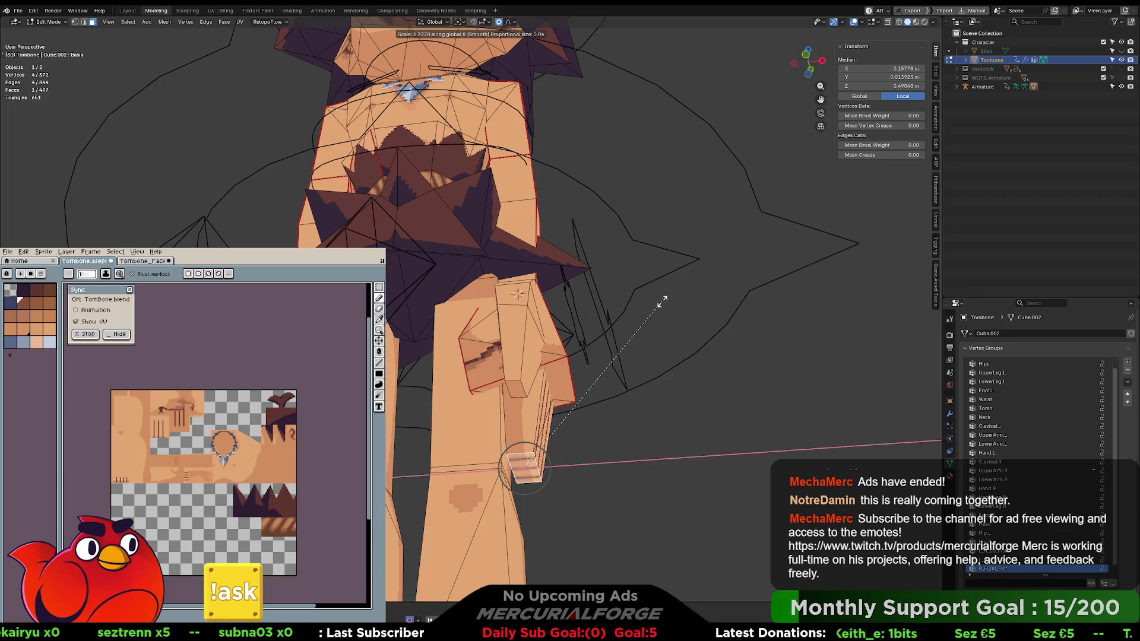
{"action": "left_click", "coordinate": [662, 302]}
Deselect all, return to Object Mode, and select the armature with the Tombone mesh.
{"action": "key", "text": "alt+a"}
{"action": "mouse_move", "coordinate": [662, 302]}
{"action": "left_mouse_down"}
{"action": "mouse_move", "coordinate": [616, 423]}
{"action": "mouse_move", "coordinate": [616, 343]}
{"action": "left_mouse_up"}
{"action": "key", "text": "Tab"}
{"action": "key", "text": "z"}
{"action": "left_click", "coordinate": [672, 244], "text": "shift"}
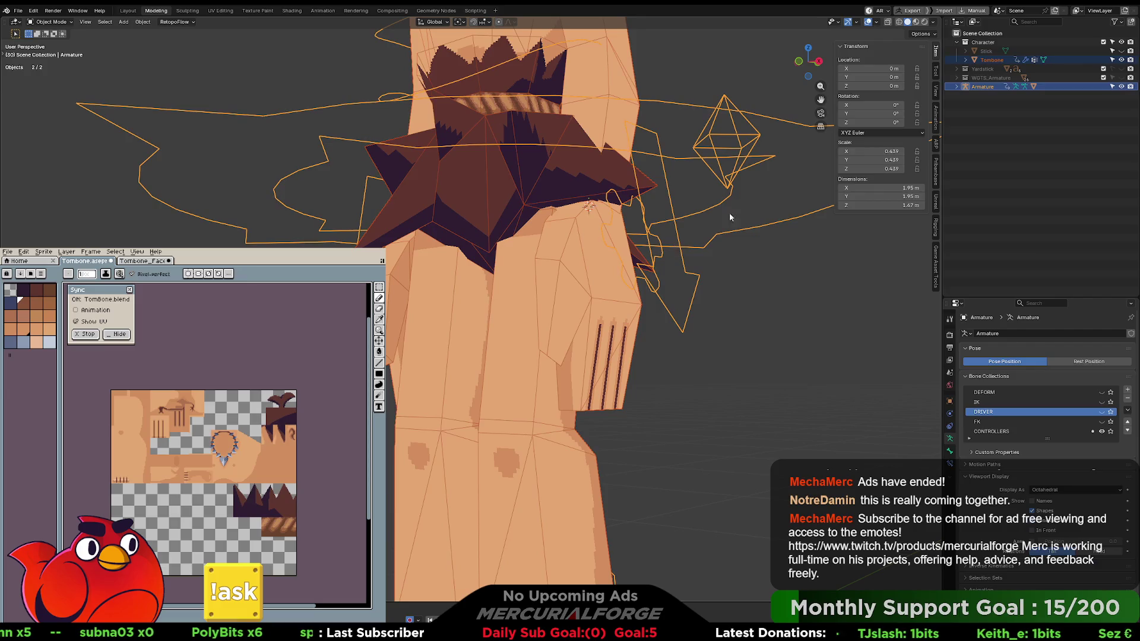
Select Tombone and its armature, export them with PROTO FBX Export's Mesh button, then switch to Unreal.
{"action": "key", "text": "alt+a"}
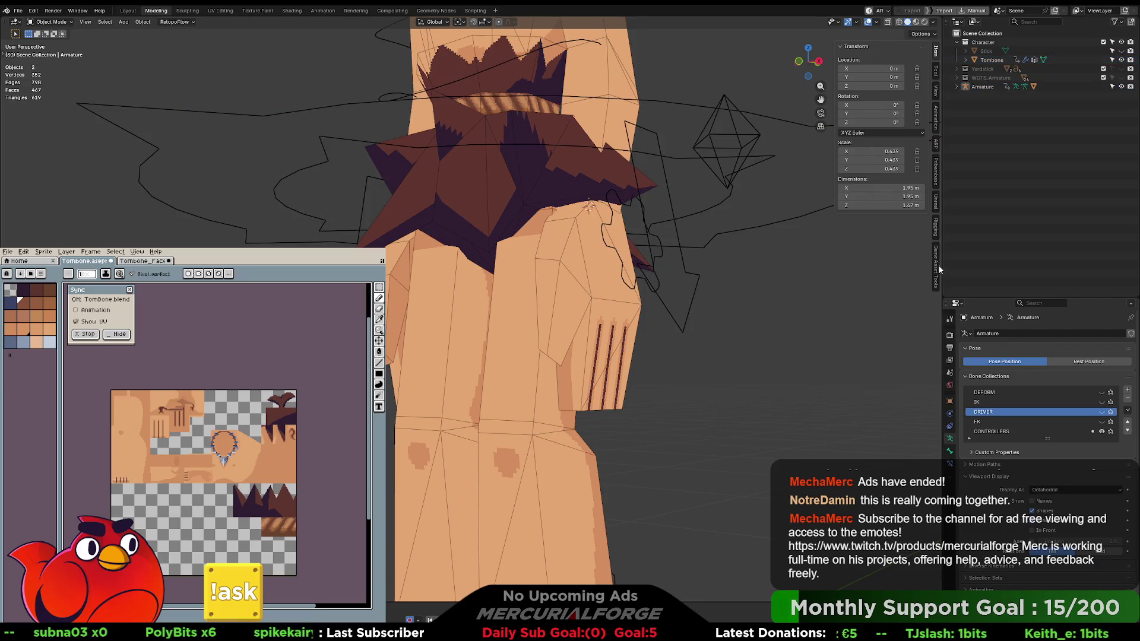
{"action": "left_click", "coordinate": [938, 265]}
{"action": "left_click", "coordinate": [575, 238]}
{"action": "left_click", "coordinate": [697, 219], "text": "shift"}
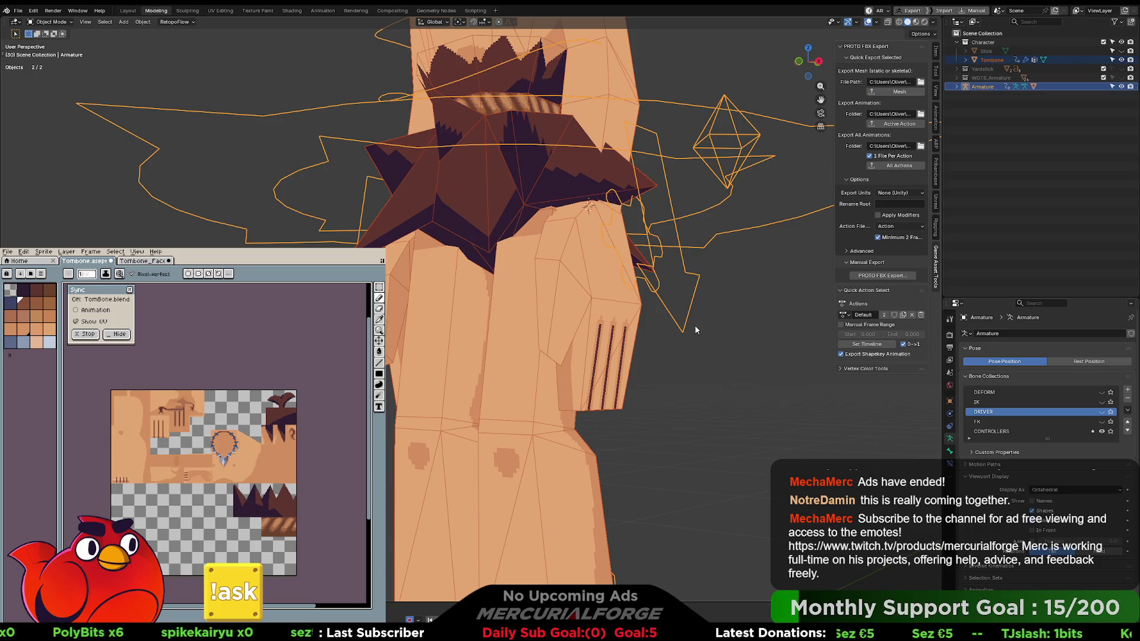
{"action": "key", "text": "alt+Tab"}
Reimport the TomBone skeletal mesh, preview it in the Default animation, and return to Blender.
{"action": "left_click", "coordinate": [163, 18]}
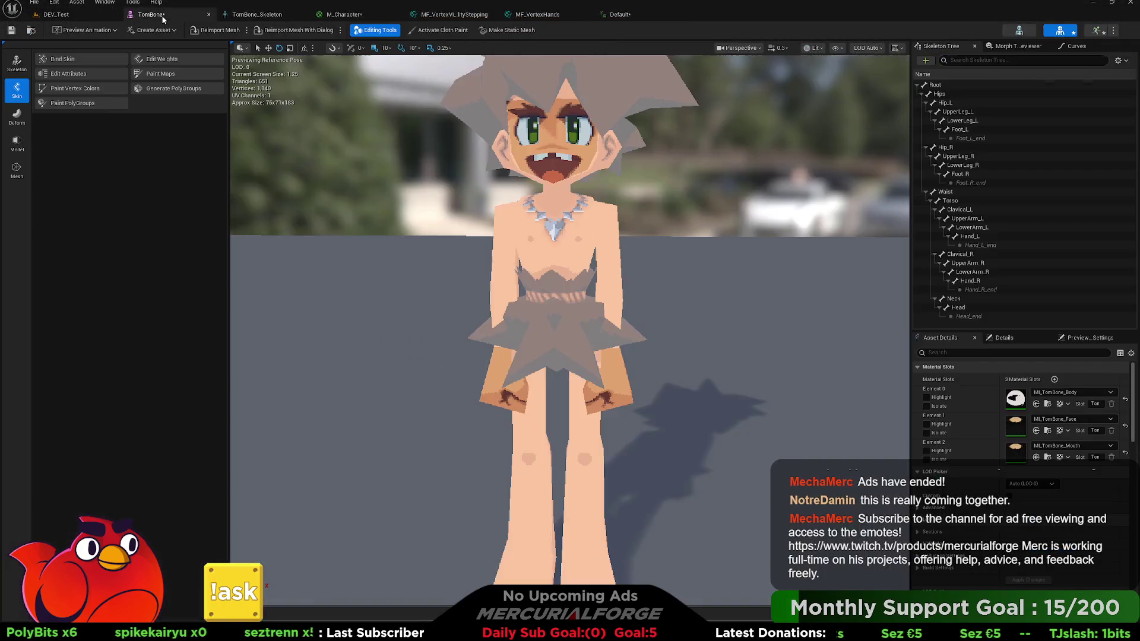
{"action": "left_click", "coordinate": [213, 32]}
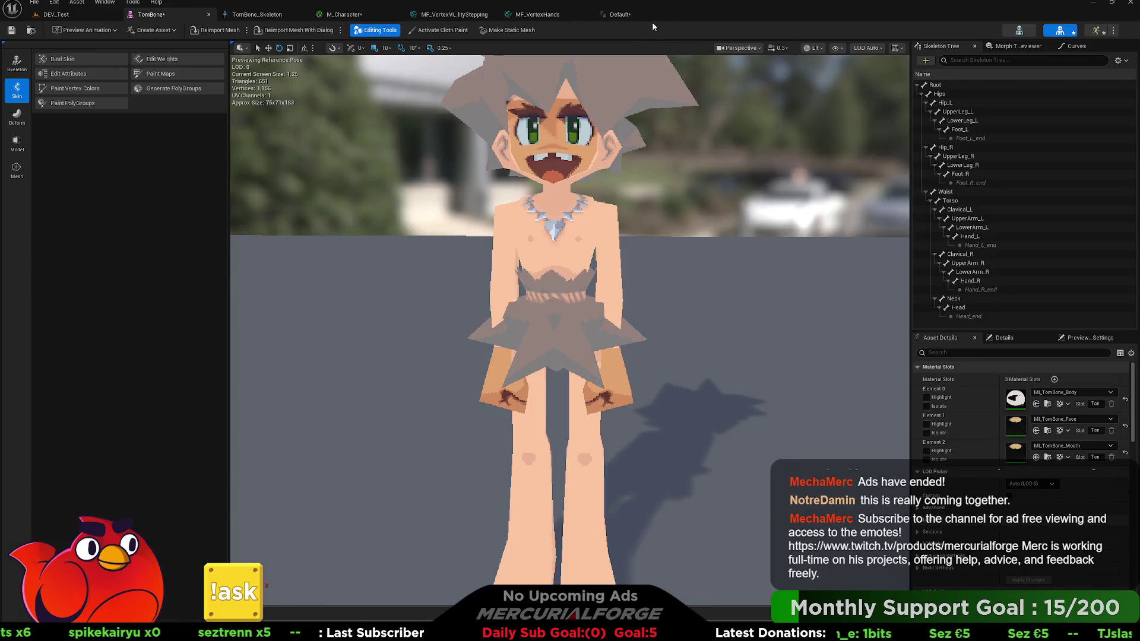
{"action": "left_click", "coordinate": [1094, 30]}
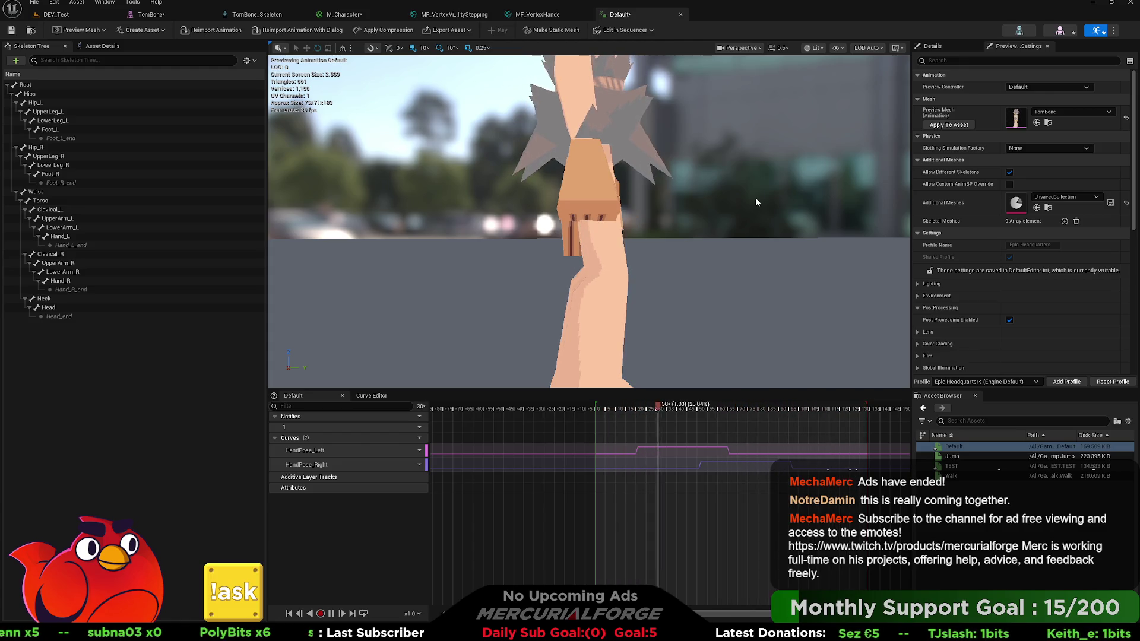
{"action": "key", "text": "alt+Tab"}
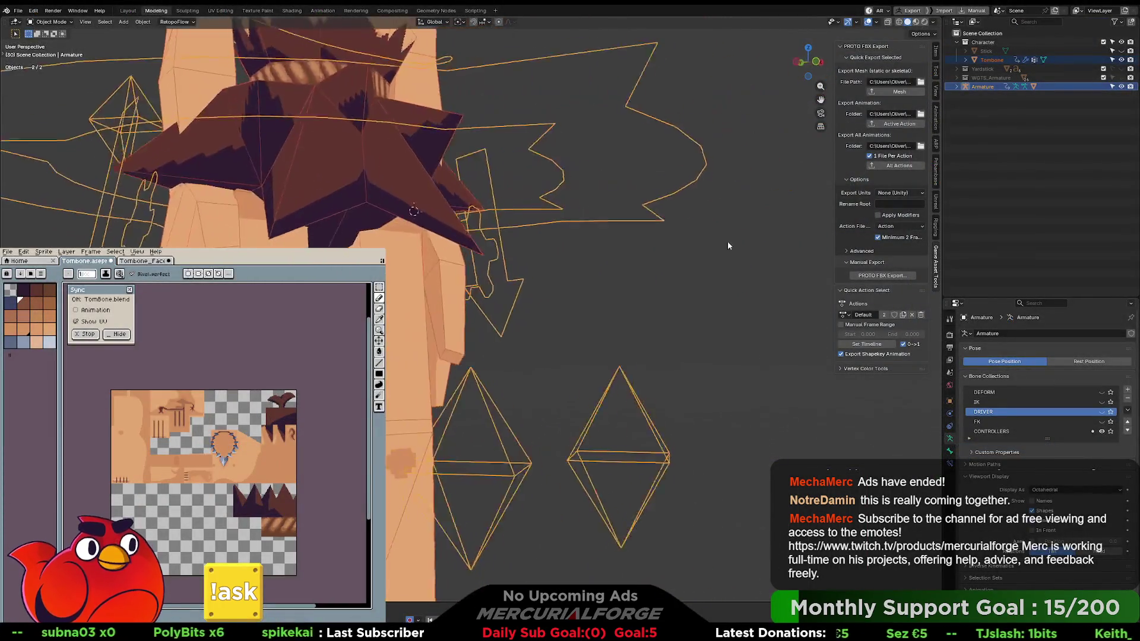
Select the Tombone mesh and enter Edit Mode, viewing the character's back.
{"action": "left_click_drag", "start_coordinate": [357, 238], "coordinate": [522, 267]}
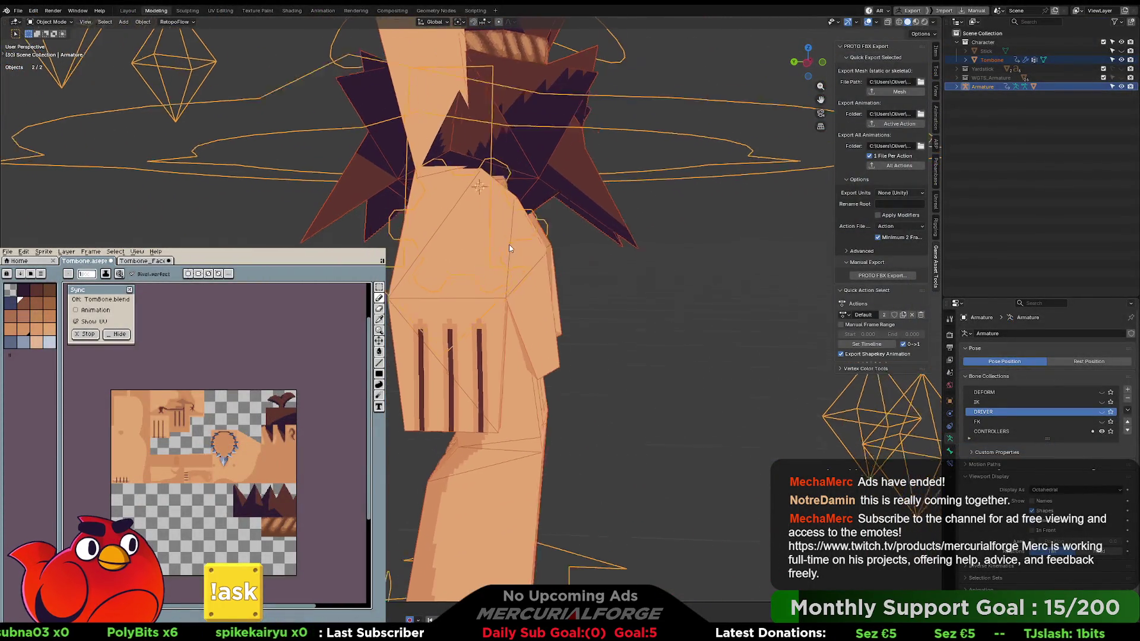
{"action": "left_click", "coordinate": [533, 269]}
{"action": "key", "text": "ctrl+Tab"}
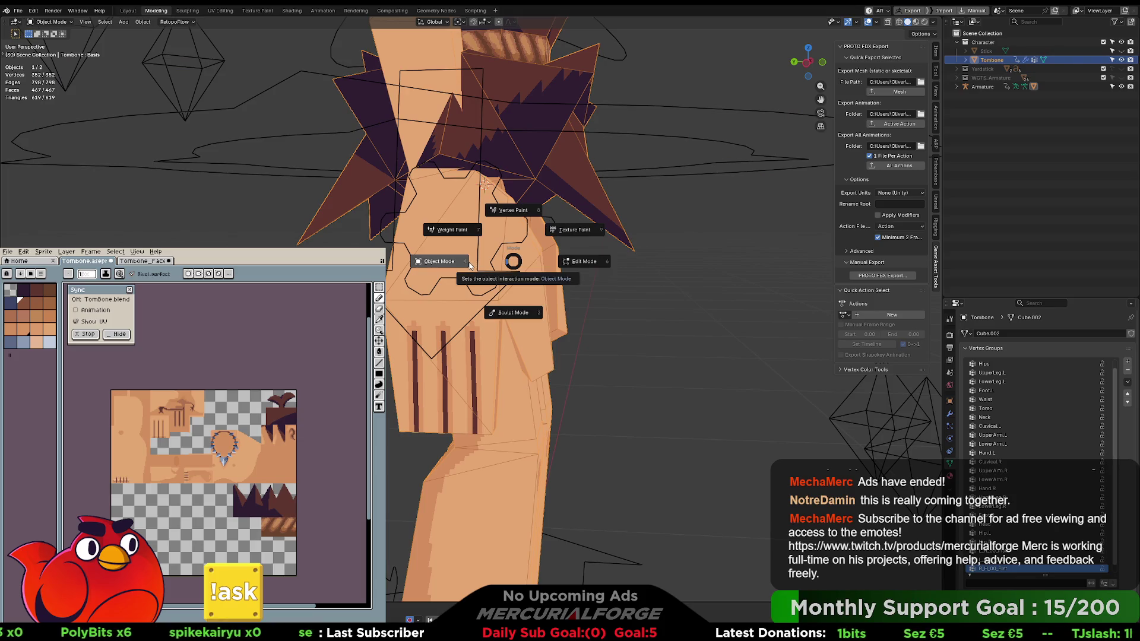
{"action": "left_click", "coordinate": [564, 260]}
{"action": "left_click_drag", "start_coordinate": [563, 260], "coordinate": [463, 237]}
Dissolve the extra edges on the back of the hips.
{"action": "key", "text": "2"}
{"action": "left_click", "coordinate": [442, 196]}
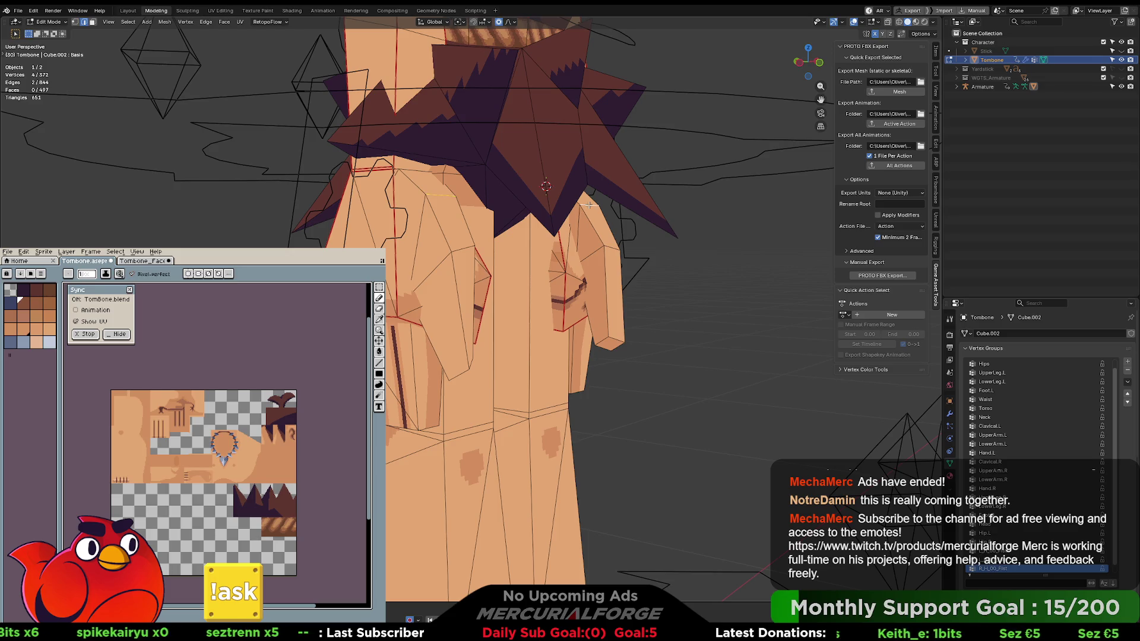
{"action": "key", "text": "x"}
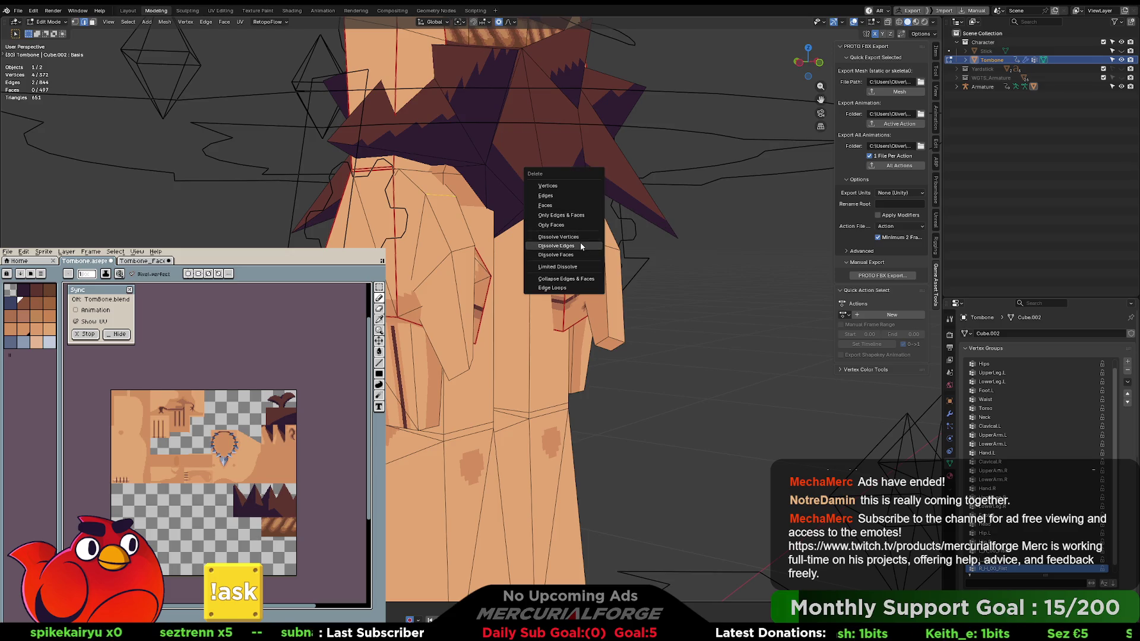
{"action": "left_click", "coordinate": [578, 245]}
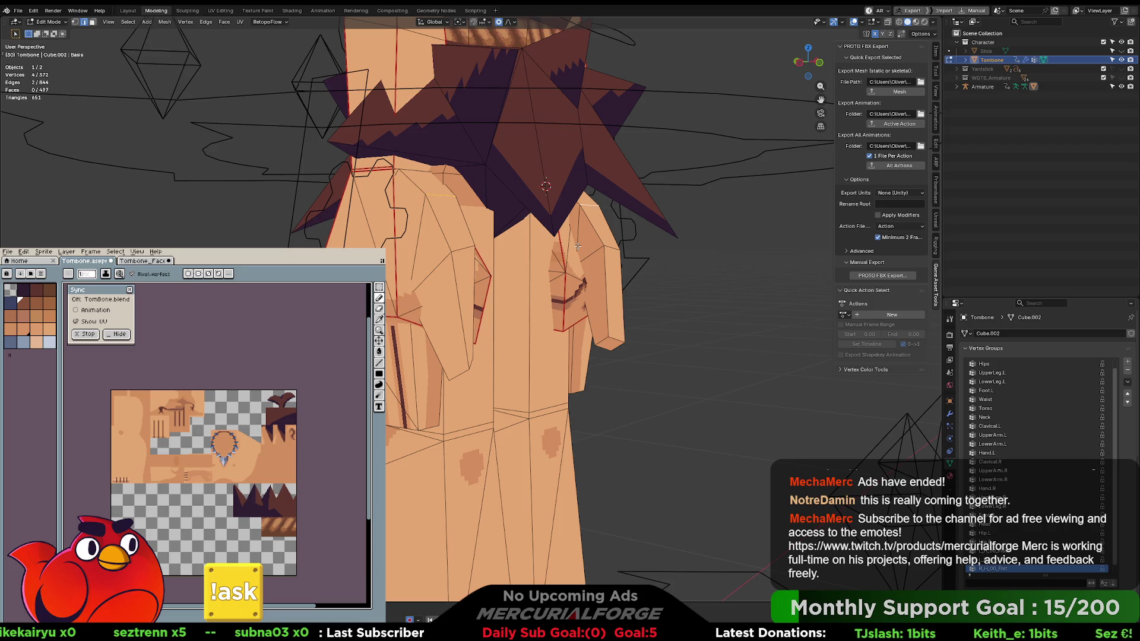
{"action": "key", "text": "x"}
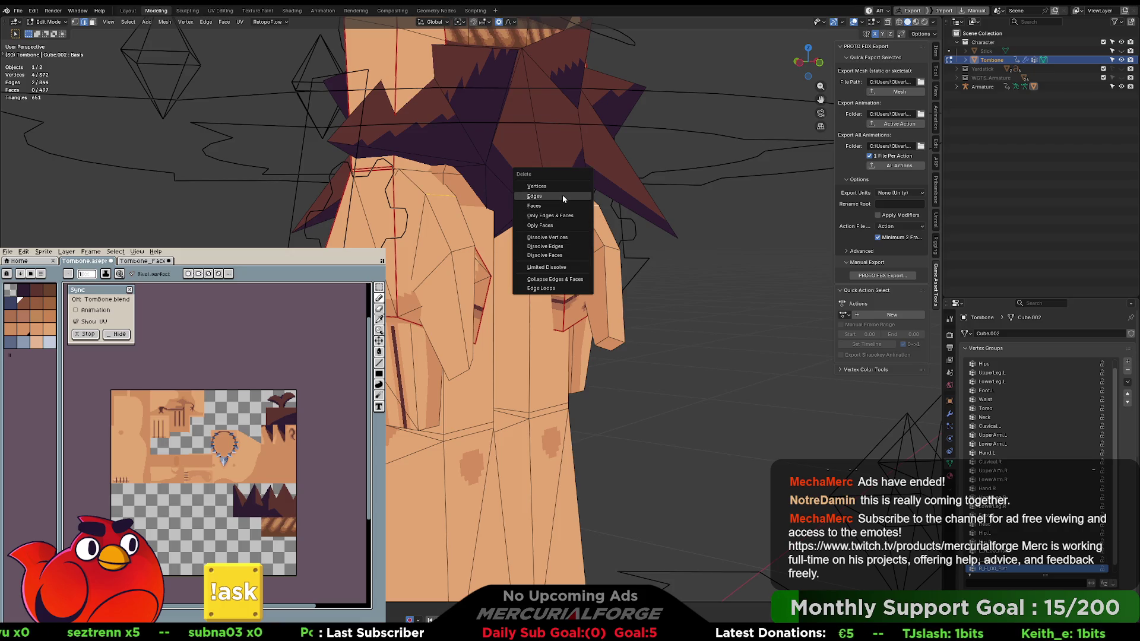
{"action": "left_click", "coordinate": [562, 195]}
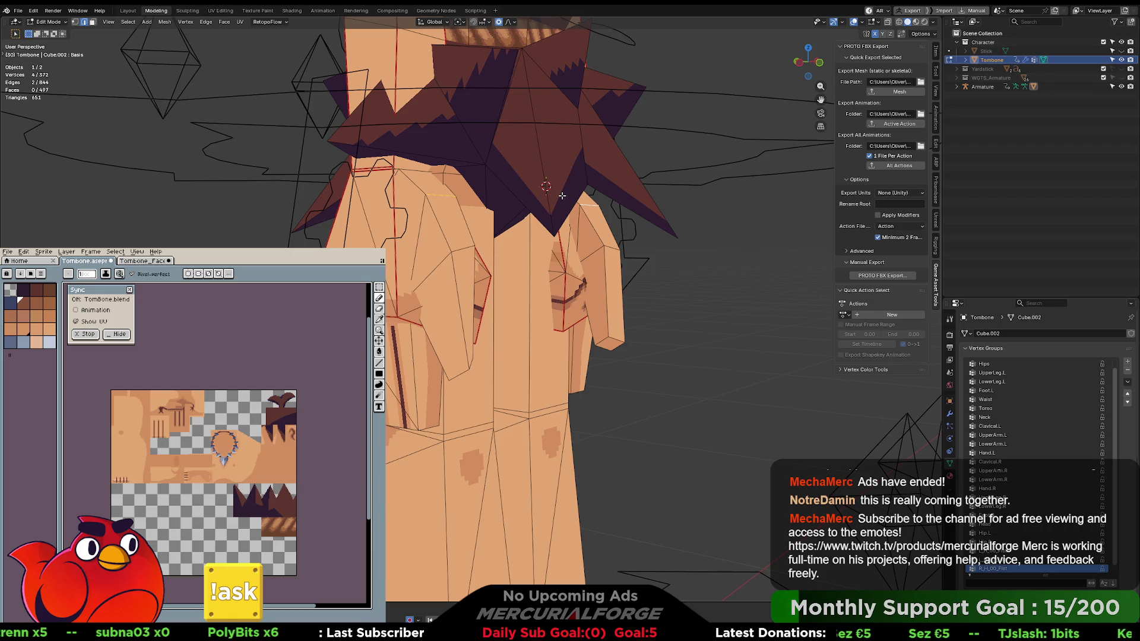
{"action": "key", "text": "x"}
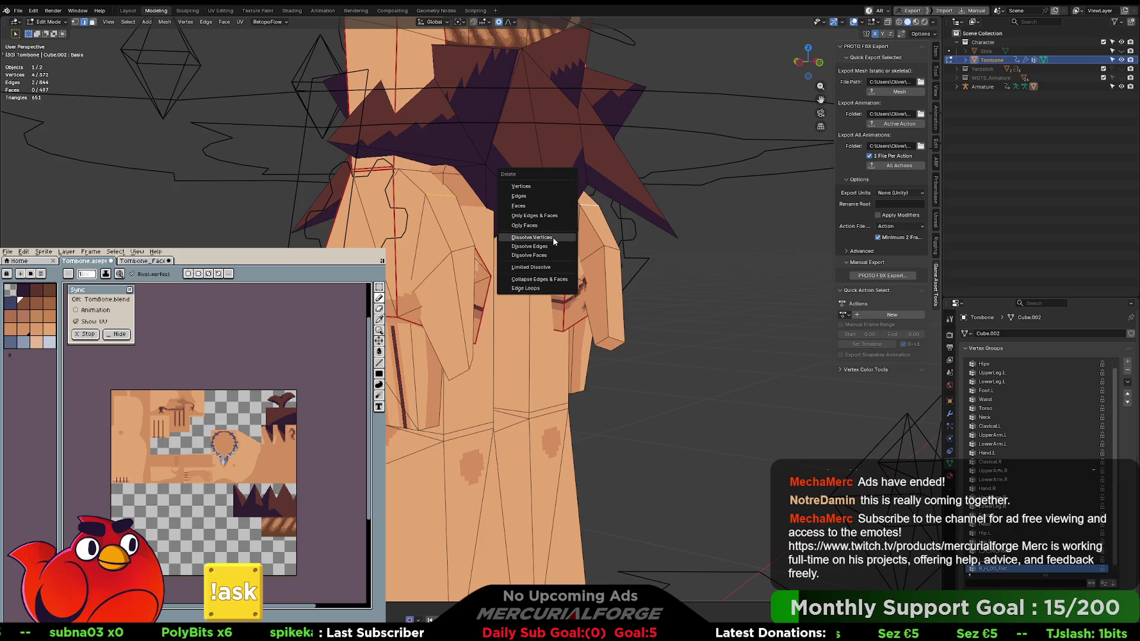
{"action": "left_click", "coordinate": [542, 246]}
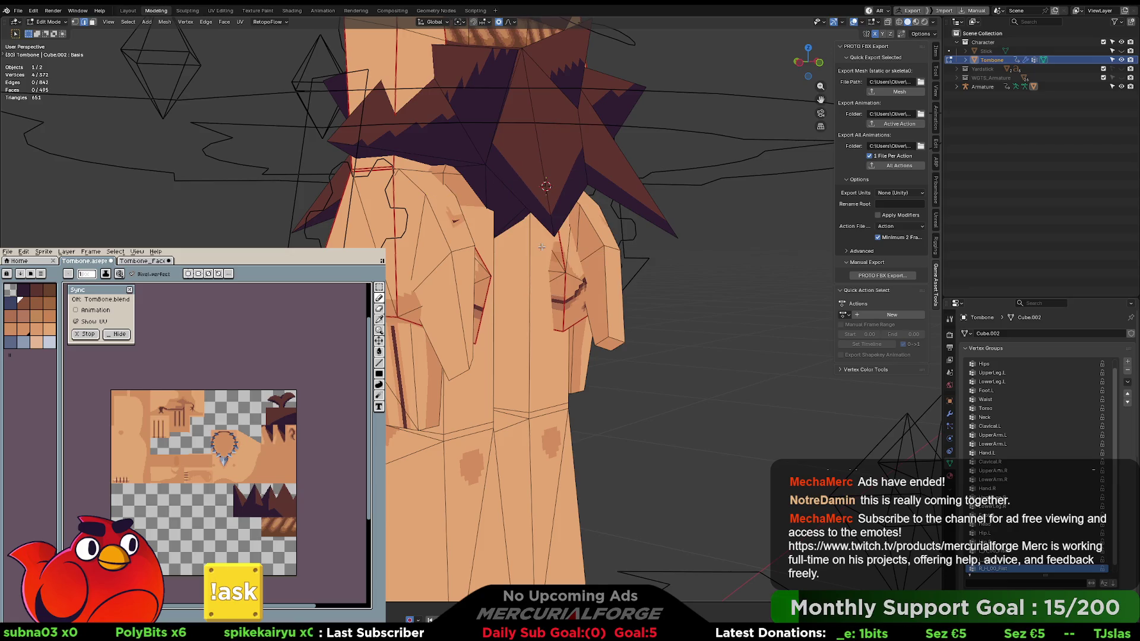
Delete the stray geometry on the model's back.
{"action": "left_click_drag", "start_coordinate": [542, 246], "coordinate": [435, 243]}
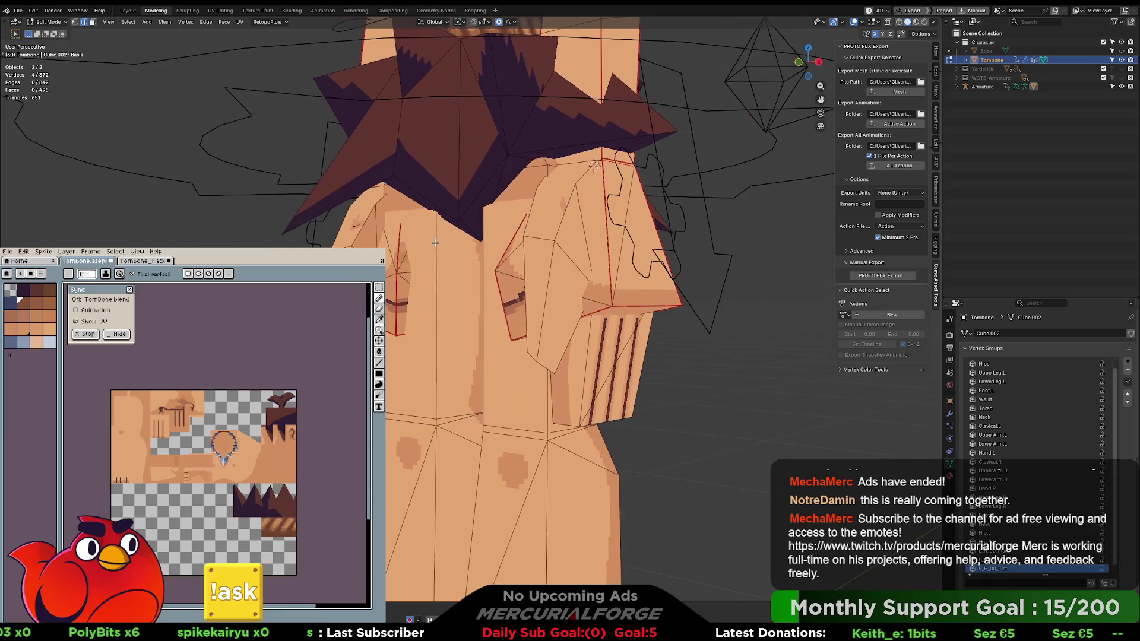
{"action": "mouse_move", "coordinate": [581, 212]}
{"action": "left_mouse_down"}
{"action": "mouse_move", "coordinate": [608, 217]}
{"action": "mouse_move", "coordinate": [381, 220]}
{"action": "mouse_move", "coordinate": [417, 203]}
{"action": "left_mouse_up"}
{"action": "key", "text": "x"}
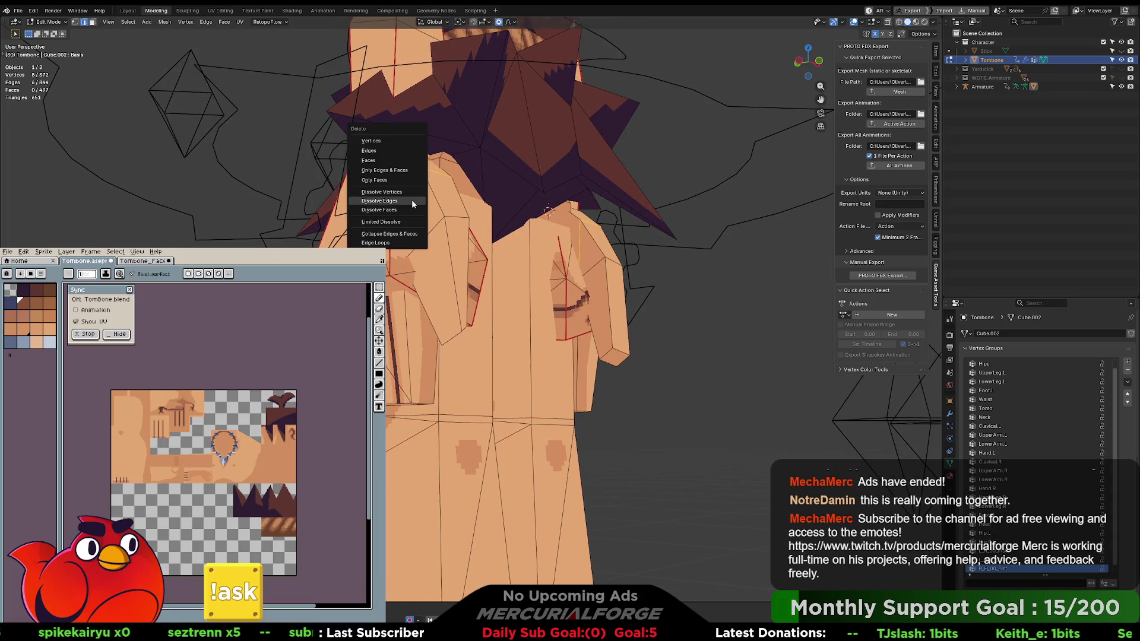
{"action": "left_click", "coordinate": [416, 216]}
{"action": "left_click_drag", "start_coordinate": [482, 205], "coordinate": [501, 217]}
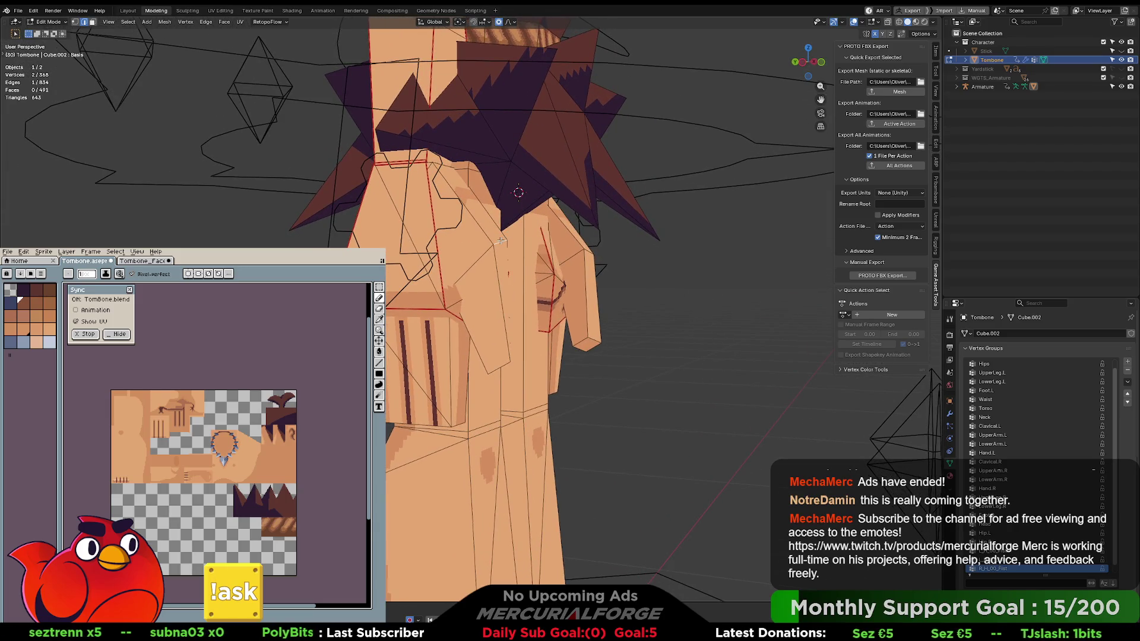
Nudge vertices with proportional moves, one constrained to Y, then leave Edit Mode.
{"action": "key", "text": "g"}
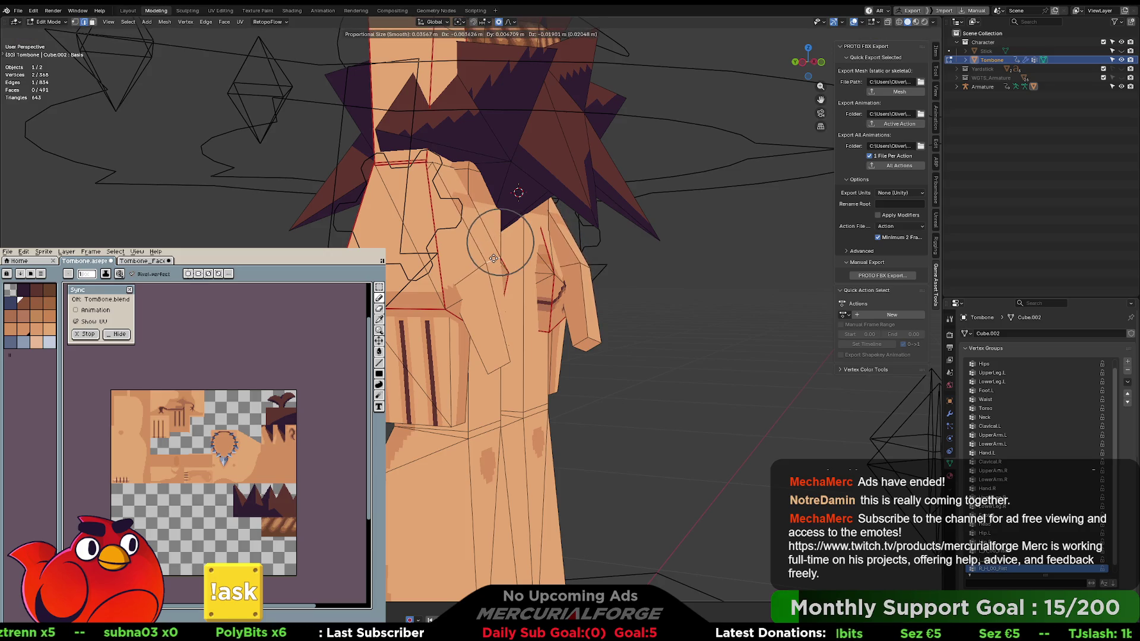
{"action": "left_click", "coordinate": [494, 259]}
{"action": "left_click_drag", "start_coordinate": [495, 259], "coordinate": [446, 179]}
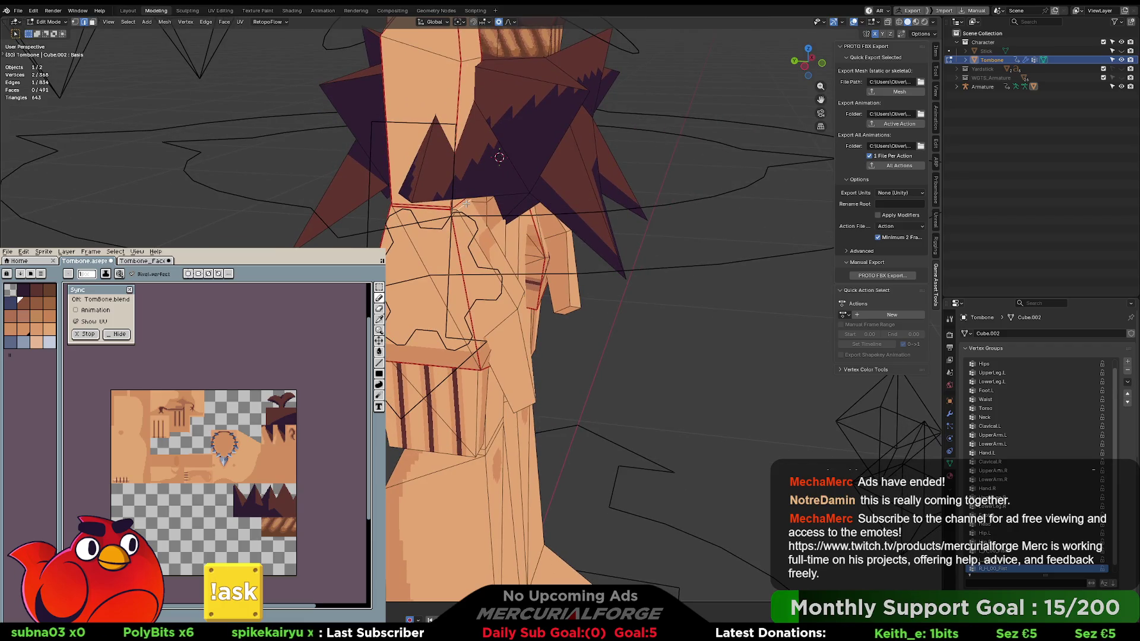
{"action": "key", "text": "g"}
{"action": "key", "text": "x"}
{"action": "key", "text": "y"}
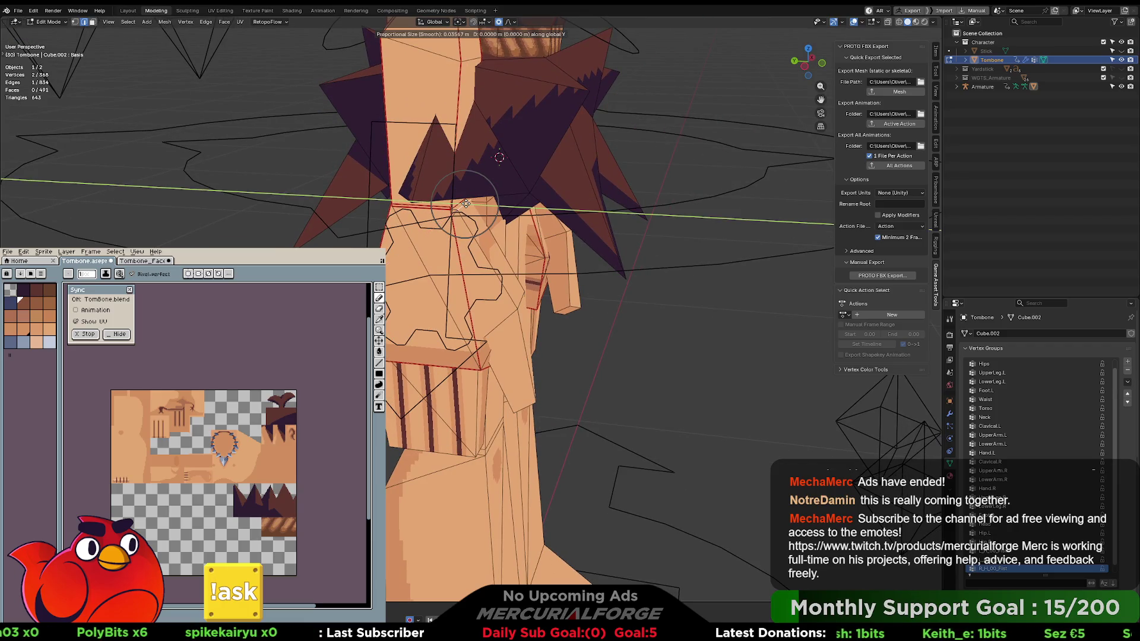
{"action": "left_click", "coordinate": [461, 203]}
{"action": "mouse_move", "coordinate": [461, 203]}
{"action": "left_mouse_down"}
{"action": "mouse_move", "coordinate": [483, 241]}
{"action": "mouse_move", "coordinate": [430, 271]}
{"action": "mouse_move", "coordinate": [441, 275]}
{"action": "left_mouse_up"}
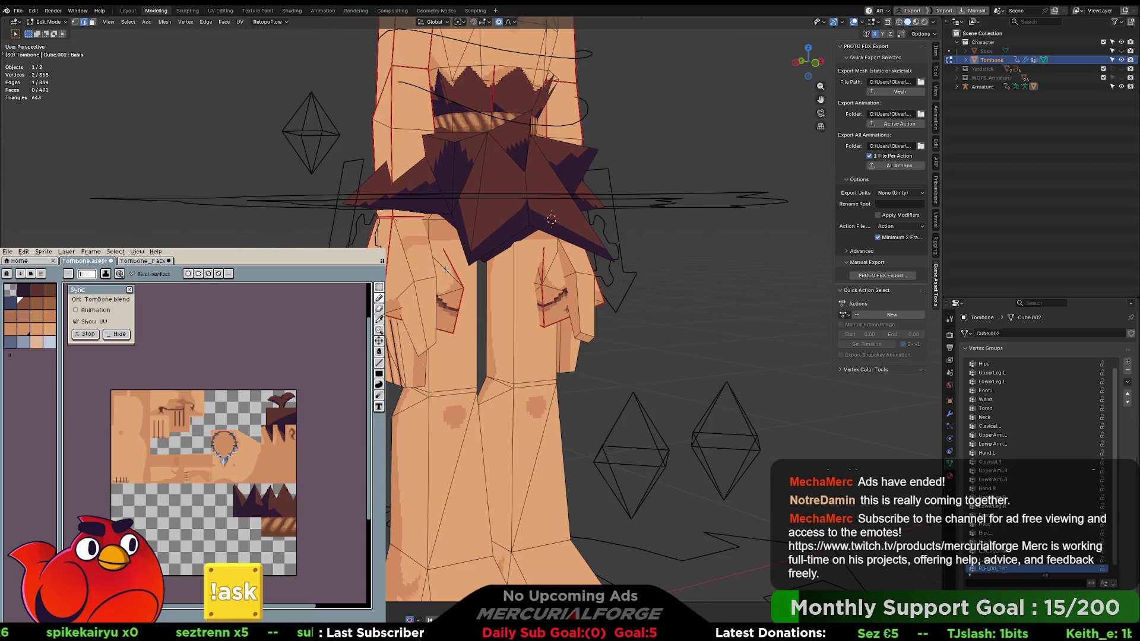
{"action": "key", "text": "Tab"}
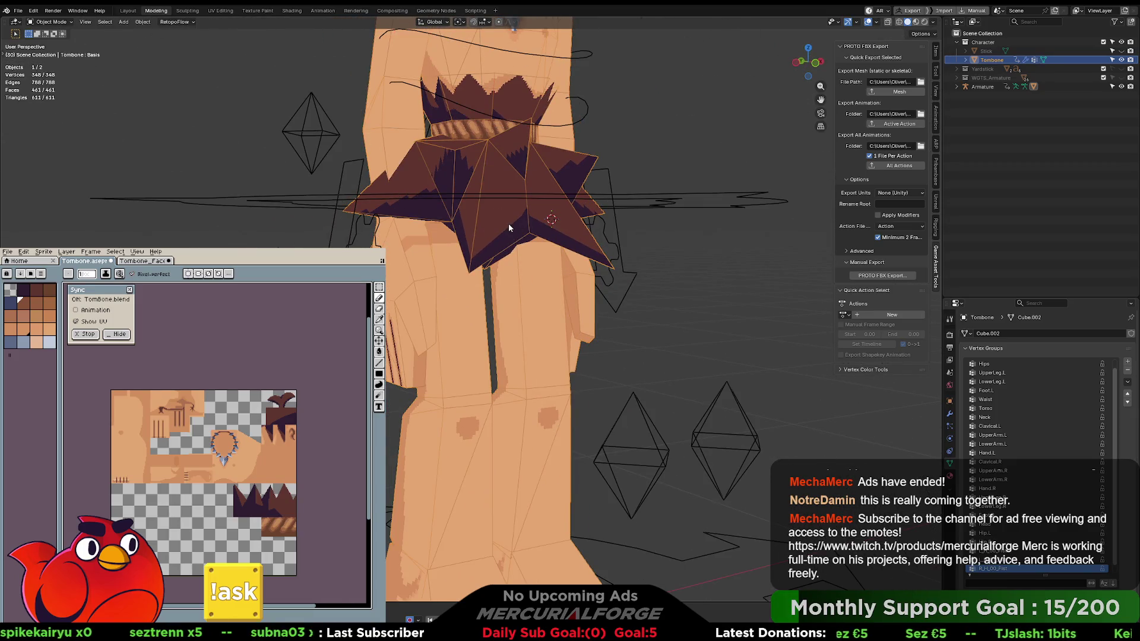
In Object Mode, add the Armature to the selection, export via PROTO FBX Mesh, and switch to Unreal.
{"action": "key", "text": "ctrl+Tab"}
{"action": "left_click", "coordinate": [694, 194]}
{"action": "key", "text": "ctrl+Tab"}
{"action": "left_click", "coordinate": [435, 221]}
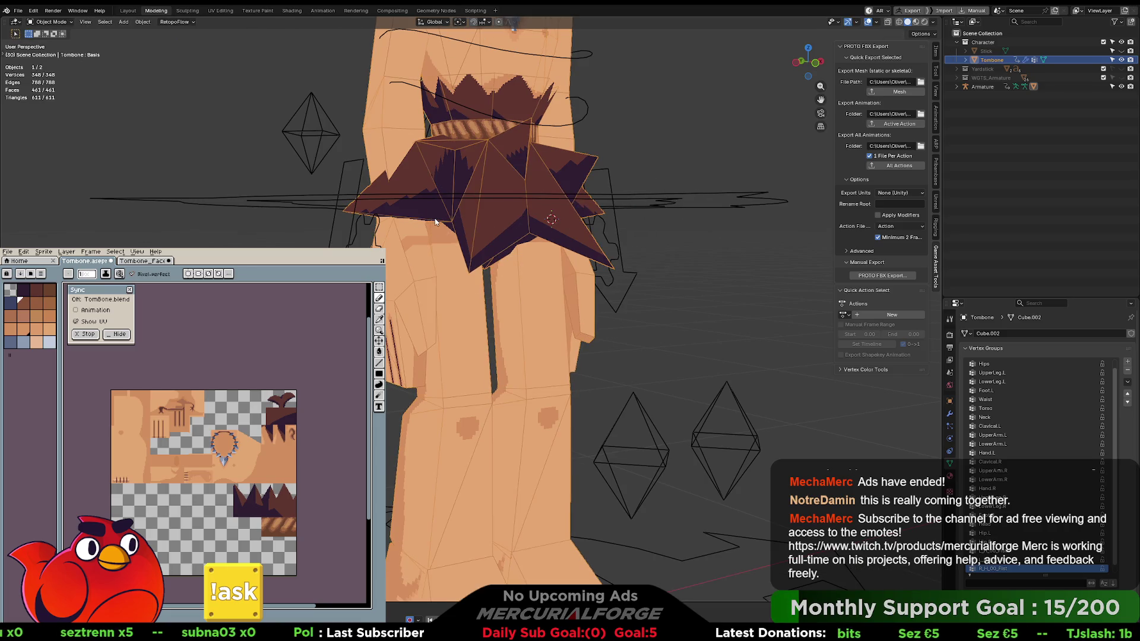
{"action": "left_click", "coordinate": [647, 200], "text": "shift"}
{"action": "left_click", "coordinate": [884, 93]}
{"action": "key", "text": "alt+Tab"}
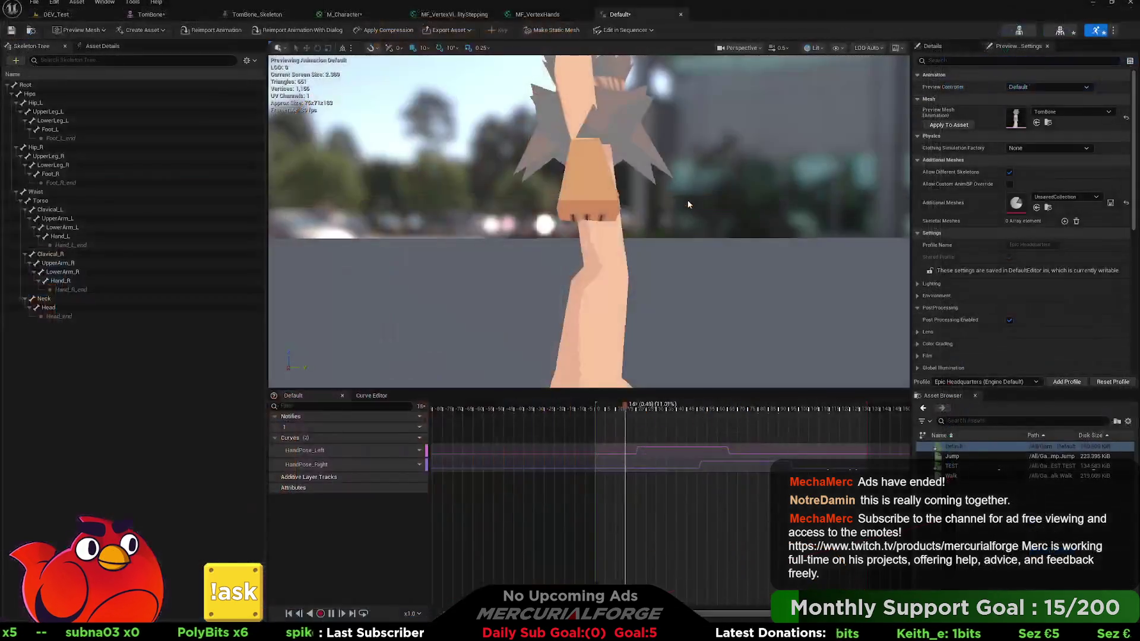
Reload the TomBone asset, preview it in the Default animation tab, then go back to Blender.
{"action": "left_click", "coordinate": [1025, 31]}
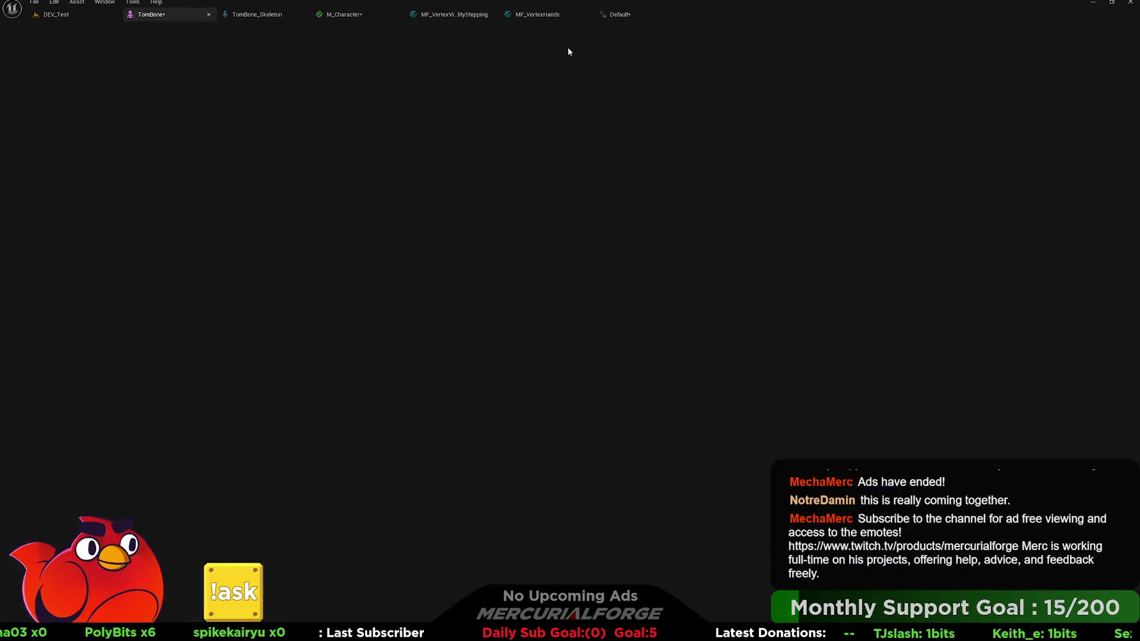
{"action": "left_click", "coordinate": [620, 15]}
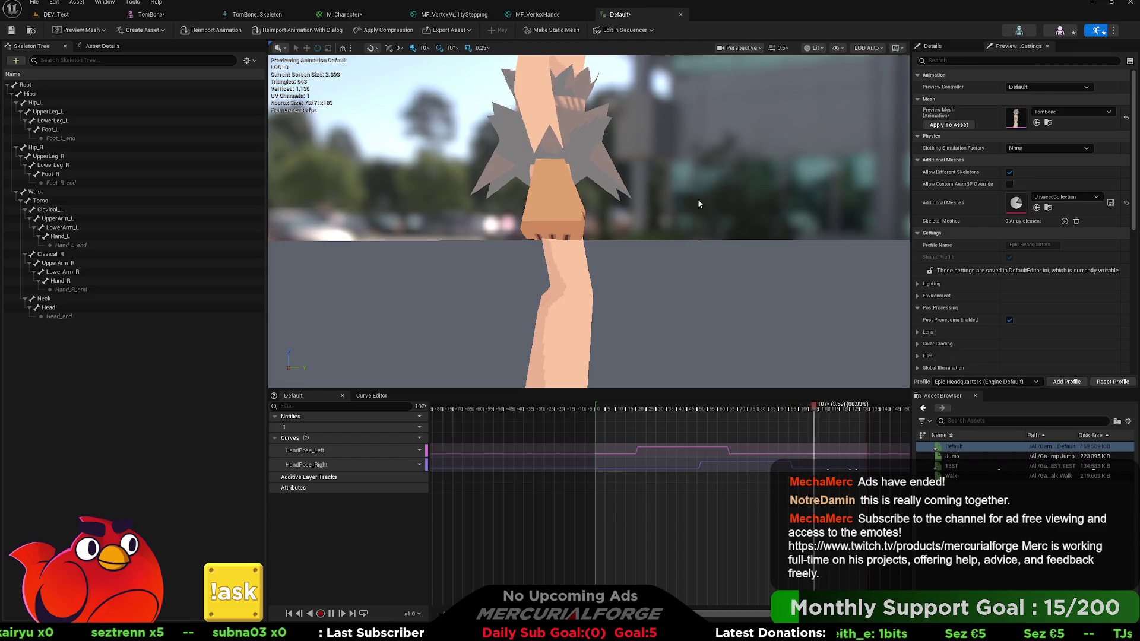
{"action": "key", "text": "alt+Tab"}
{"action": "scroll", "coordinate": [492, 268], "scroll_direction": "up", "scroll_amount": 5}
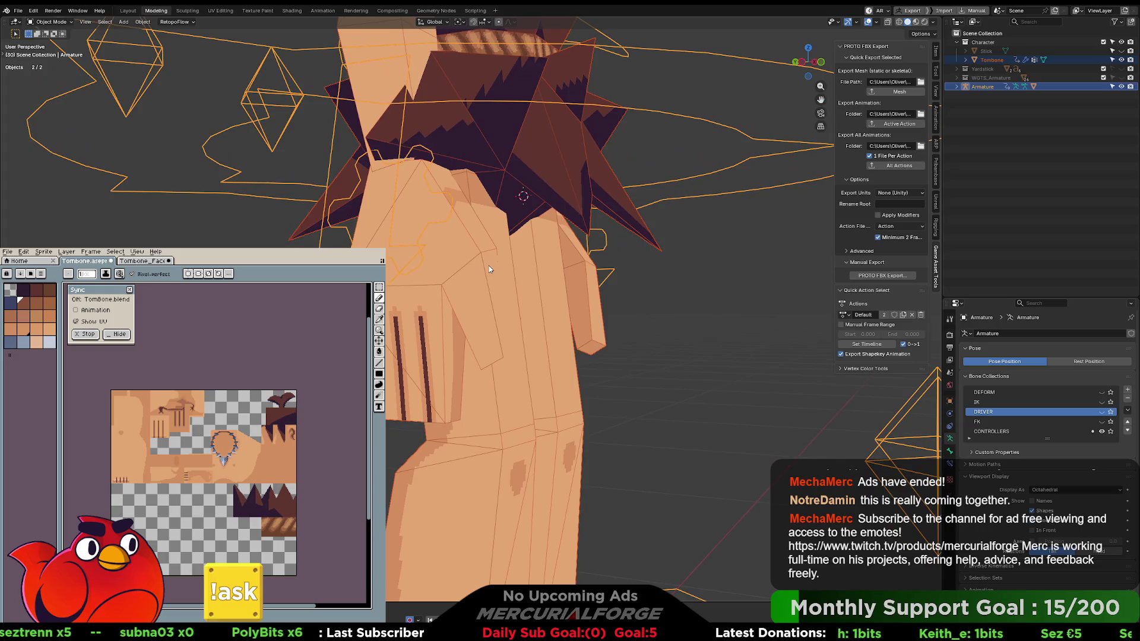
Make the Tombone mesh the active object and enter Edit Mode.
{"action": "left_click", "coordinate": [485, 269]}
{"action": "left_click", "coordinate": [482, 269]}
{"action": "left_click", "coordinate": [478, 270]}
{"action": "key", "text": "ctrl+Tab"}
{"action": "left_click", "coordinate": [549, 280]}
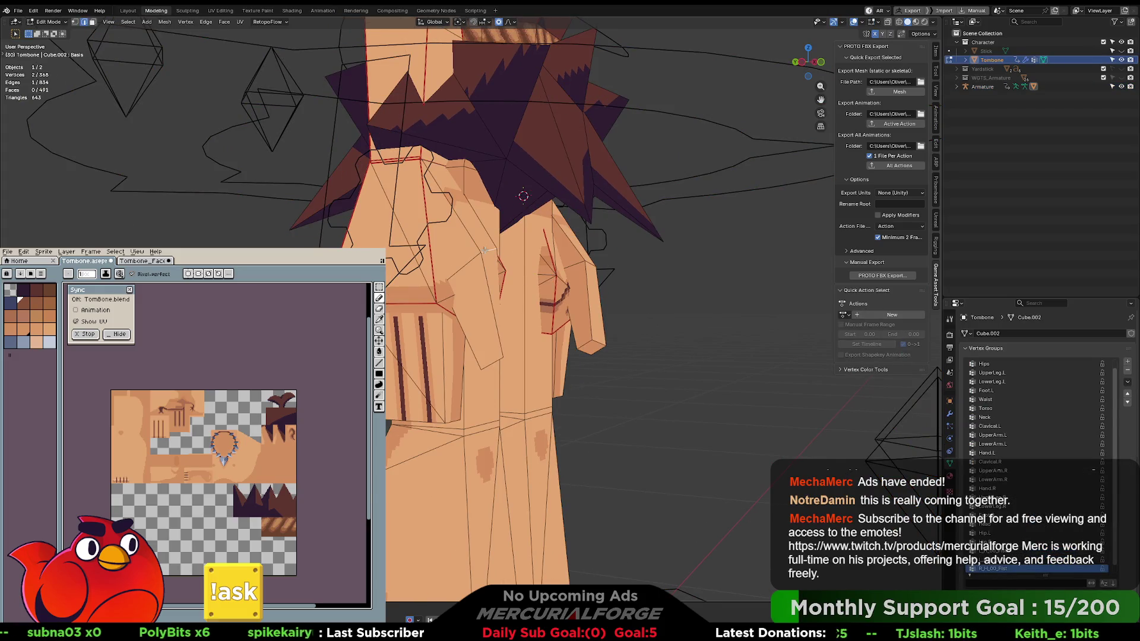
Shift the hip-side vertices with a smooth proportional move, then a zero-distance Z move.
{"action": "key", "text": "g"}
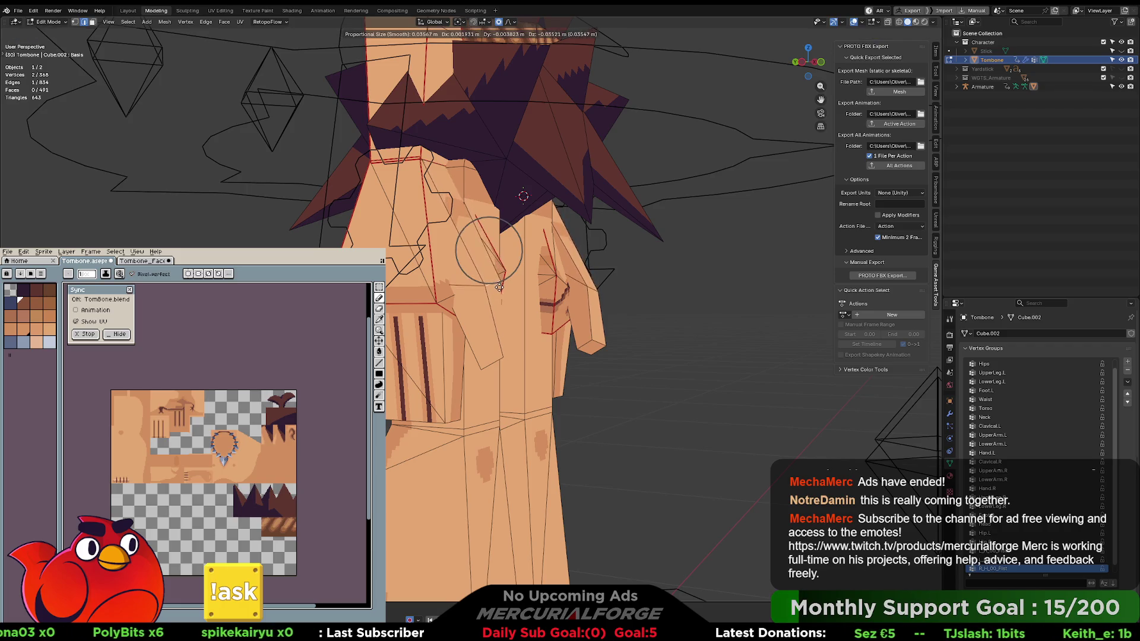
{"action": "left_click", "coordinate": [497, 280]}
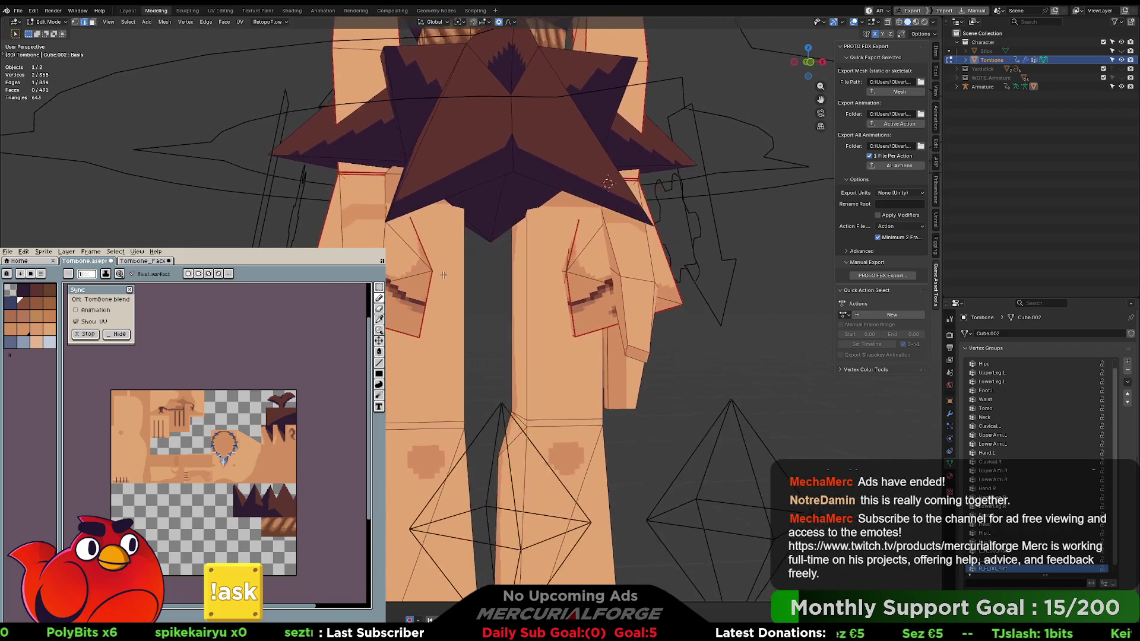
{"action": "key", "text": "g"}
{"action": "key", "text": "z"}
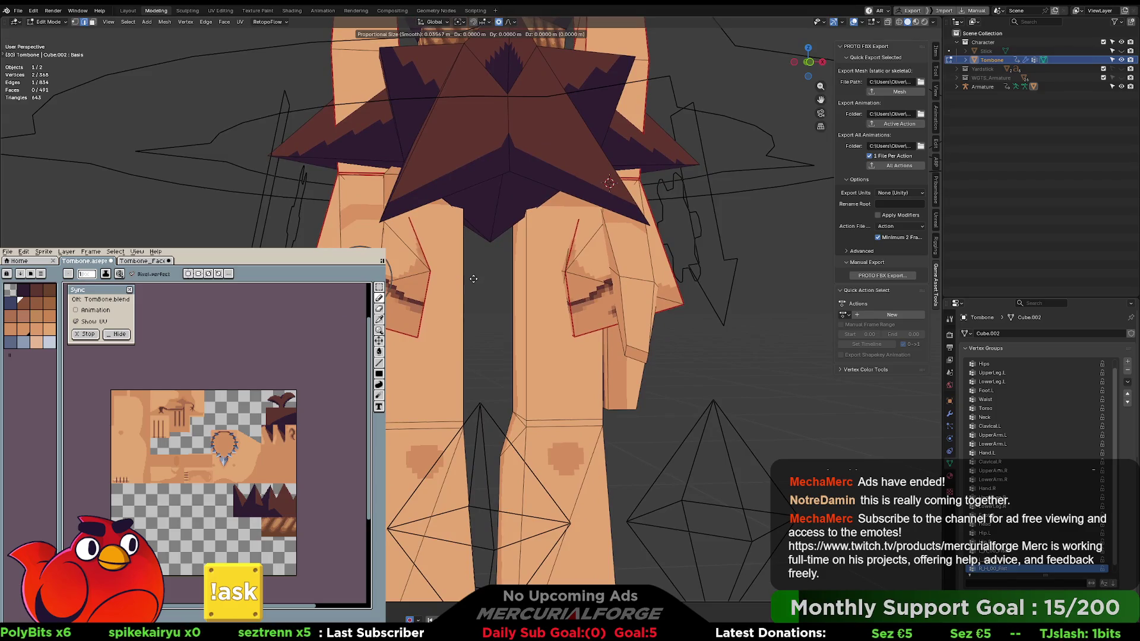
{"action": "key", "text": "0"}
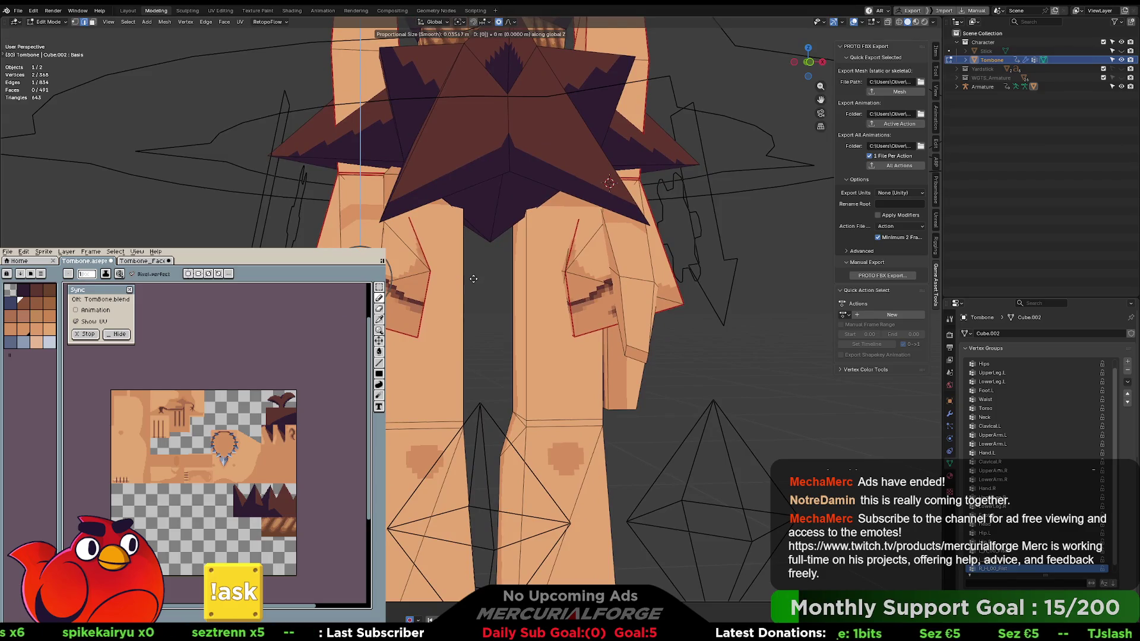
{"action": "key", "text": "Return"}
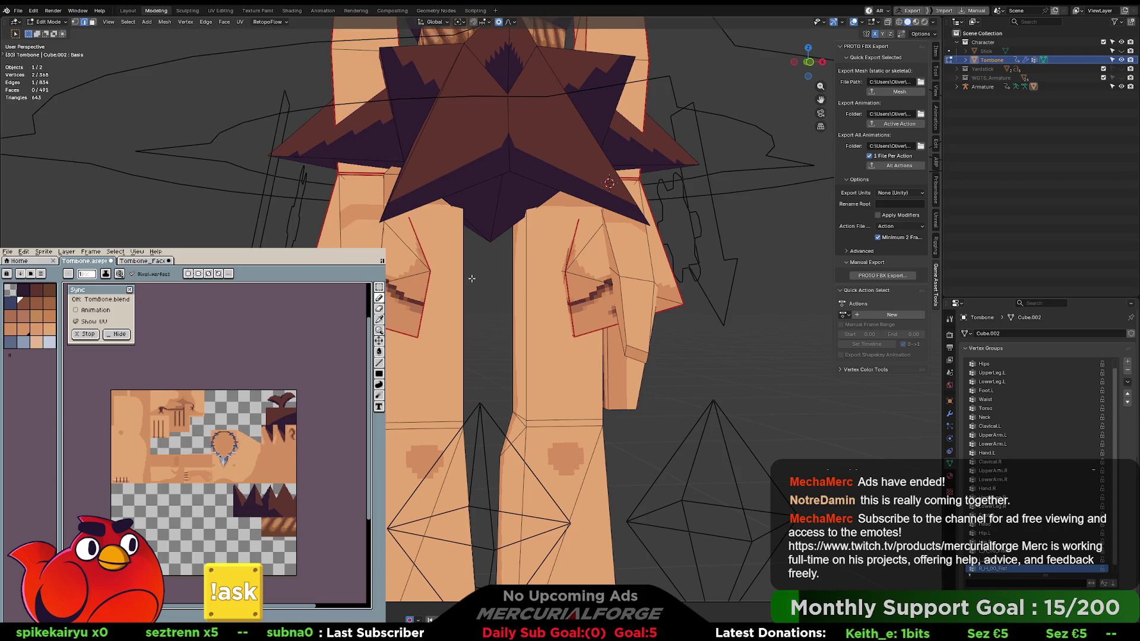
Try a Z-axis scale of the hip vertices and cancel it, leaving the mesh unchanged.
{"action": "key", "text": "s"}
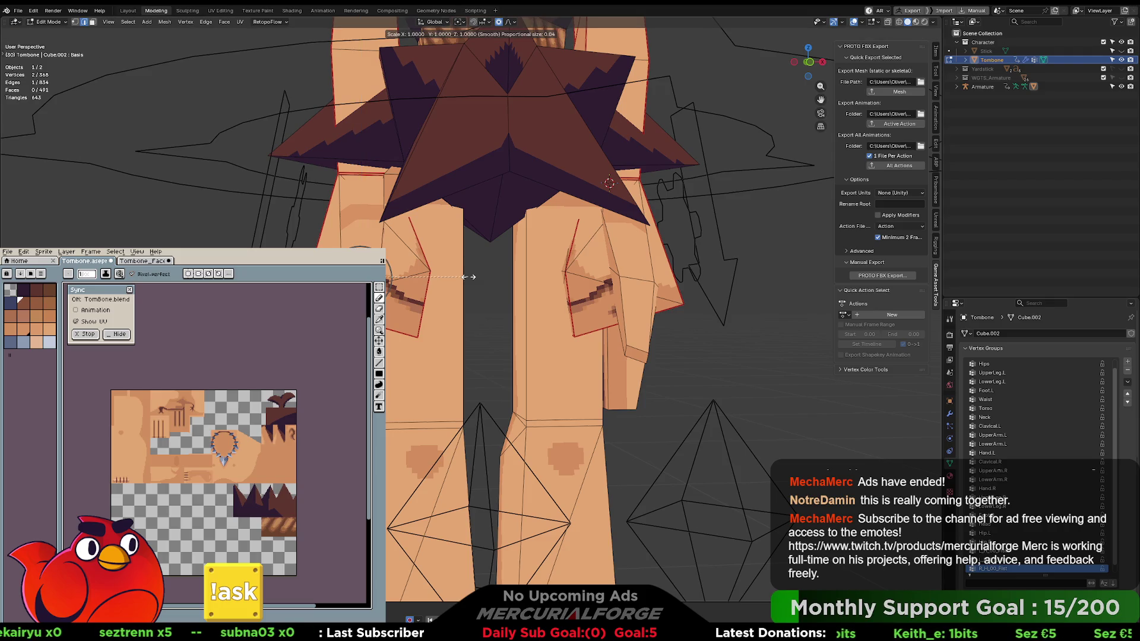
{"action": "type", "text": "z"}
{"action": "type", "text": "1"}
{"action": "key", "text": "BackSpace"}
{"action": "key", "text": "Escape"}
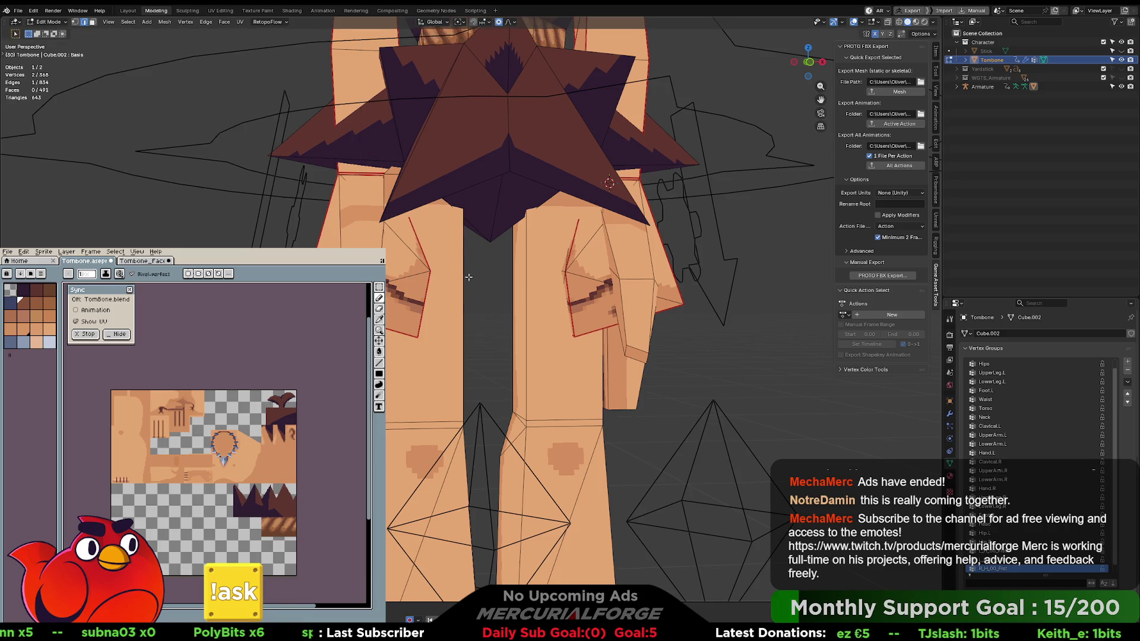
{"action": "mouse_move", "coordinate": [451, 288]}
{"action": "left_mouse_down"}
{"action": "mouse_move", "coordinate": [421, 285]}
{"action": "mouse_move", "coordinate": [539, 286]}
{"action": "mouse_move", "coordinate": [498, 309]}
{"action": "mouse_move", "coordinate": [527, 303]}
{"action": "mouse_move", "coordinate": [558, 331]}
{"action": "left_mouse_up"}
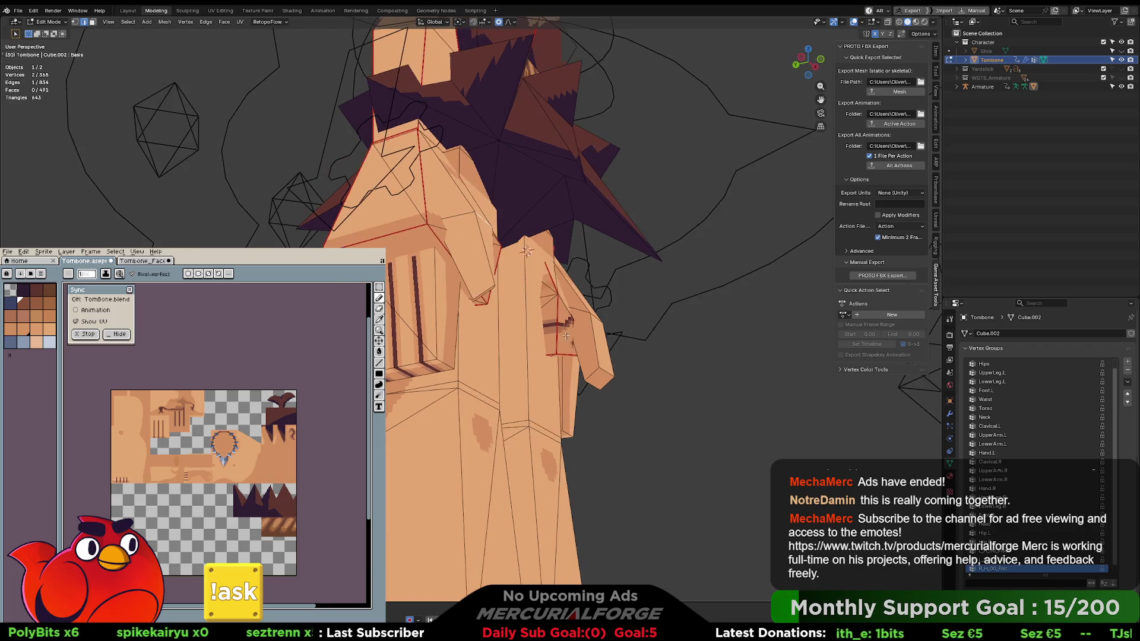
Select a single face near the hip, cancelling trial moves so it stays in place.
{"action": "key", "text": "3"}
{"action": "mouse_move", "coordinate": [598, 378]}
{"action": "left_mouse_down"}
{"action": "mouse_move", "coordinate": [564, 386]}
{"action": "mouse_move", "coordinate": [536, 317]}
{"action": "left_mouse_up"}
{"action": "key", "text": "g"}
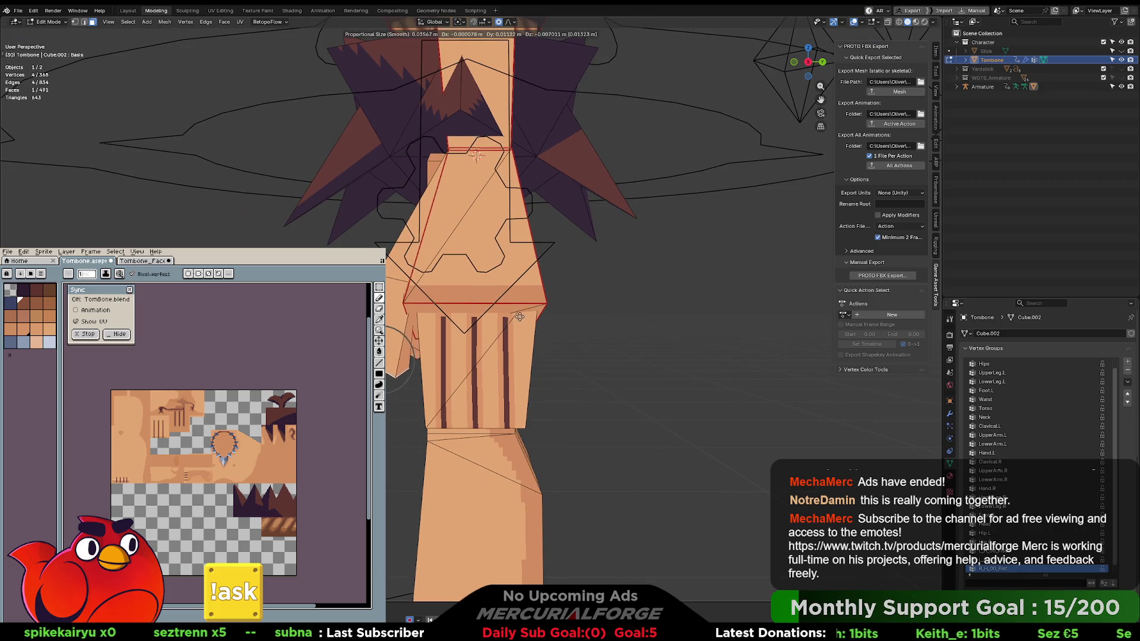
{"action": "key", "text": "r"}
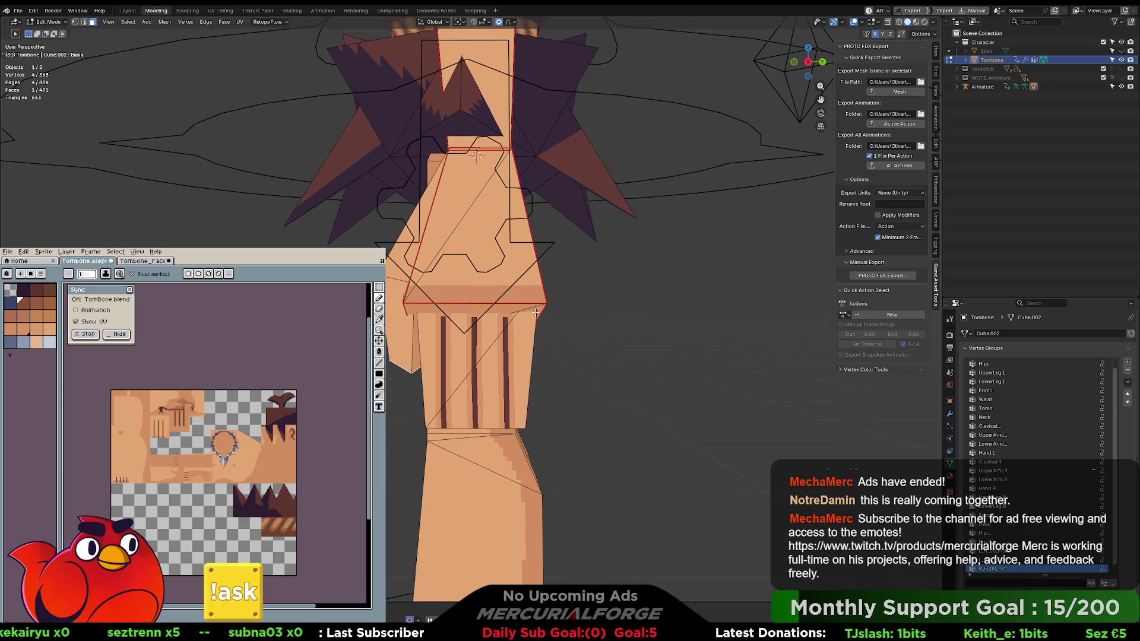
{"action": "key", "text": "z"}
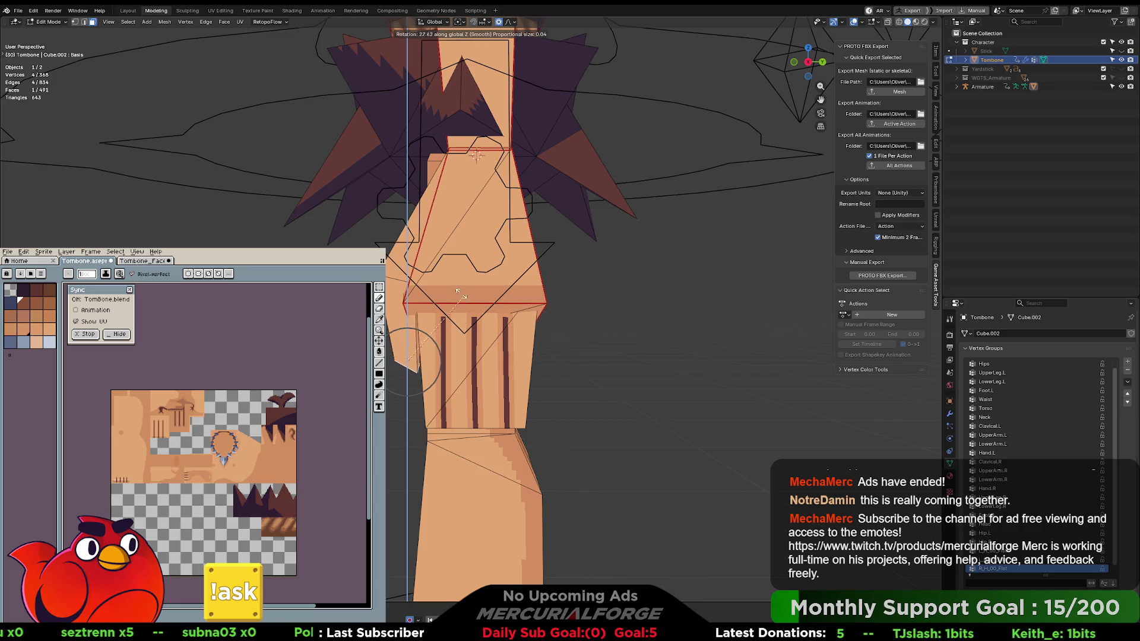
{"action": "key", "text": "Escape"}
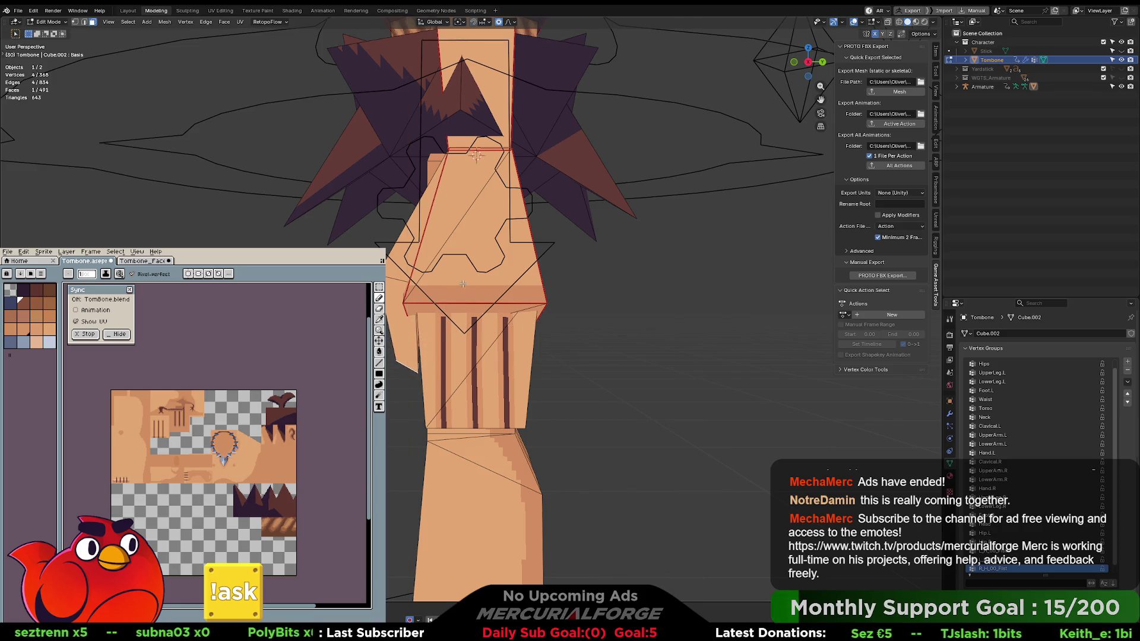
{"action": "key", "text": "g"}
{"action": "left_click", "coordinate": [466, 285]}
{"action": "mouse_move", "coordinate": [466, 284]}
{"action": "left_mouse_down"}
{"action": "mouse_move", "coordinate": [527, 274]}
{"action": "mouse_move", "coordinate": [612, 310]}
{"action": "left_mouse_up"}
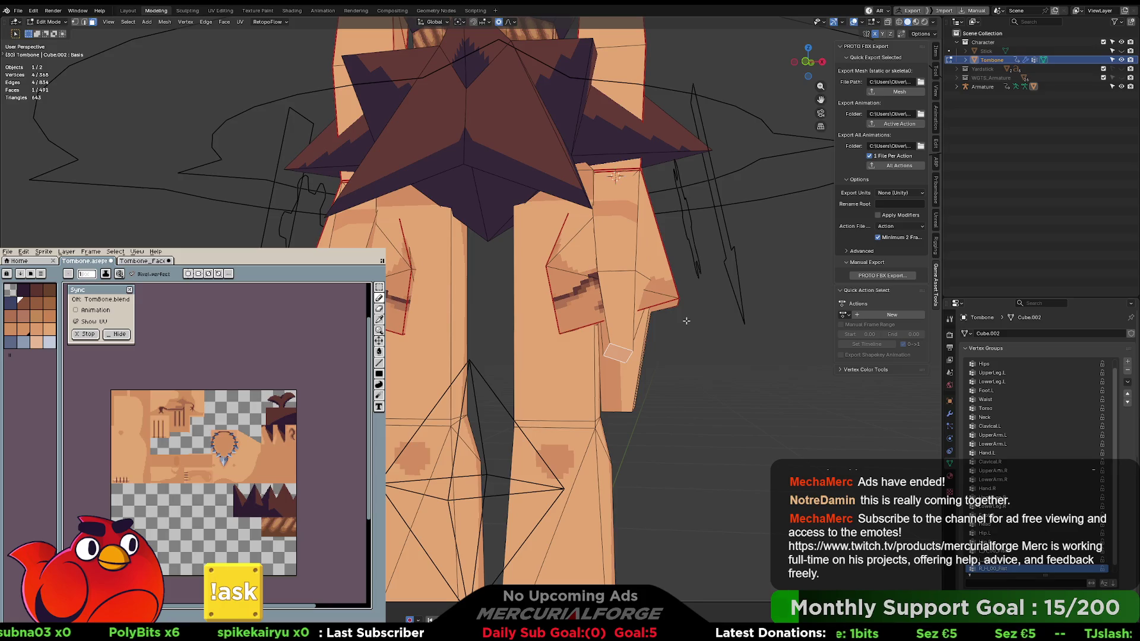
Flatten the thigh face to zero Z, rotate it about -20° on Z, and widen it 1.6× along X.
{"action": "key", "text": "s"}
{"action": "type", "text": "z"}
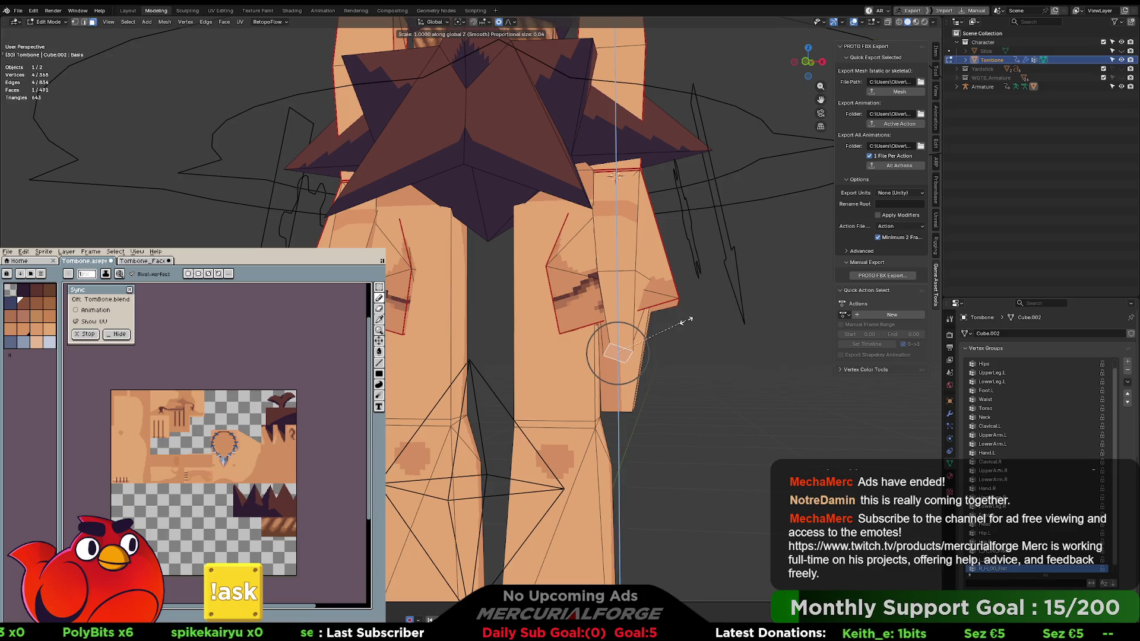
{"action": "type", "text": "0"}
{"action": "key", "text": "Return"}
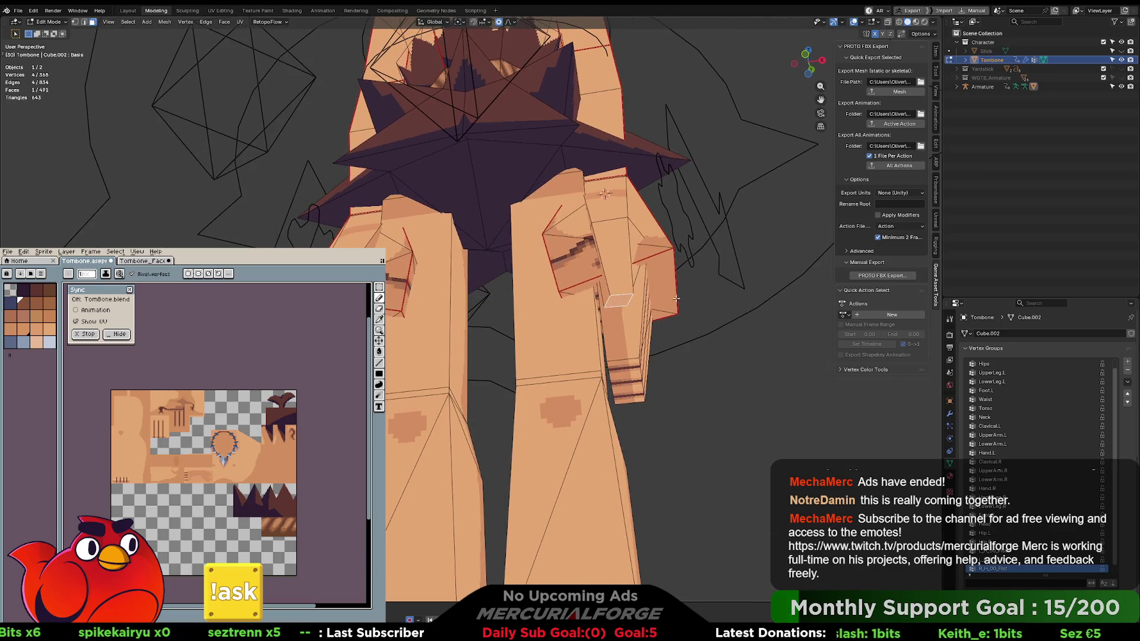
{"action": "key", "text": "r"}
{"action": "key", "text": "z"}
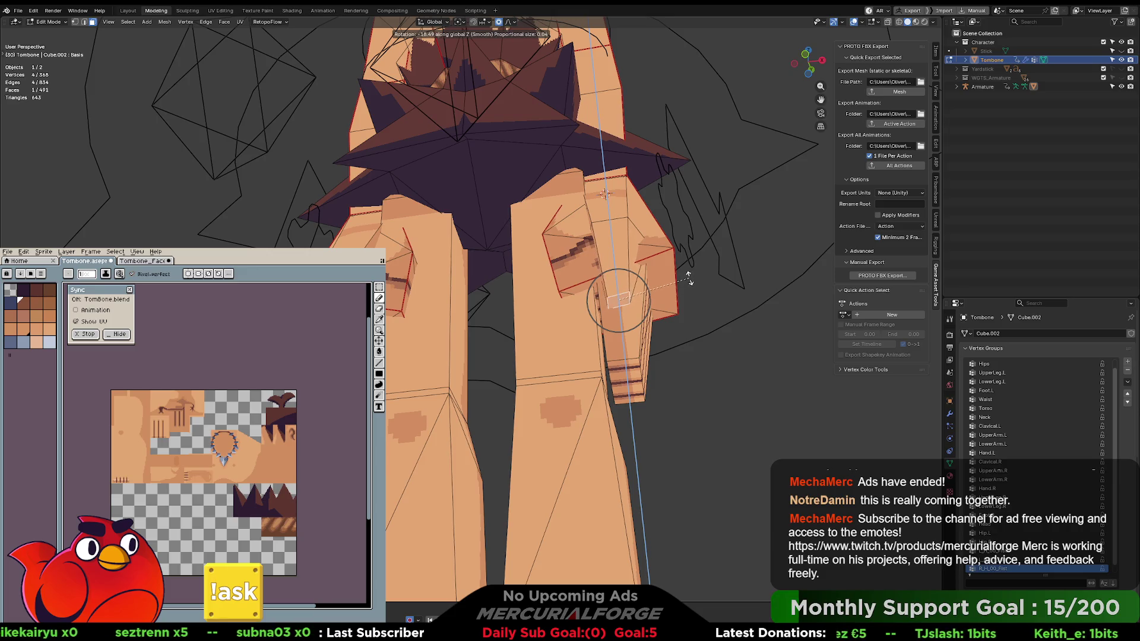
{"action": "left_click", "coordinate": [687, 285]}
{"action": "key", "text": "s"}
{"action": "key", "text": "x"}
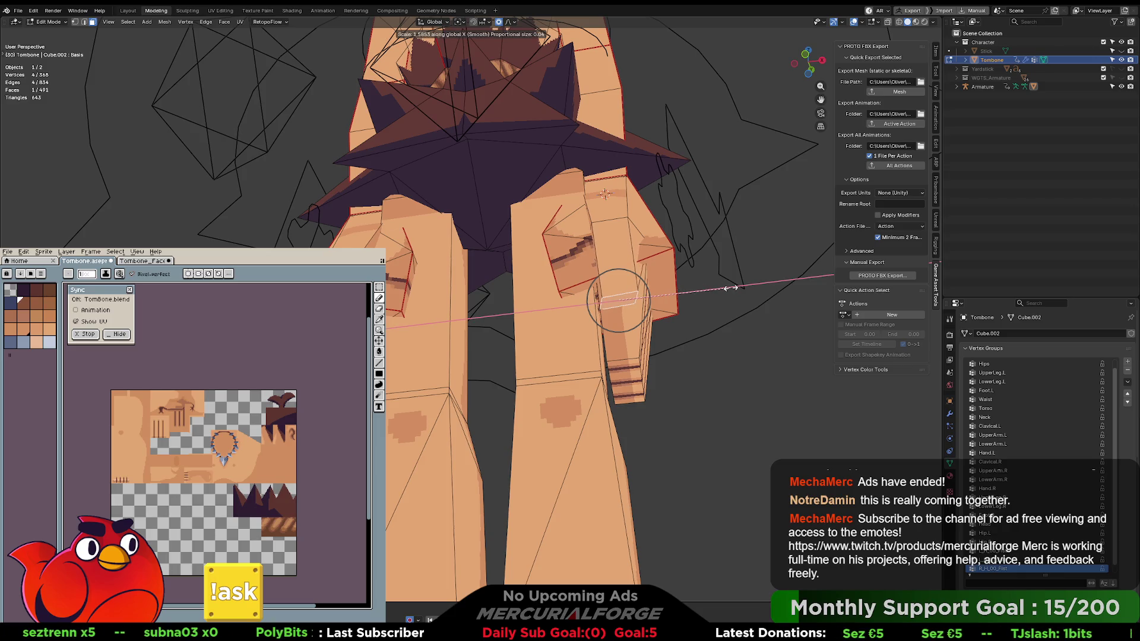
{"action": "left_click", "coordinate": [730, 288]}
{"action": "mouse_move", "coordinate": [731, 288]}
{"action": "left_mouse_down"}
{"action": "mouse_move", "coordinate": [738, 325]}
{"action": "mouse_move", "coordinate": [702, 324]}
{"action": "mouse_move", "coordinate": [805, 325]}
{"action": "left_mouse_up"}
In Object Mode, select the Tombone mesh with its Armature and switch to Unreal Engine.
{"action": "key", "text": "Tab"}
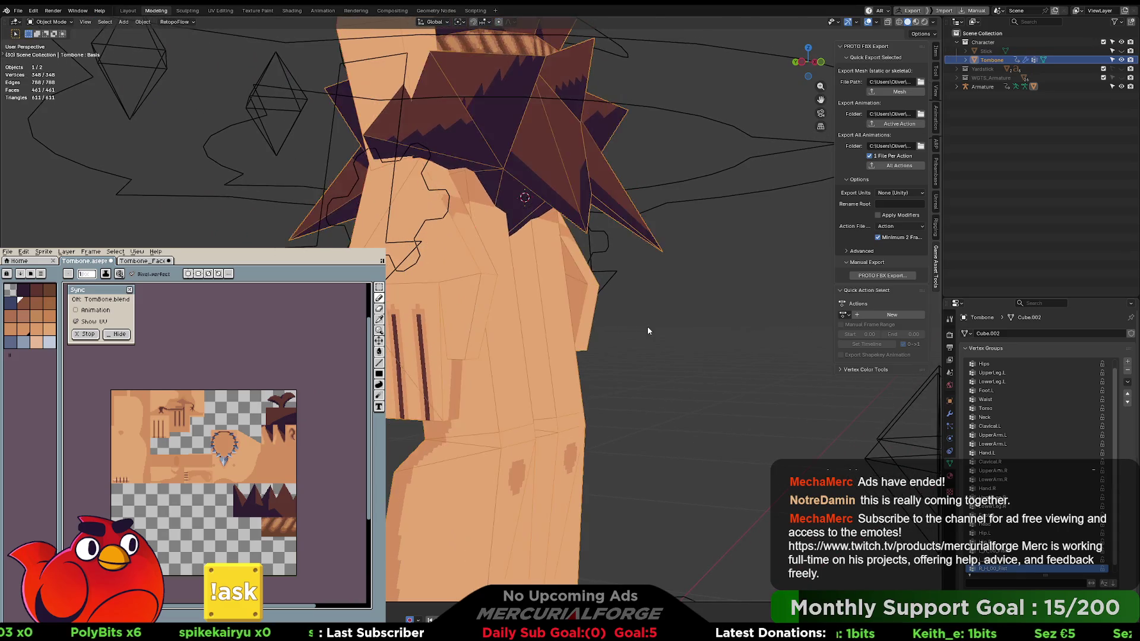
{"action": "left_click", "coordinate": [509, 267]}
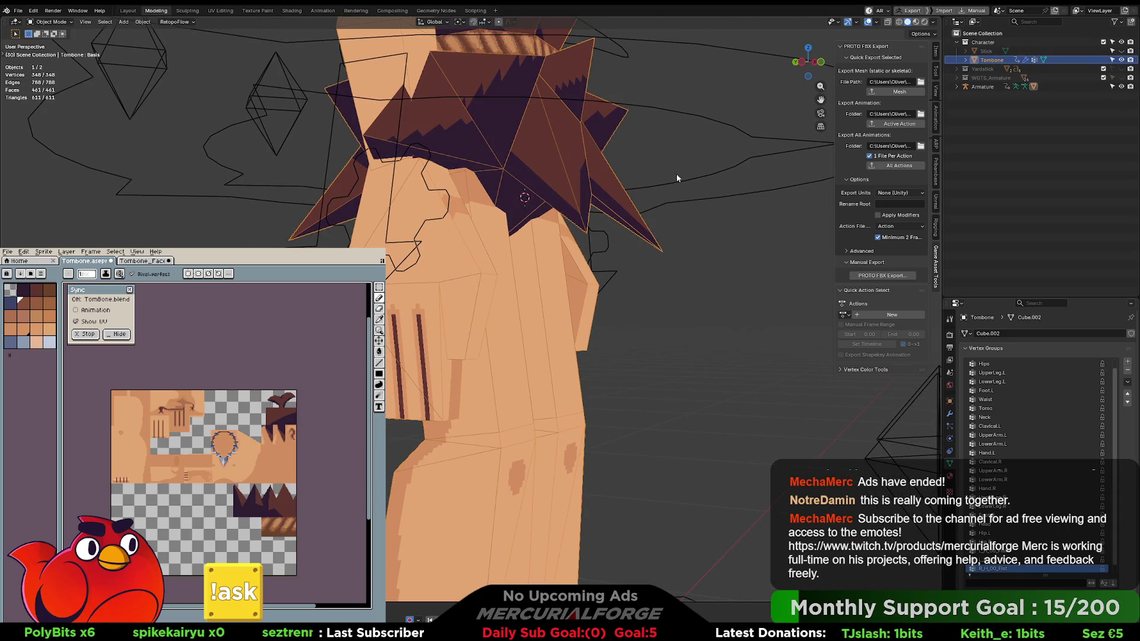
{"action": "left_click", "coordinate": [702, 174], "text": "shift"}
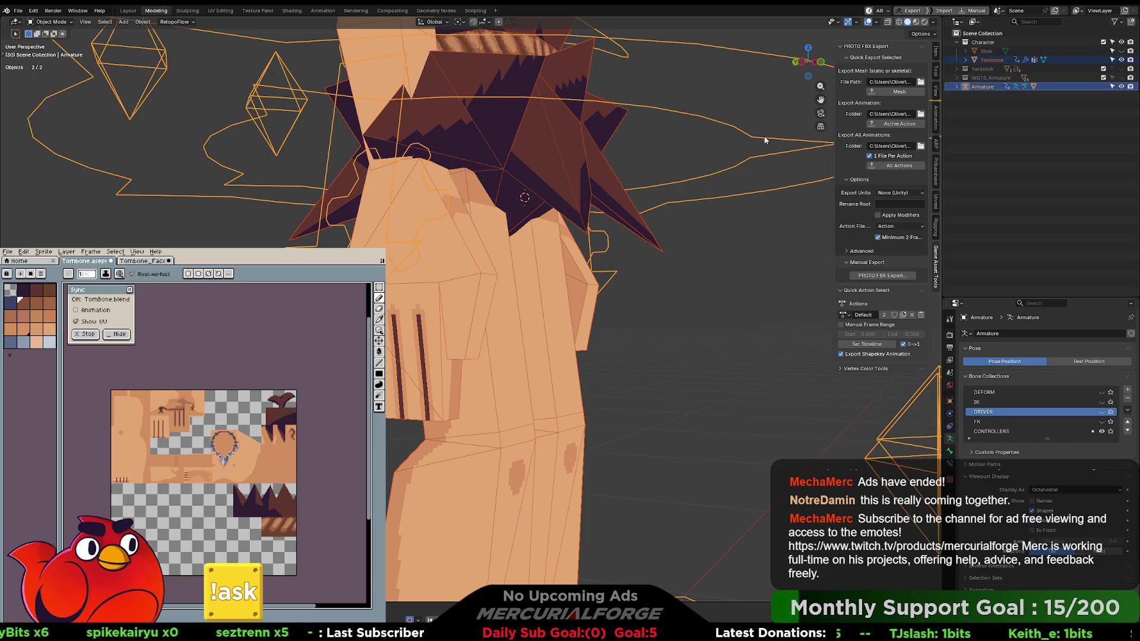
{"action": "key", "text": "alt+Tab"}
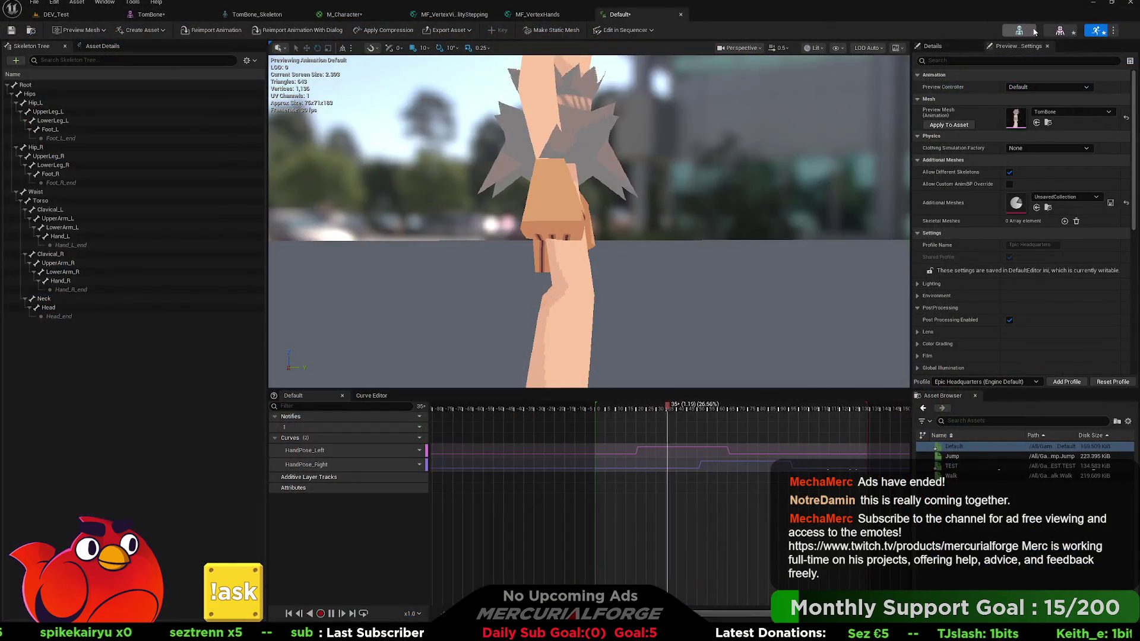
Orbit and zoom the Default animation preview around the TomBone character, down to the waist.
{"action": "left_click", "coordinate": [1060, 31]}
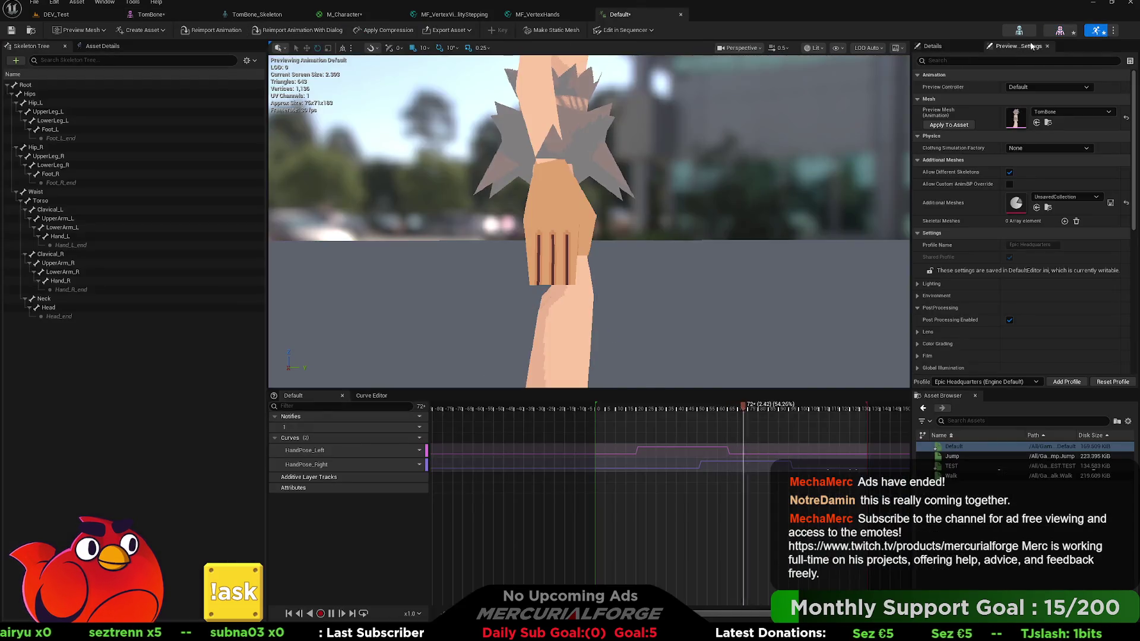
{"action": "left_click", "coordinate": [620, 14]}
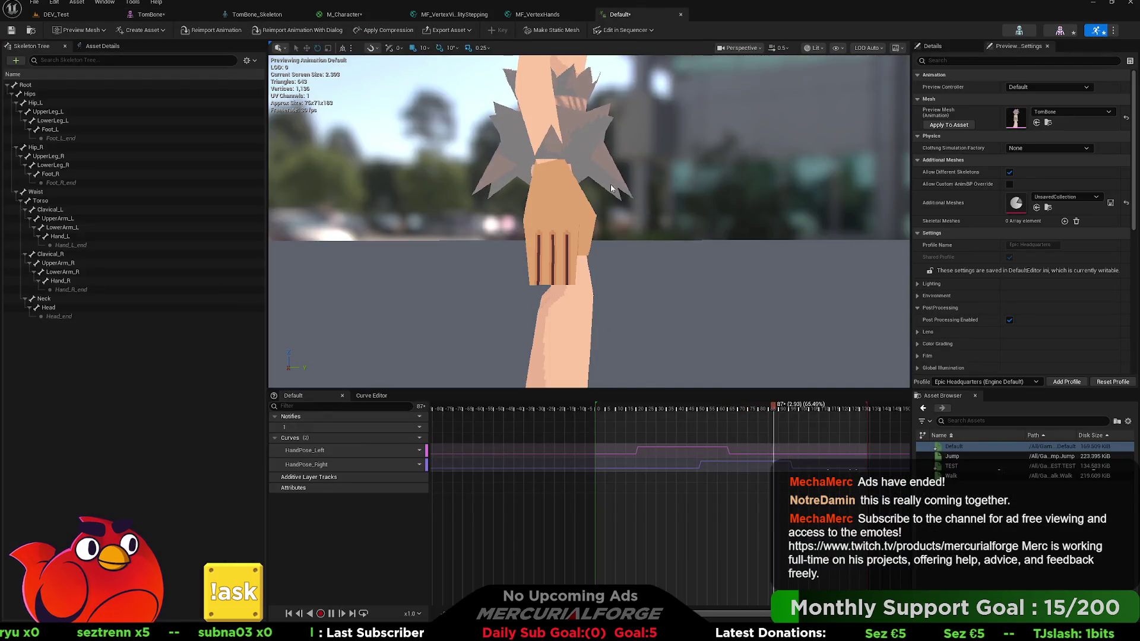
{"action": "left_click_drag", "start_coordinate": [643, 183], "coordinate": [623, 154]}
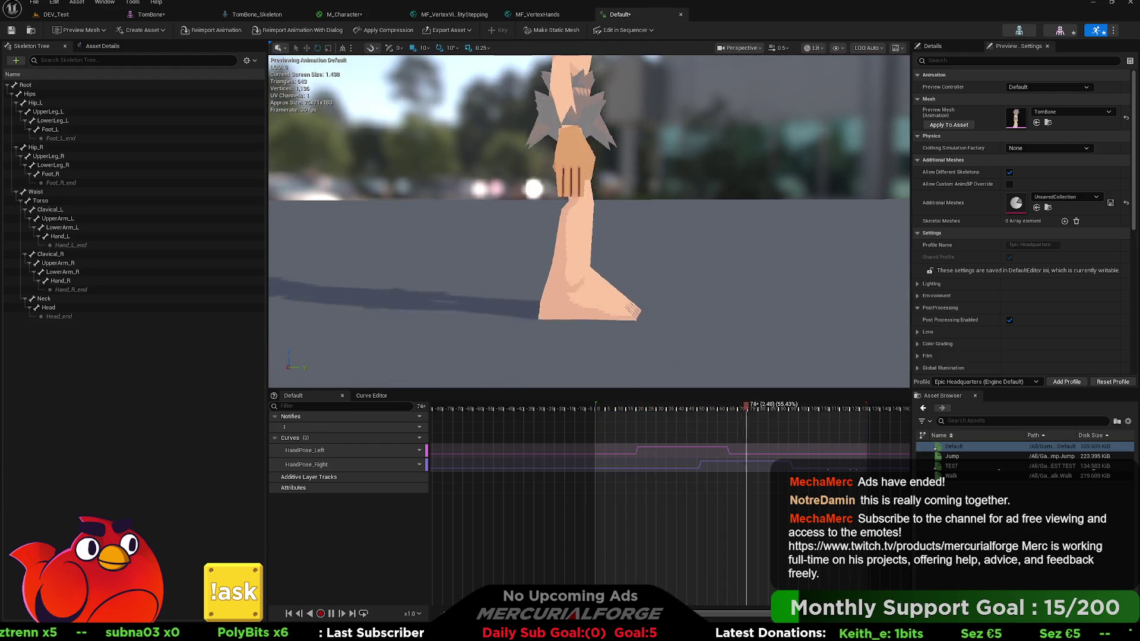
{"action": "left_click_drag", "start_coordinate": [630, 196], "coordinate": [665, 187]}
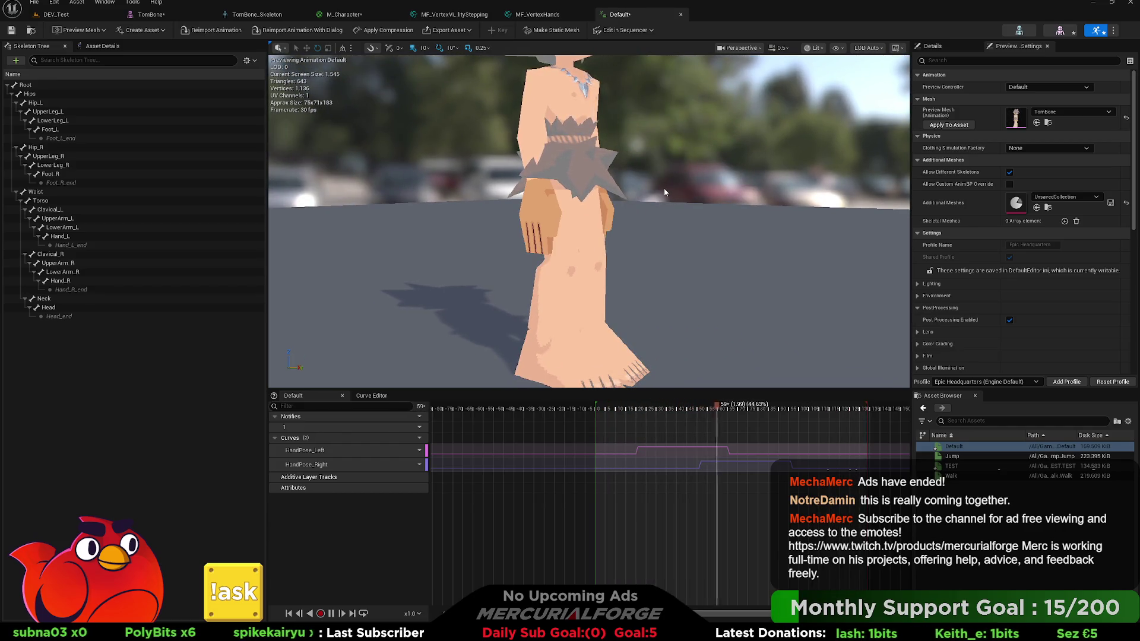
{"action": "mouse_move", "coordinate": [662, 188]}
{"action": "left_mouse_down"}
{"action": "mouse_move", "coordinate": [662, 161]}
{"action": "mouse_move", "coordinate": [664, 193]}
{"action": "left_mouse_up"}
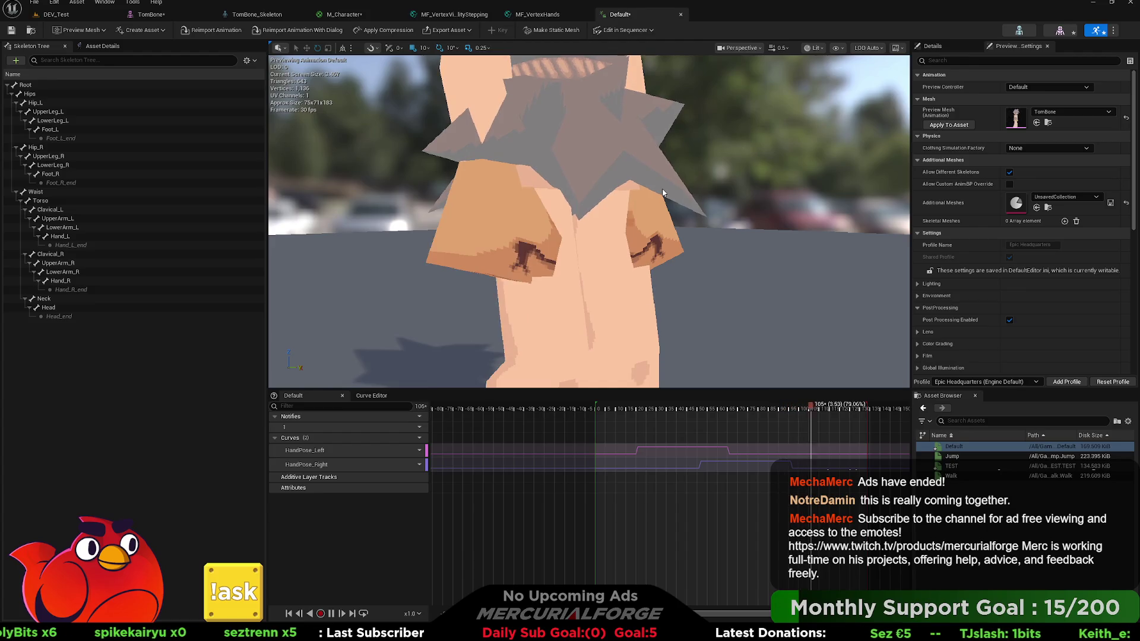
Return to Blender's UV Editing workspace and enter Edit Mode.
{"action": "key", "text": "alt+Tab"}
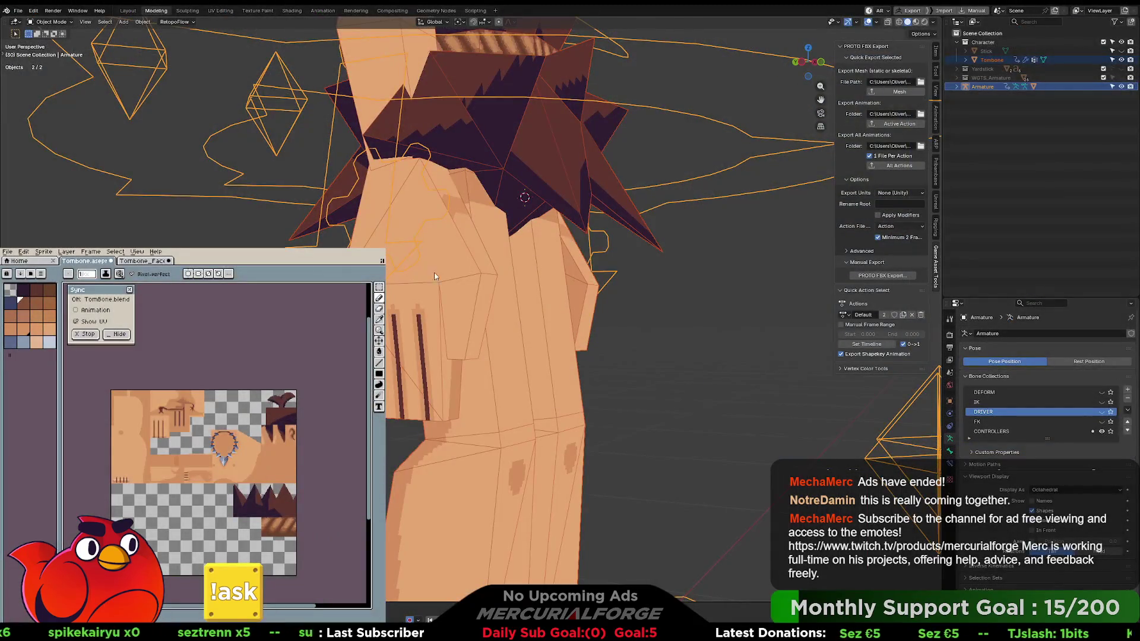
{"action": "left_click", "coordinate": [216, 11]}
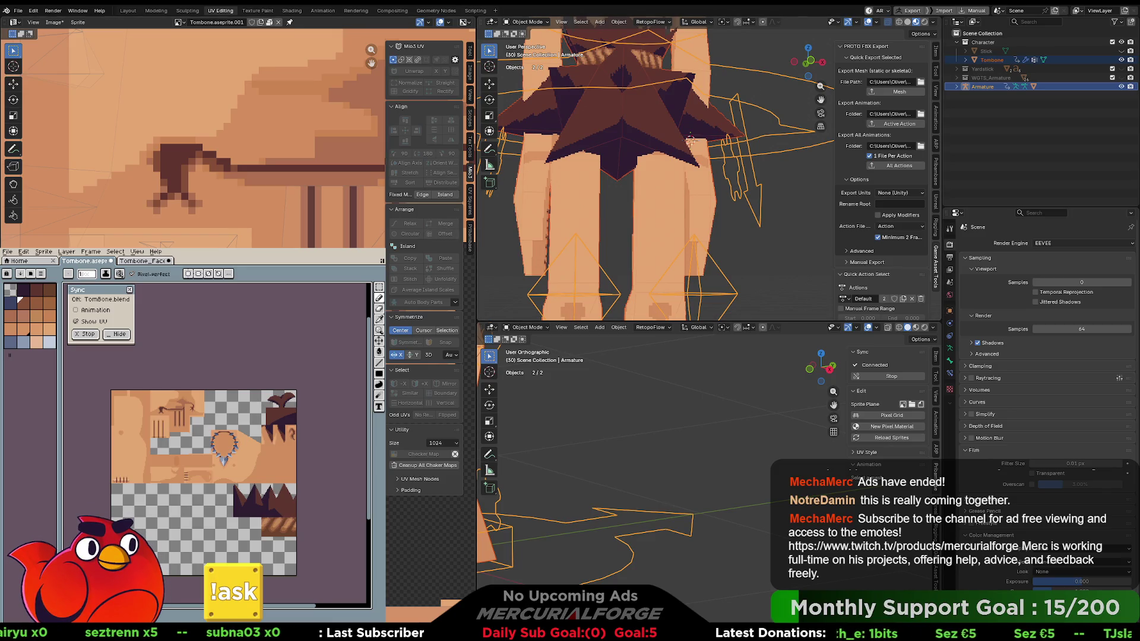
{"action": "key", "text": "Tab"}
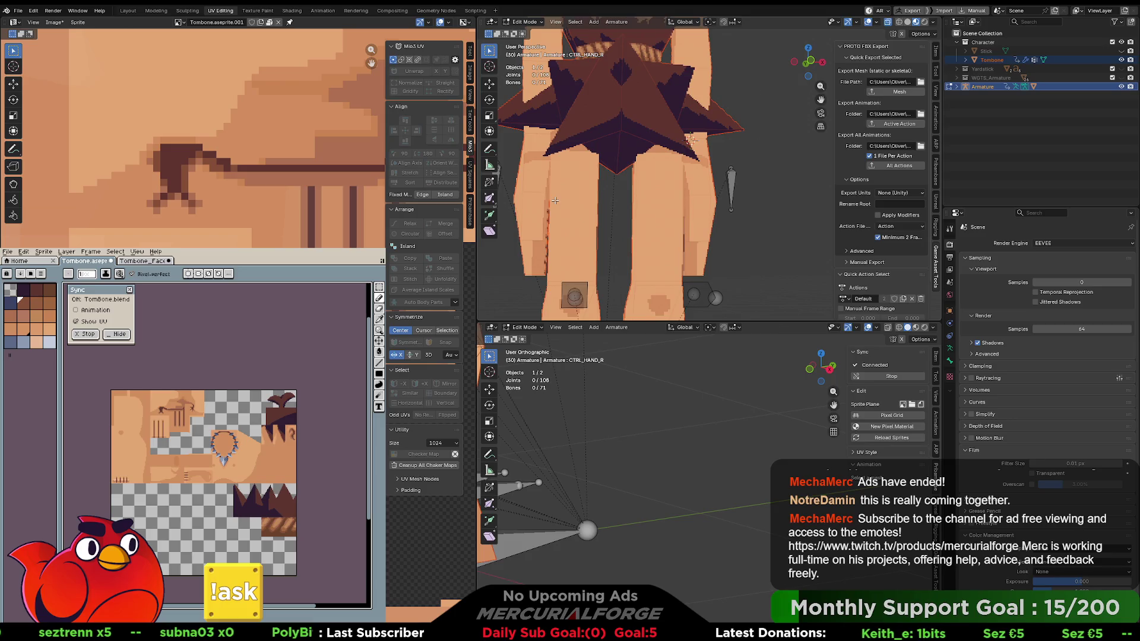
Edit the Tombone mesh in vertex mode and nudge the selected thigh UVs slightly.
{"action": "key", "text": "Tab"}
{"action": "left_click", "coordinate": [555, 200]}
{"action": "key", "text": "Tab"}
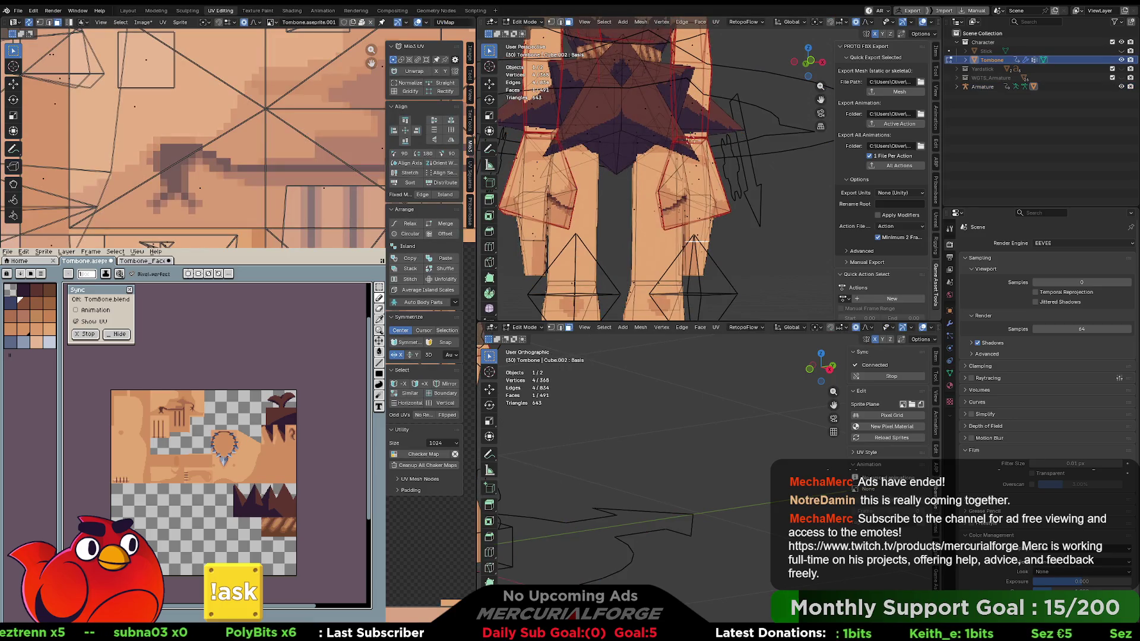
{"action": "key", "text": "1"}
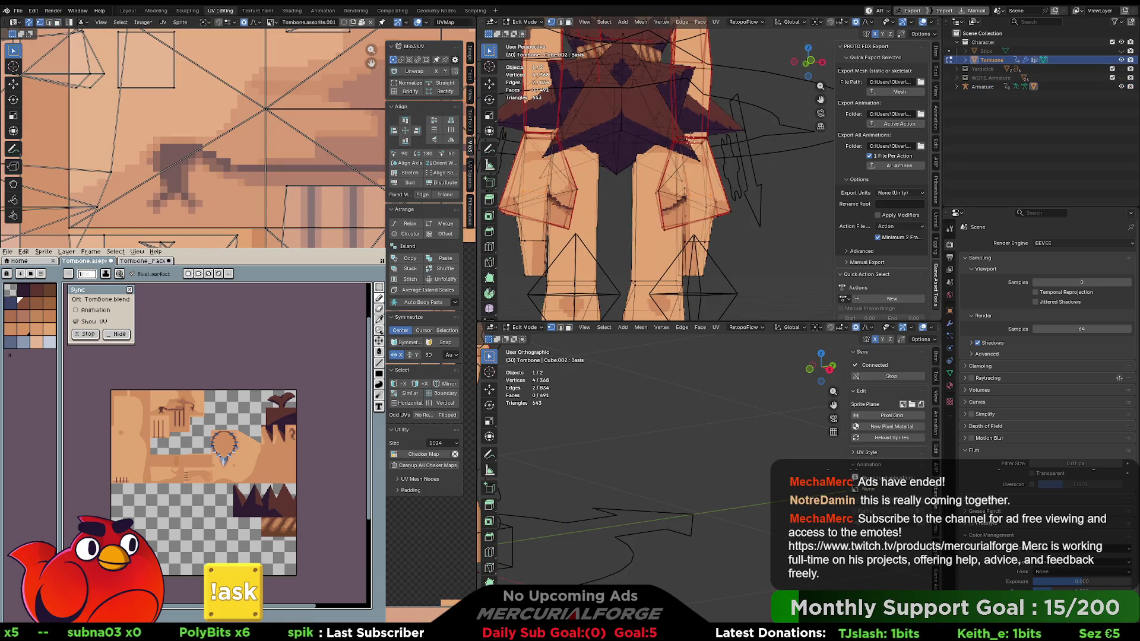
{"action": "key", "text": "g"}
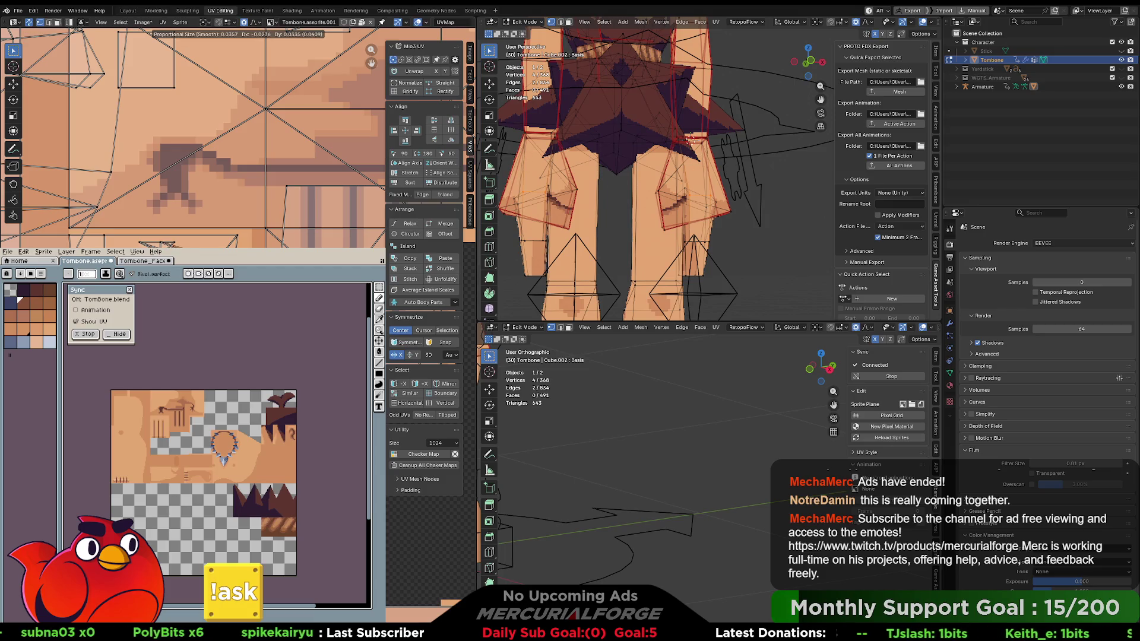
{"action": "key", "text": "Return"}
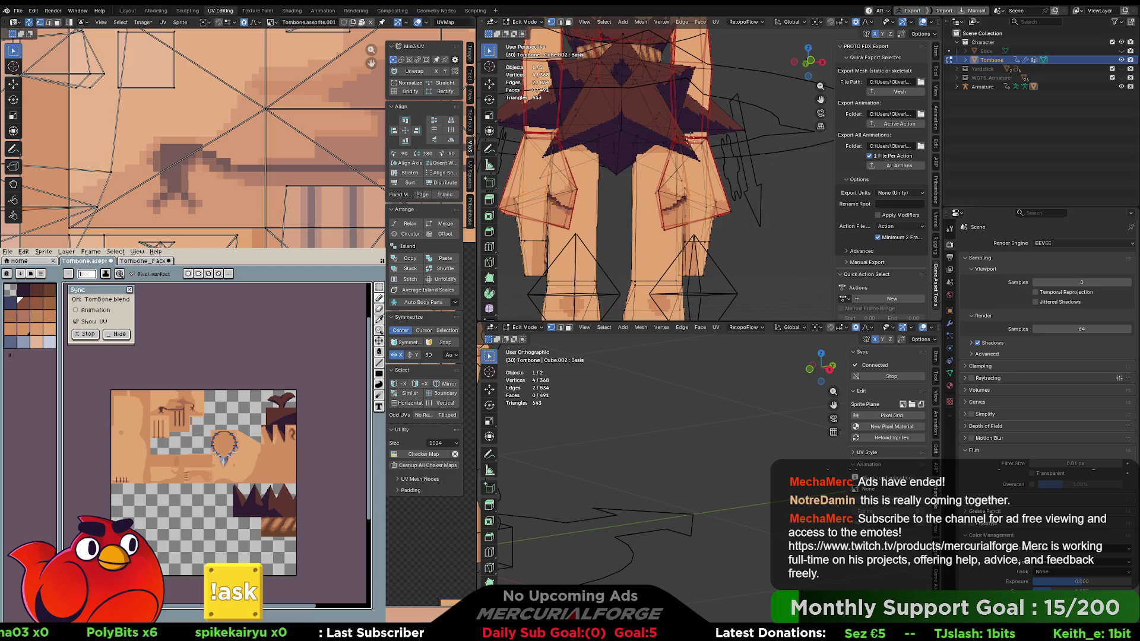
Check the textured torso from the side, then resume face editing in right view and move the hand.
{"action": "key", "text": "Tab"}
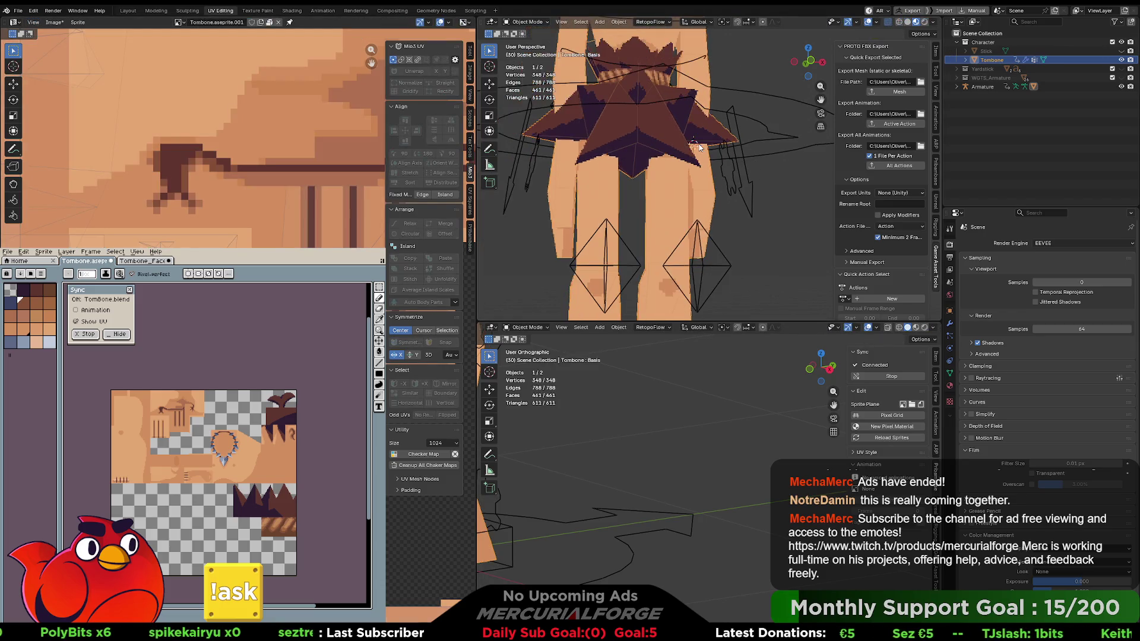
{"action": "left_click_drag", "start_coordinate": [701, 223], "coordinate": [643, 216]}
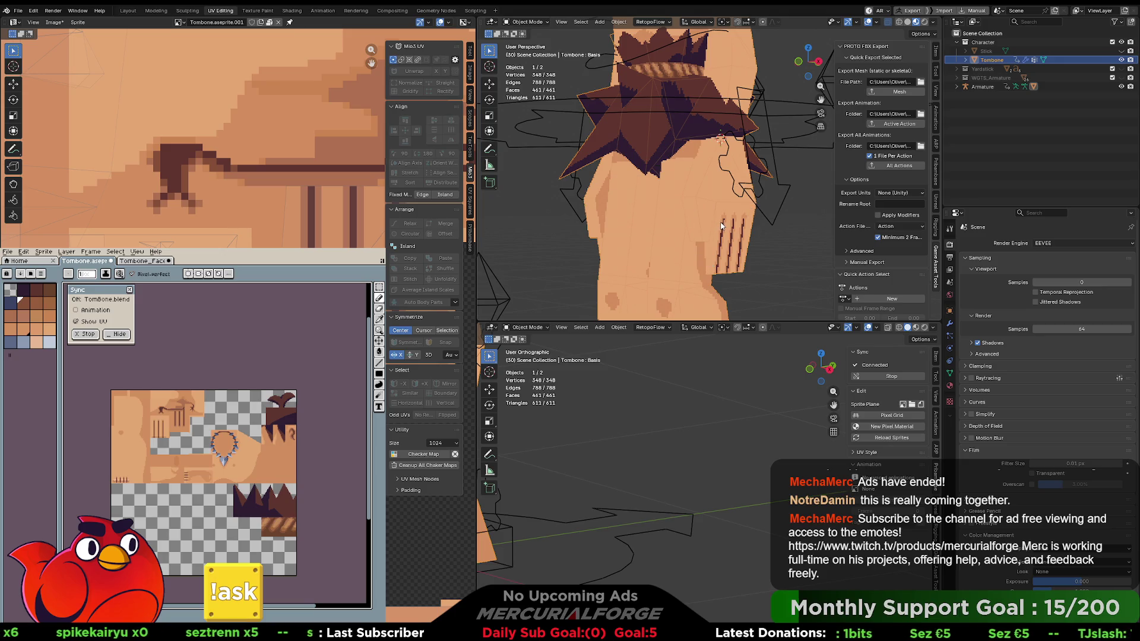
{"action": "key", "text": "ctrl+Tab"}
{"action": "left_click", "coordinate": [742, 223]}
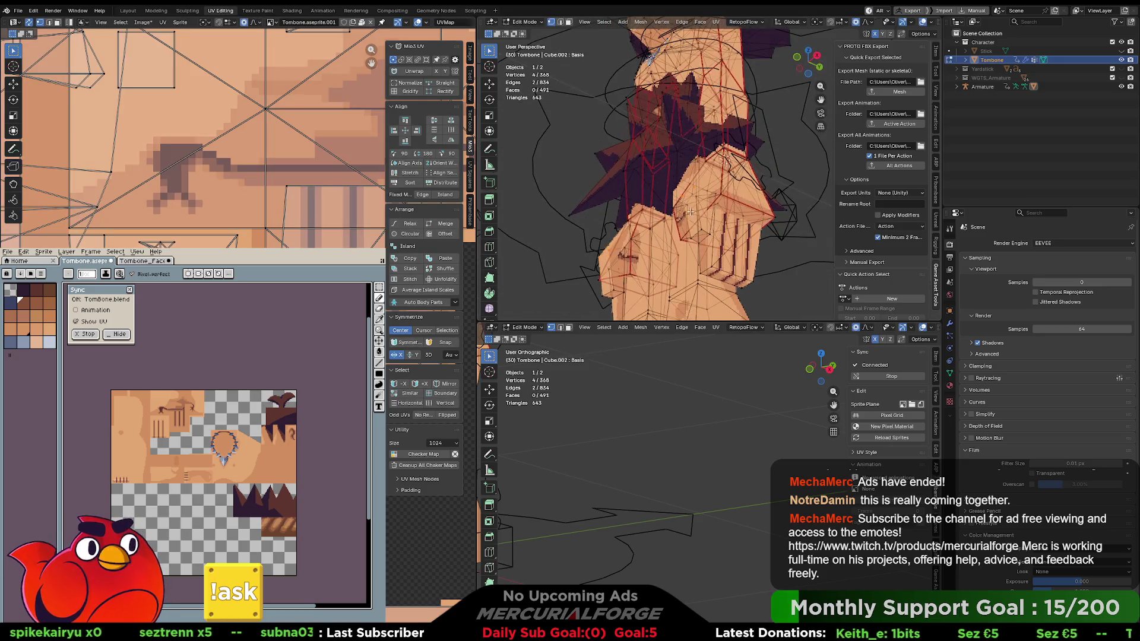
{"action": "key", "text": "3"}
{"action": "mouse_move", "coordinate": [701, 234]}
{"action": "left_mouse_down"}
{"action": "mouse_move", "coordinate": [692, 248]}
{"action": "mouse_move", "coordinate": [741, 237]}
{"action": "left_mouse_up"}
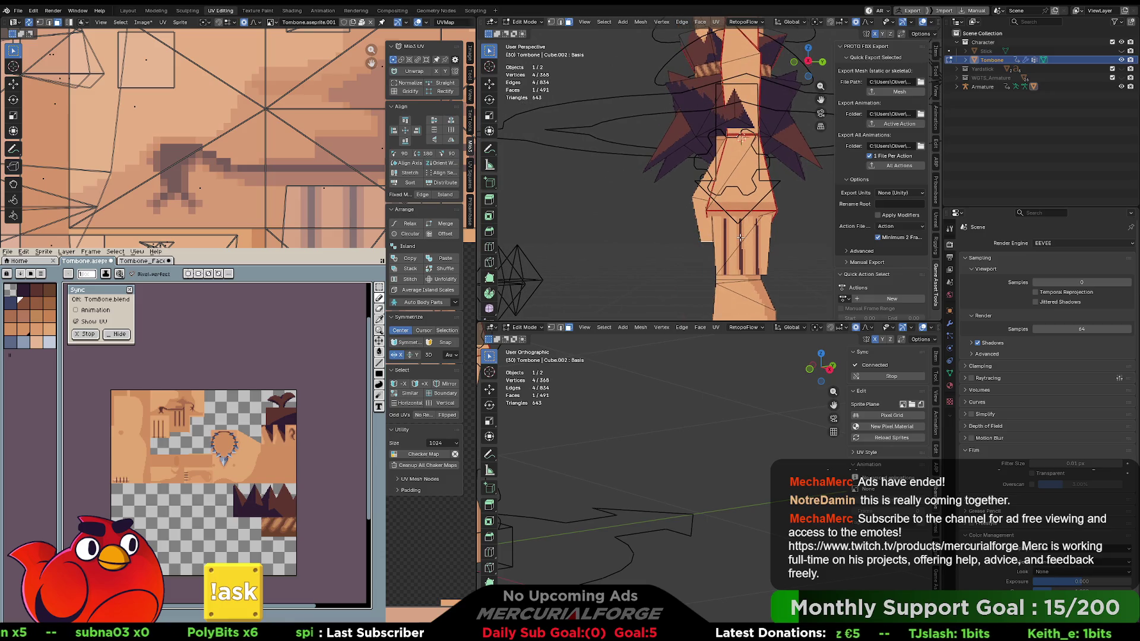
{"action": "key", "text": "KP_3"}
{"action": "key", "text": "g"}
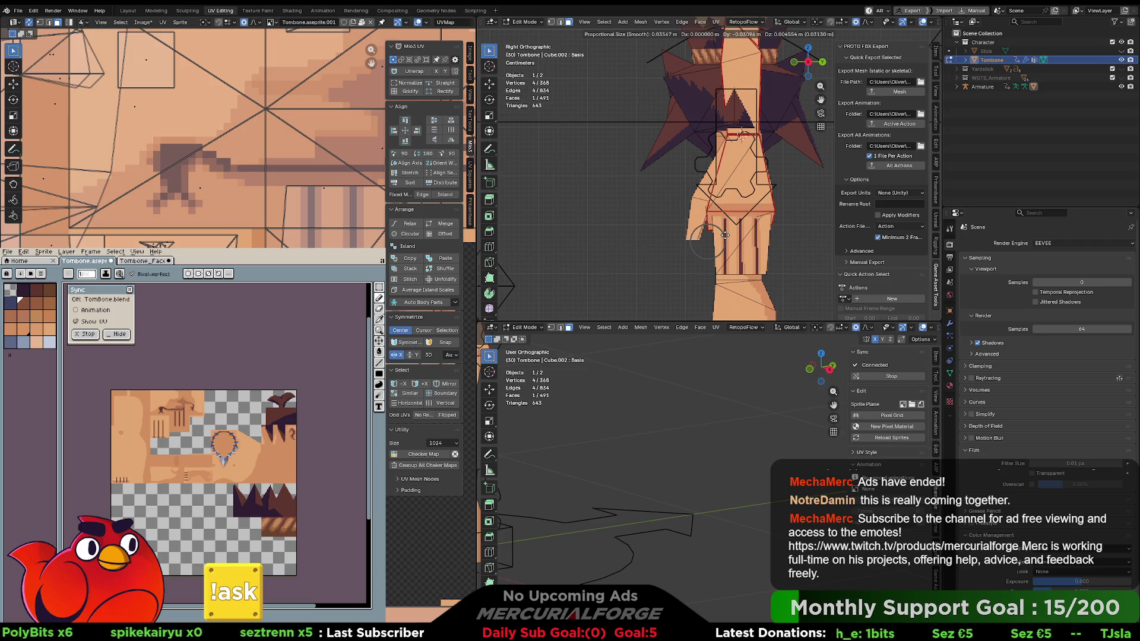
Place the hand geometry and enlarge it to 1.241.
{"action": "left_click", "coordinate": [724, 236]}
{"action": "key", "text": "s"}
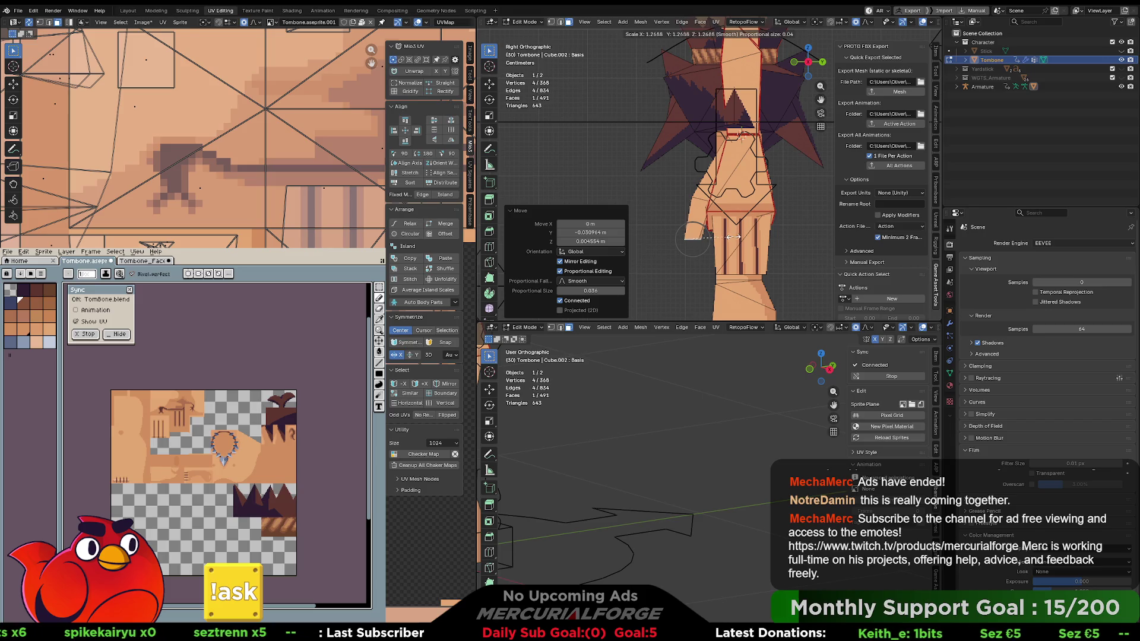
{"action": "left_click", "coordinate": [732, 237]}
In front view, narrow the hips to 0.7 along X and reposition them.
{"action": "key", "text": "KP_1"}
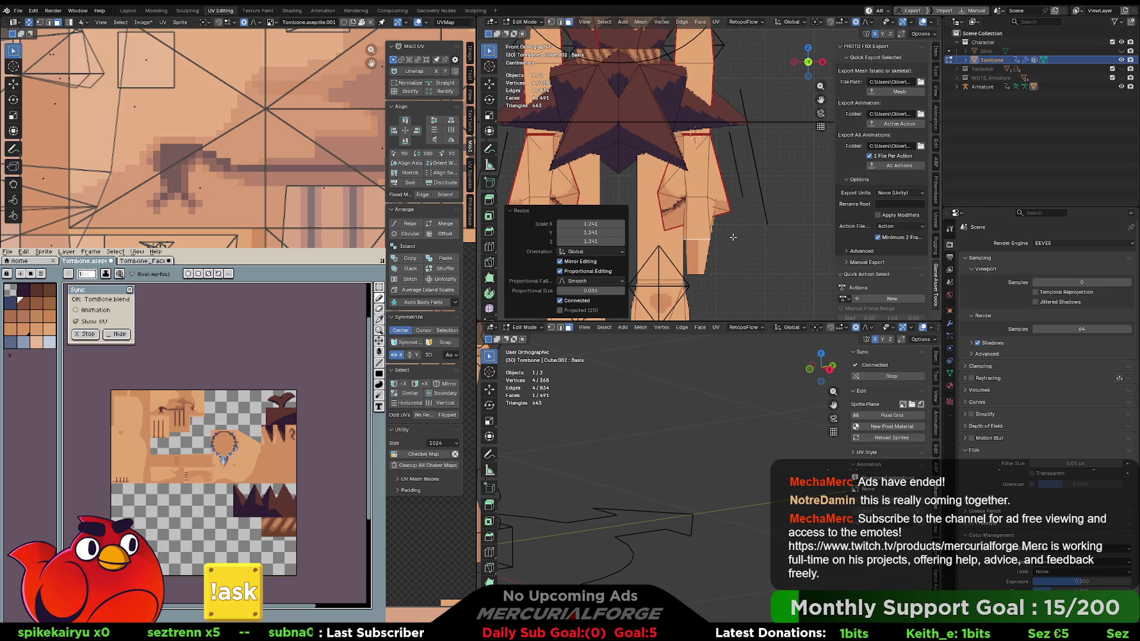
{"action": "key", "text": "s"}
{"action": "key", "text": "x"}
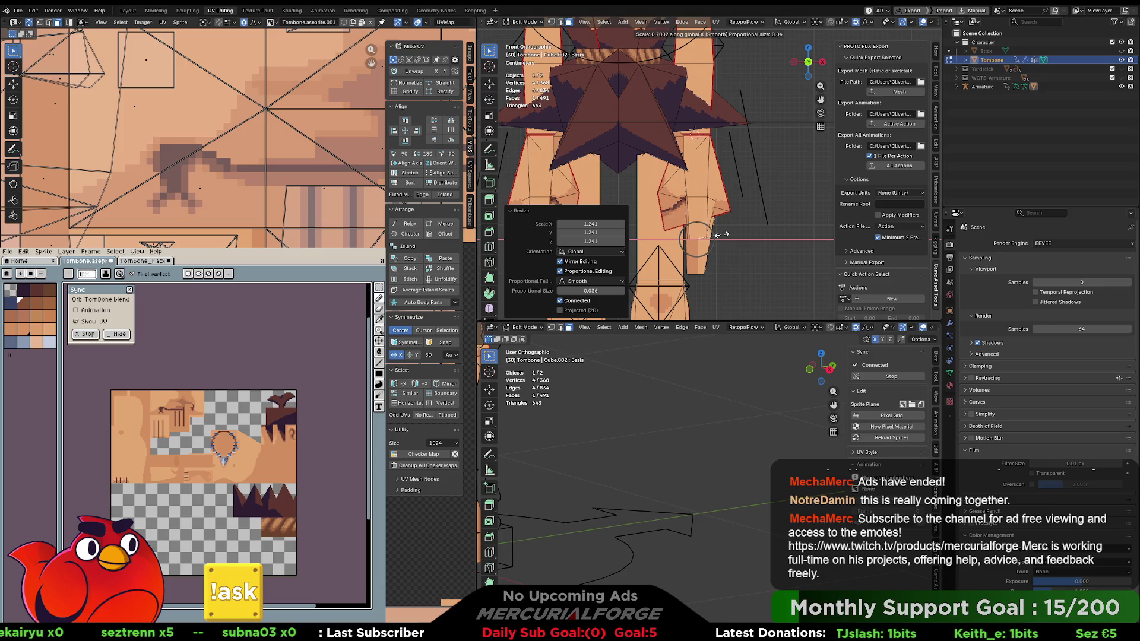
{"action": "left_click", "coordinate": [722, 235]}
{"action": "key", "text": "g"}
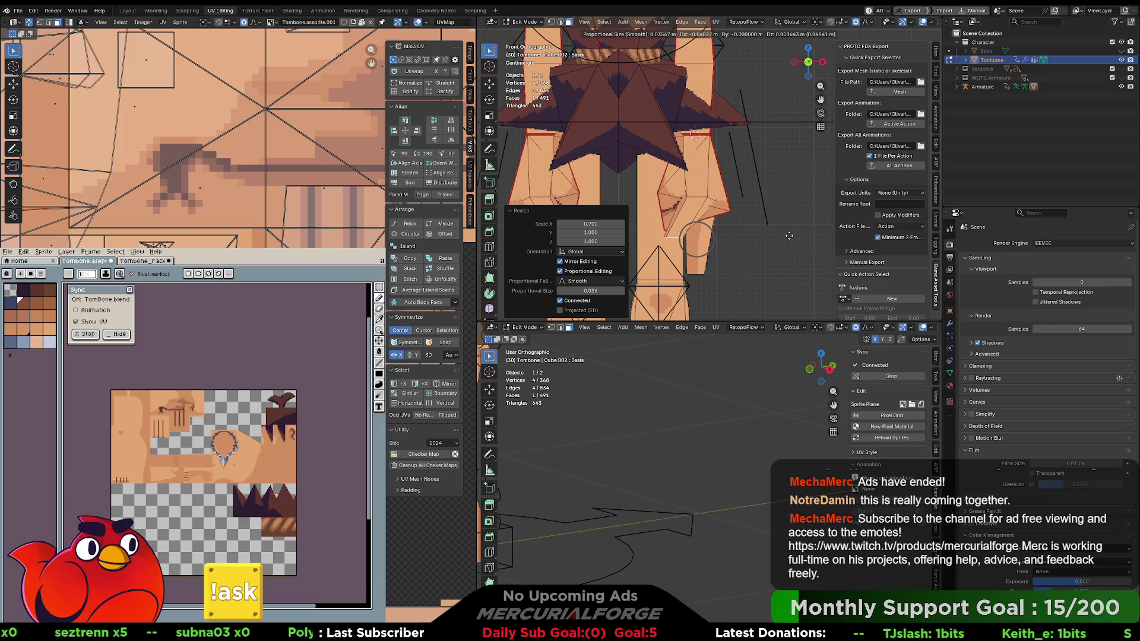
{"action": "left_click", "coordinate": [789, 235]}
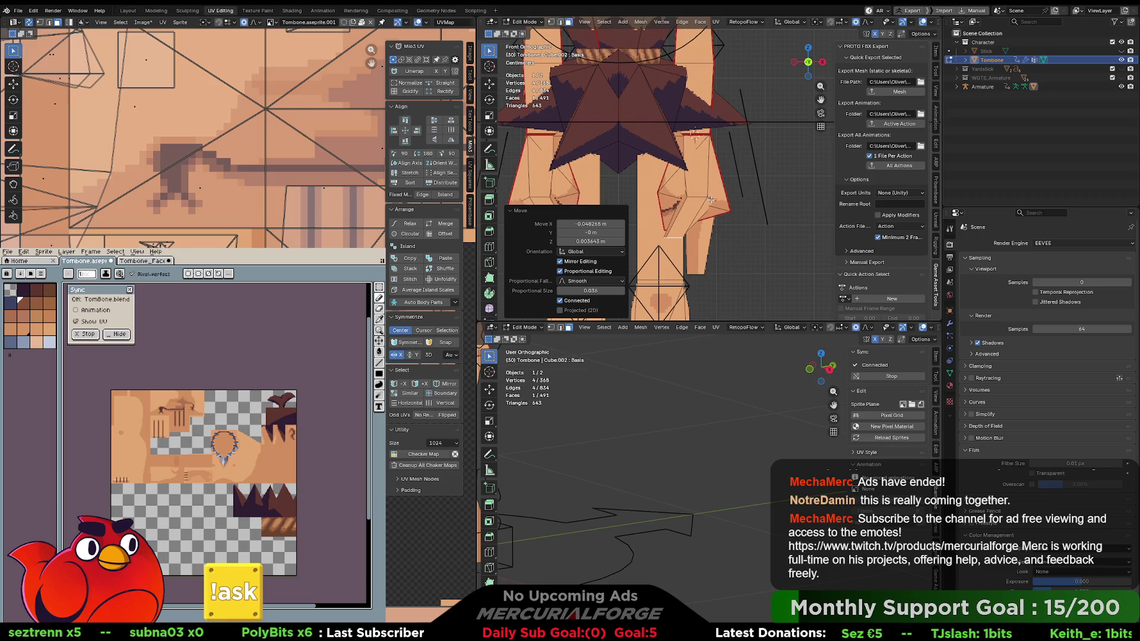
Refine the thigh shape with several small vertex moves, single and paired.
{"action": "left_click", "coordinate": [711, 201]}
{"action": "left_click", "coordinate": [696, 198]}
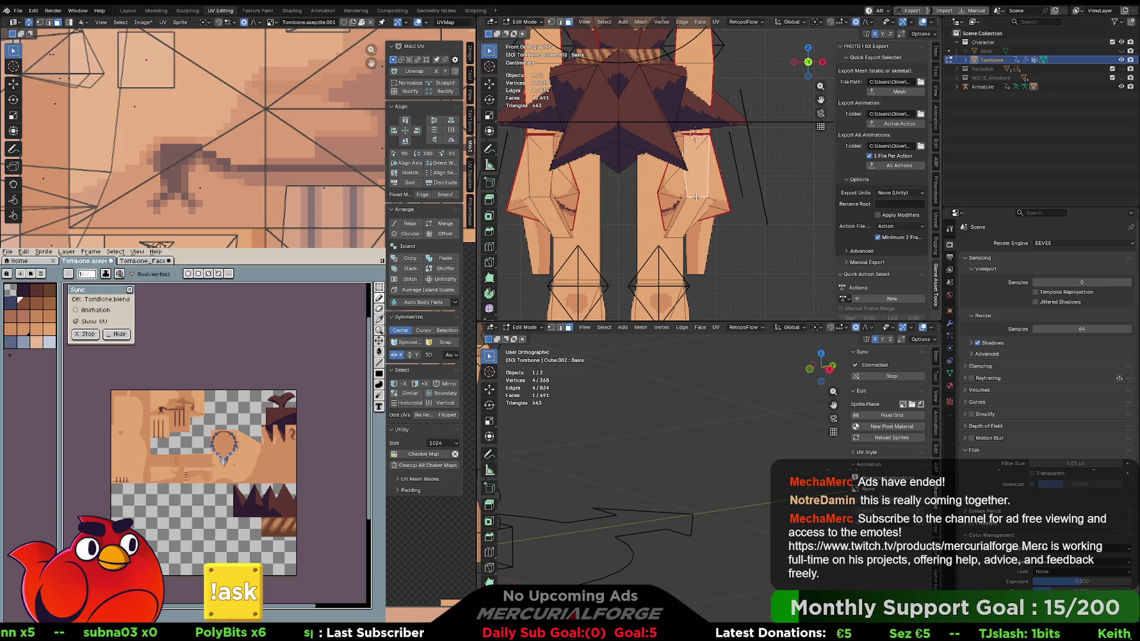
{"action": "key", "text": "2"}
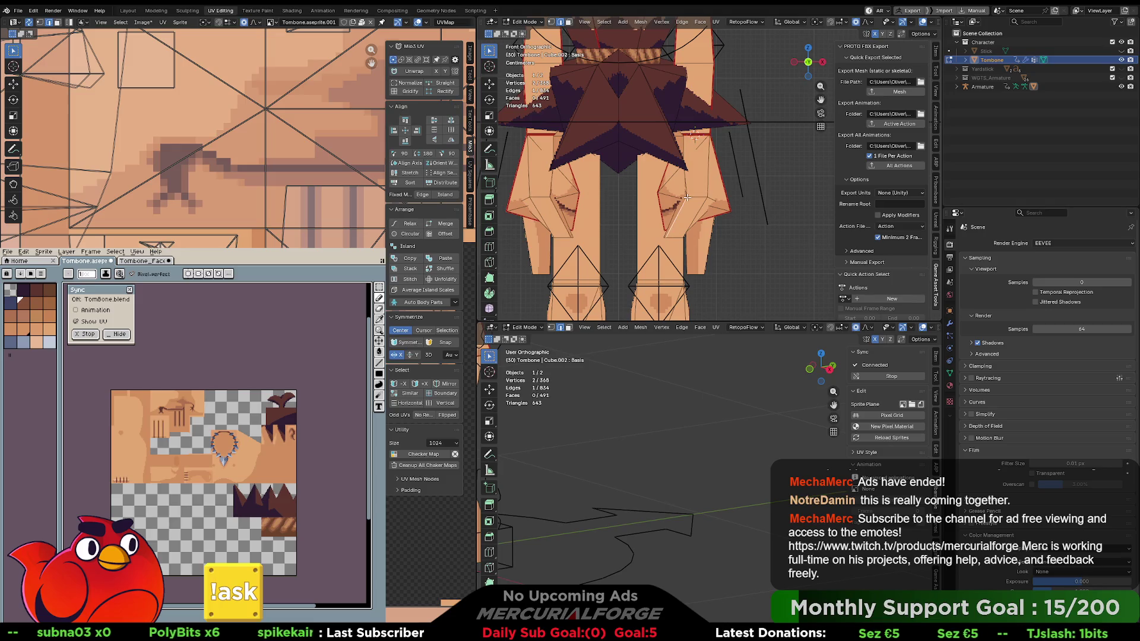
{"action": "key", "text": "1"}
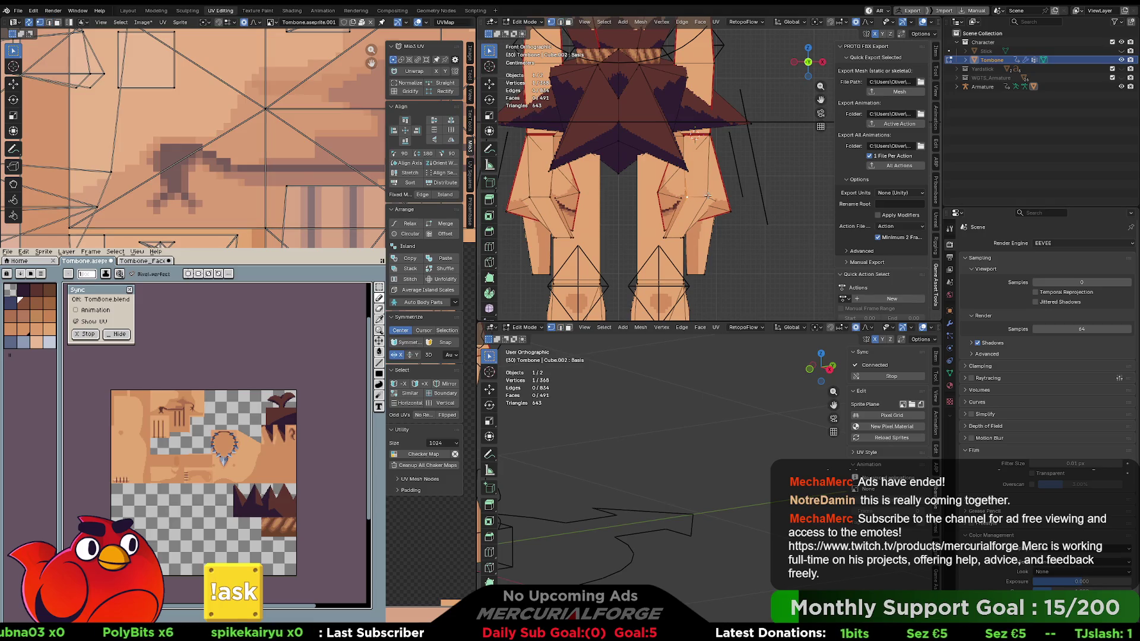
{"action": "key", "text": "g"}
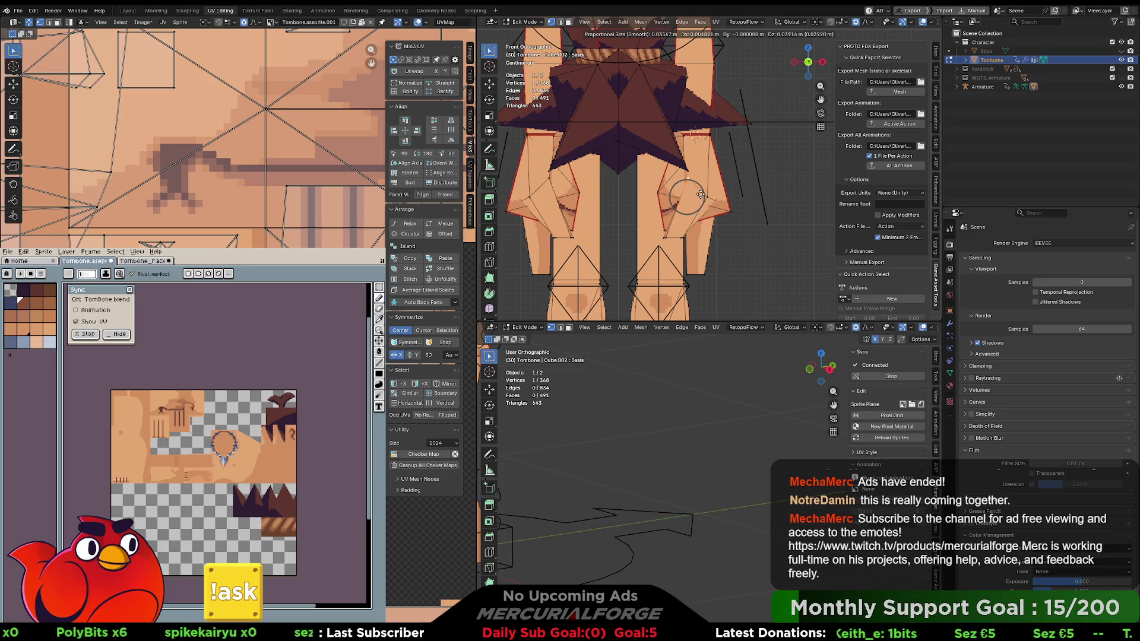
{"action": "left_click", "coordinate": [698, 200]}
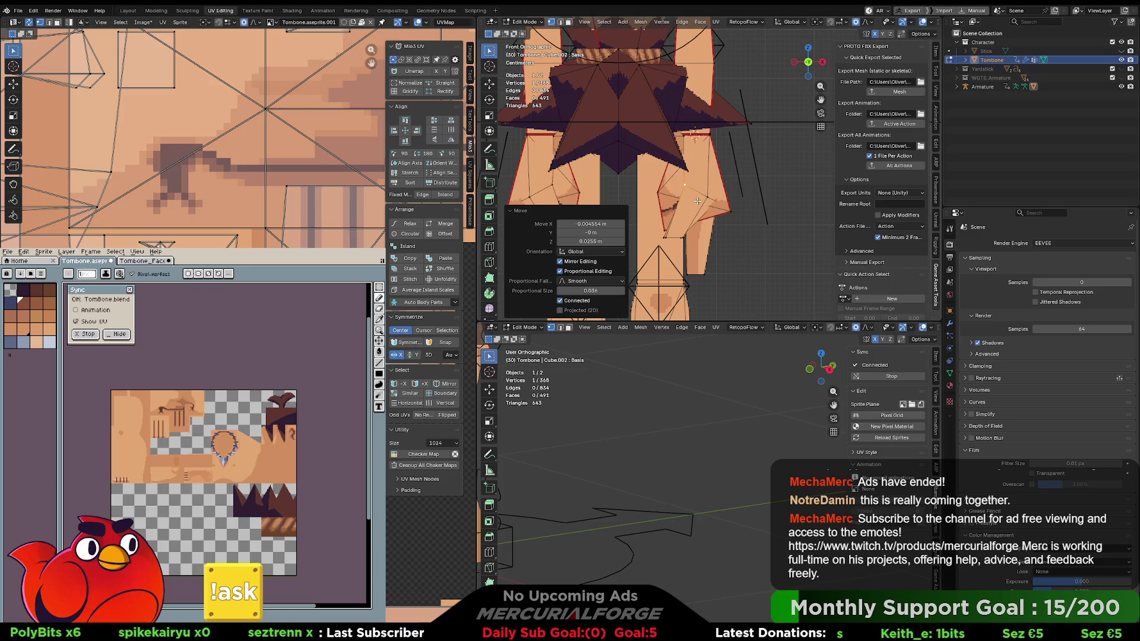
{"action": "left_click", "coordinate": [666, 236], "text": "shift"}
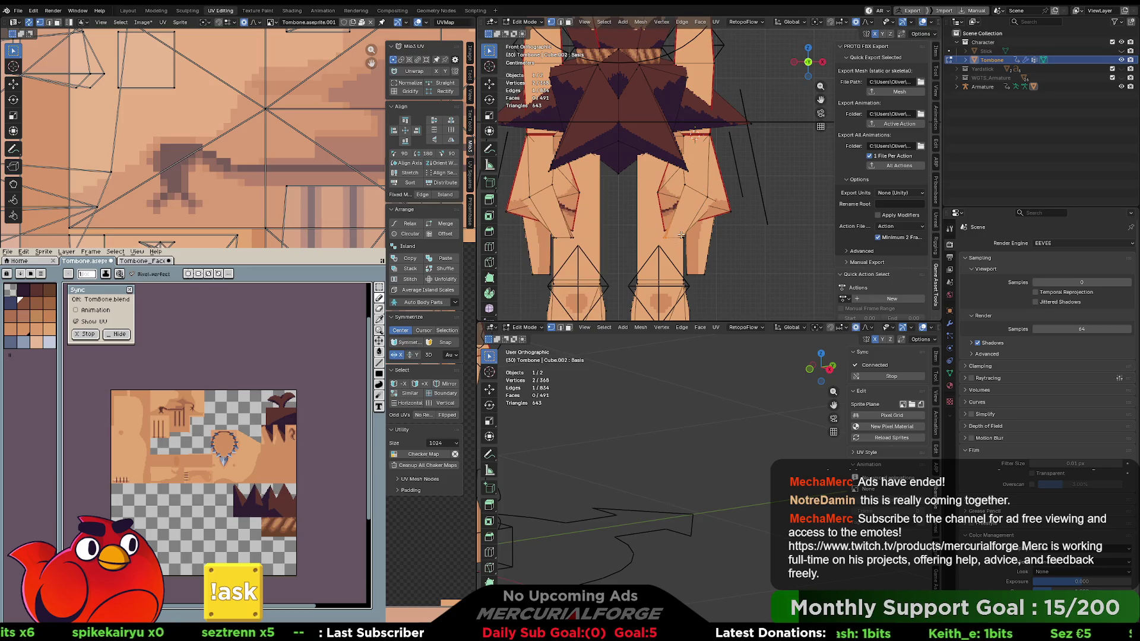
{"action": "key", "text": "g"}
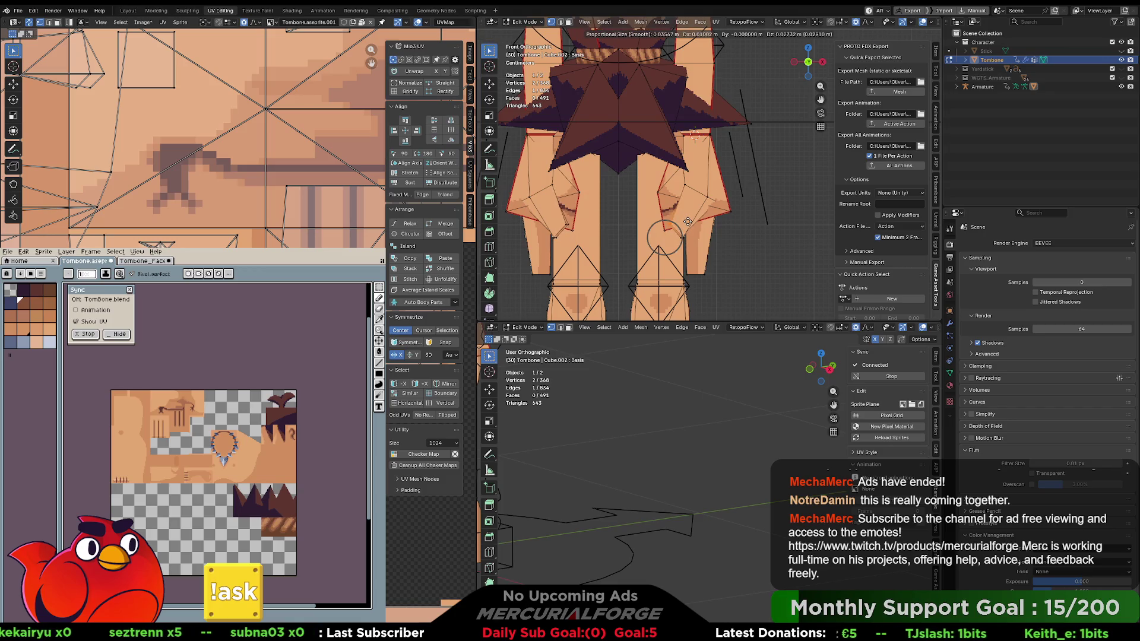
{"action": "left_click", "coordinate": [688, 221]}
{"action": "left_click", "coordinate": [711, 195]}
{"action": "key", "text": "g"}
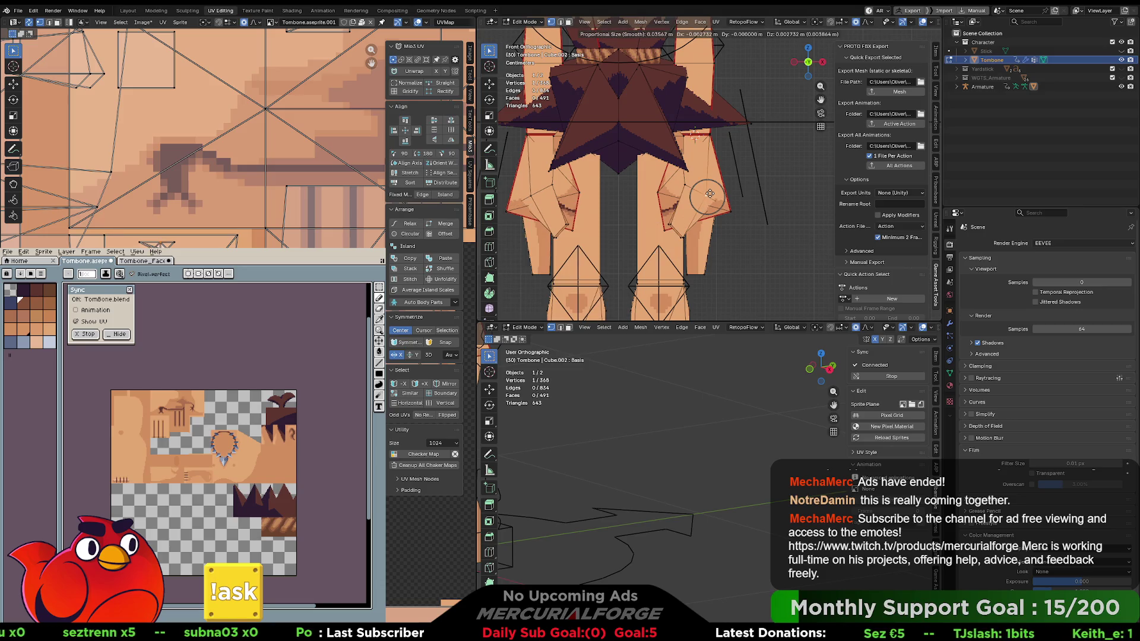
{"action": "left_click", "coordinate": [709, 194]}
Check the new shape in Object Mode, then add the Armature to the mesh selection.
{"action": "key", "text": "Tab"}
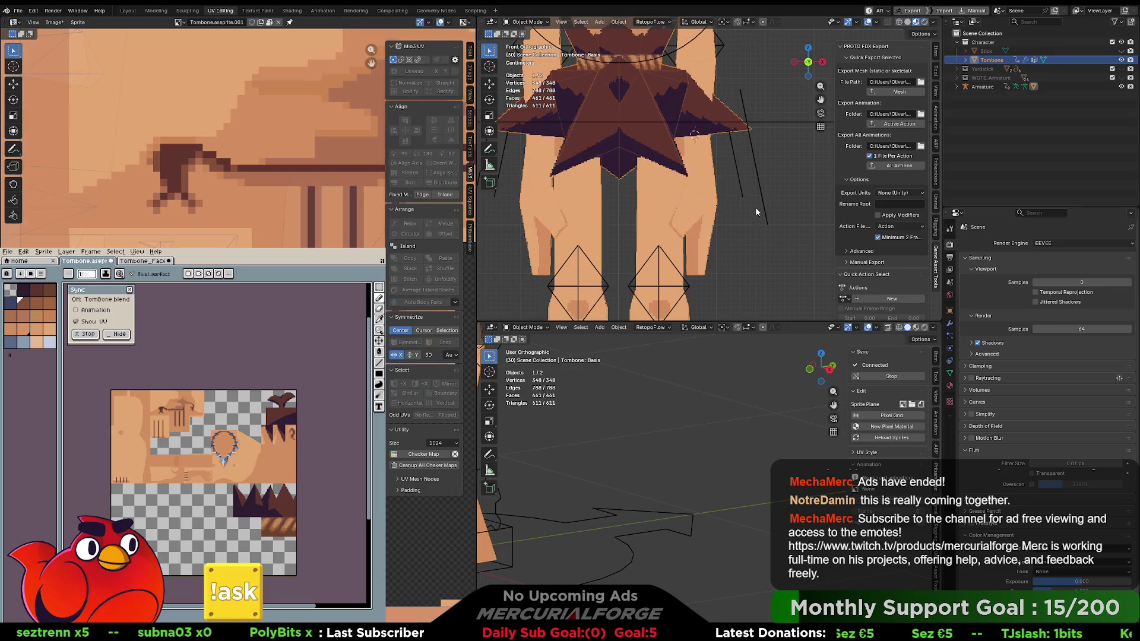
{"action": "mouse_move", "coordinate": [686, 222]}
{"action": "left_mouse_down"}
{"action": "mouse_move", "coordinate": [772, 220]}
{"action": "mouse_move", "coordinate": [747, 230]}
{"action": "mouse_move", "coordinate": [620, 219]}
{"action": "mouse_move", "coordinate": [679, 218]}
{"action": "left_mouse_up"}
{"action": "key", "text": "Tab"}
{"action": "key", "text": "ctrl+Tab"}
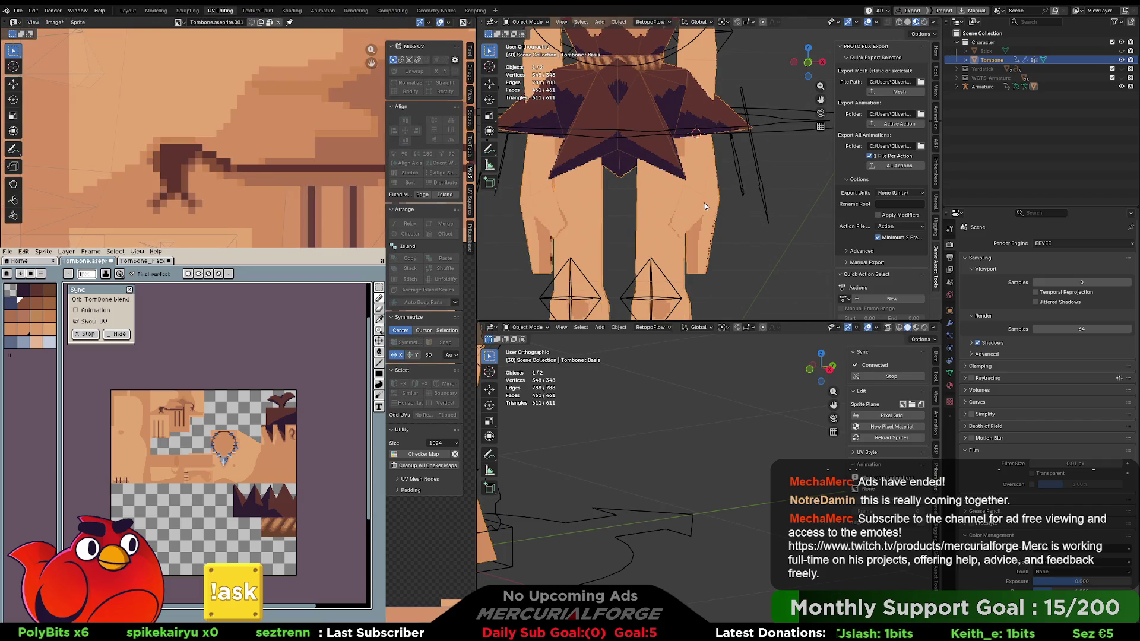
{"action": "left_click", "coordinate": [781, 123], "text": "shift"}
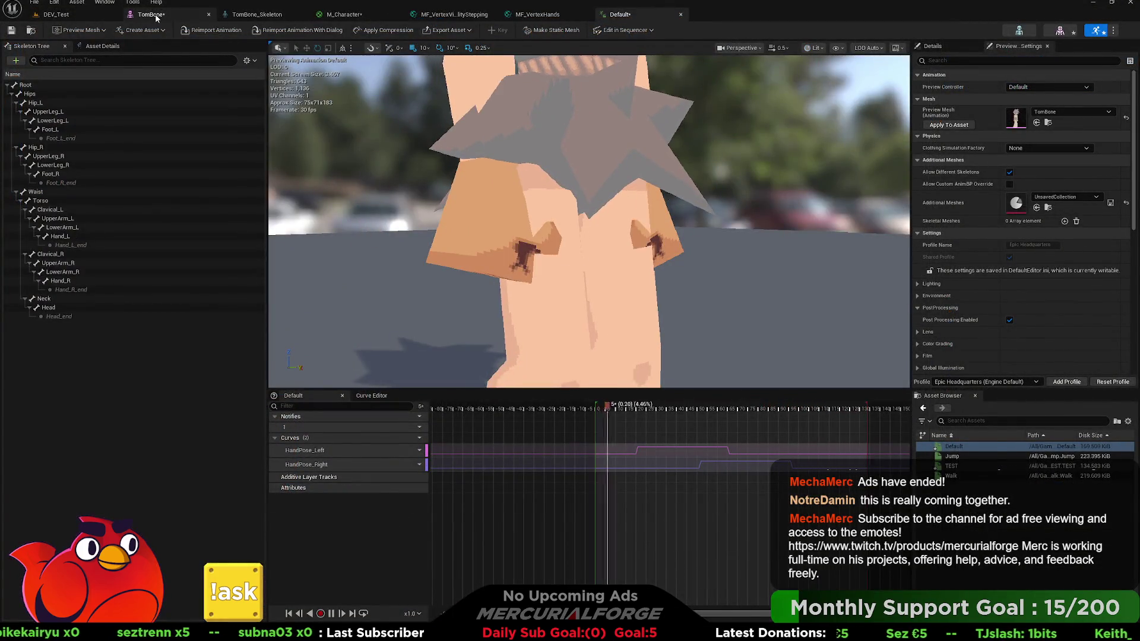
Go from the TomBone mesh tab to the Default animation and zoom in on the hands and hips.
{"action": "left_click", "coordinate": [149, 14]}
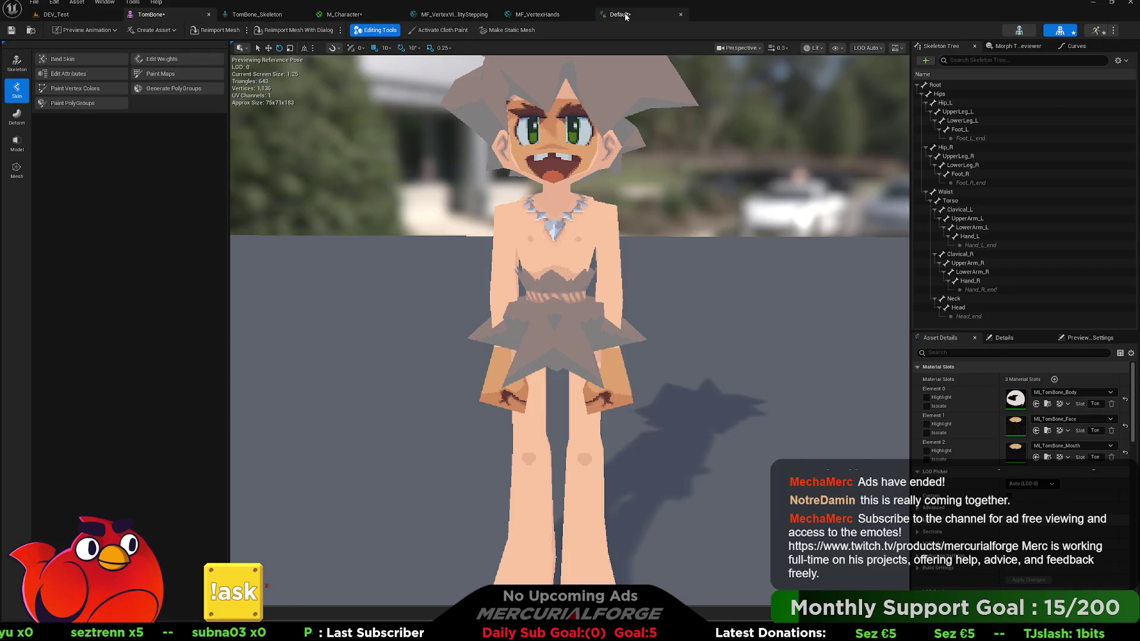
{"action": "left_click", "coordinate": [620, 14]}
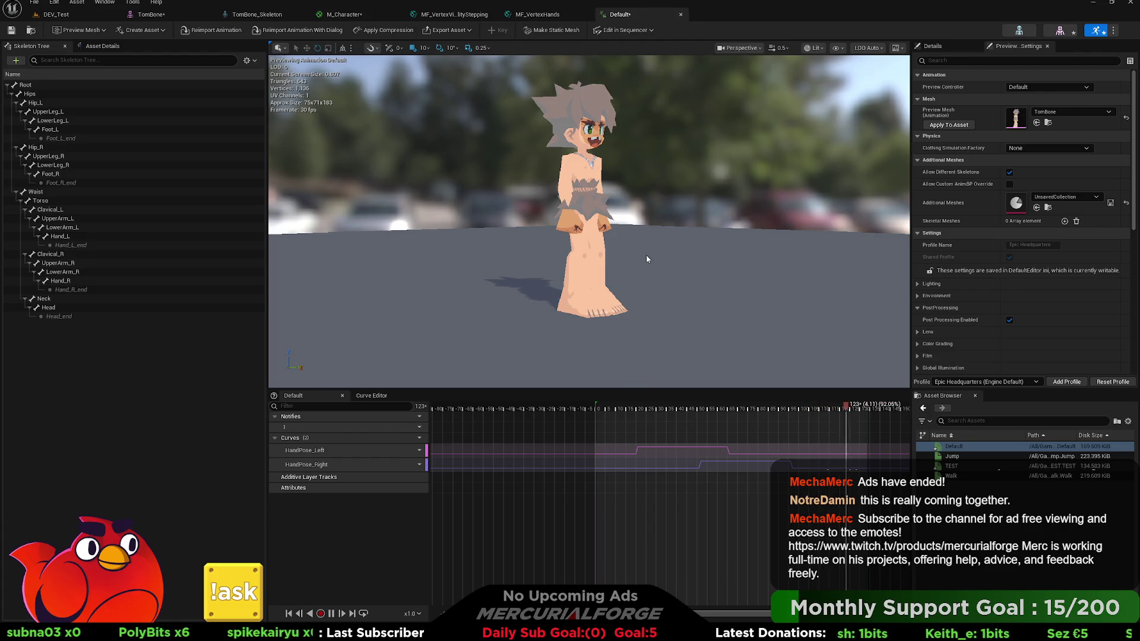
{"action": "scroll", "coordinate": [645, 260], "scroll_direction": "up", "scroll_amount": 5}
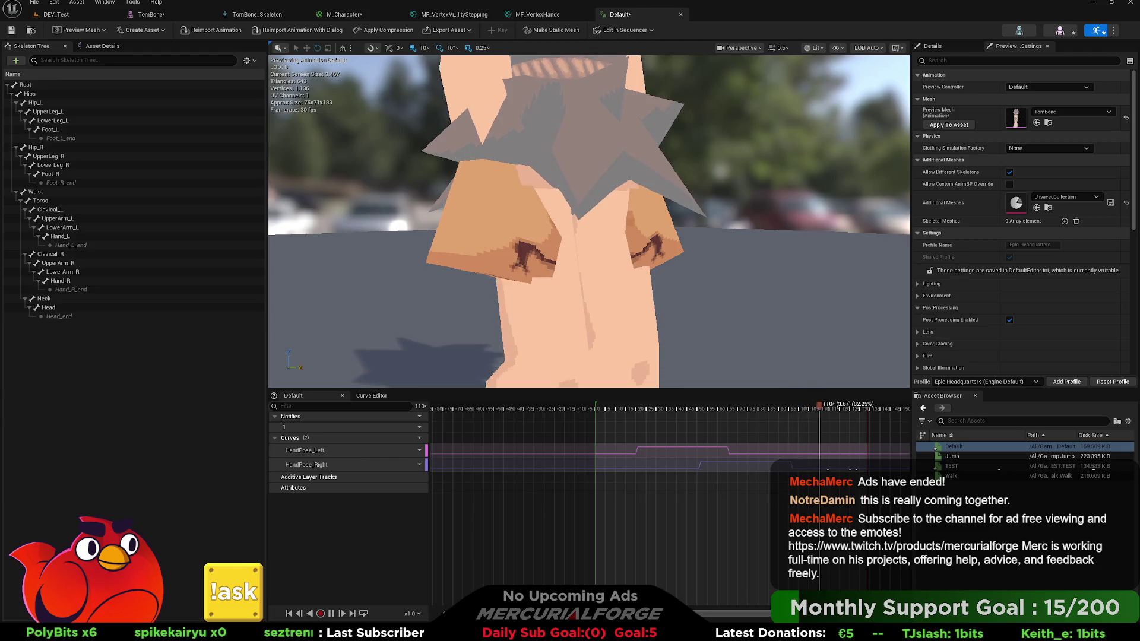
{"action": "scroll", "coordinate": [669, 206], "scroll_direction": "up", "scroll_amount": 2}
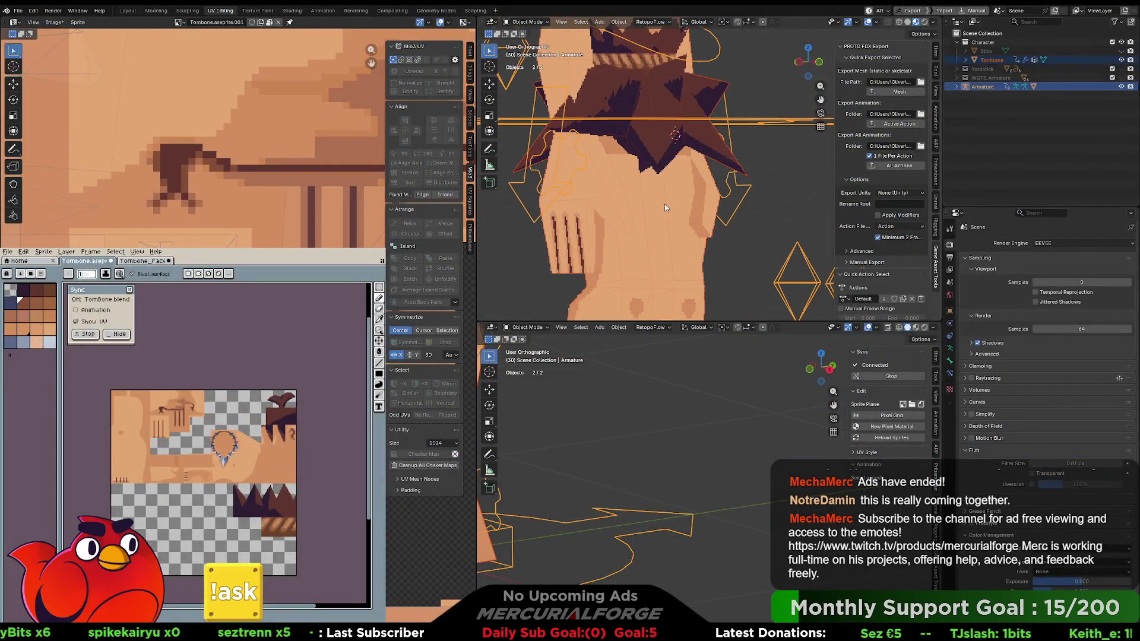
Enter Edit Mode on Tombone and shift the UVs of two head faces on the texture.
{"action": "left_click", "coordinate": [607, 216]}
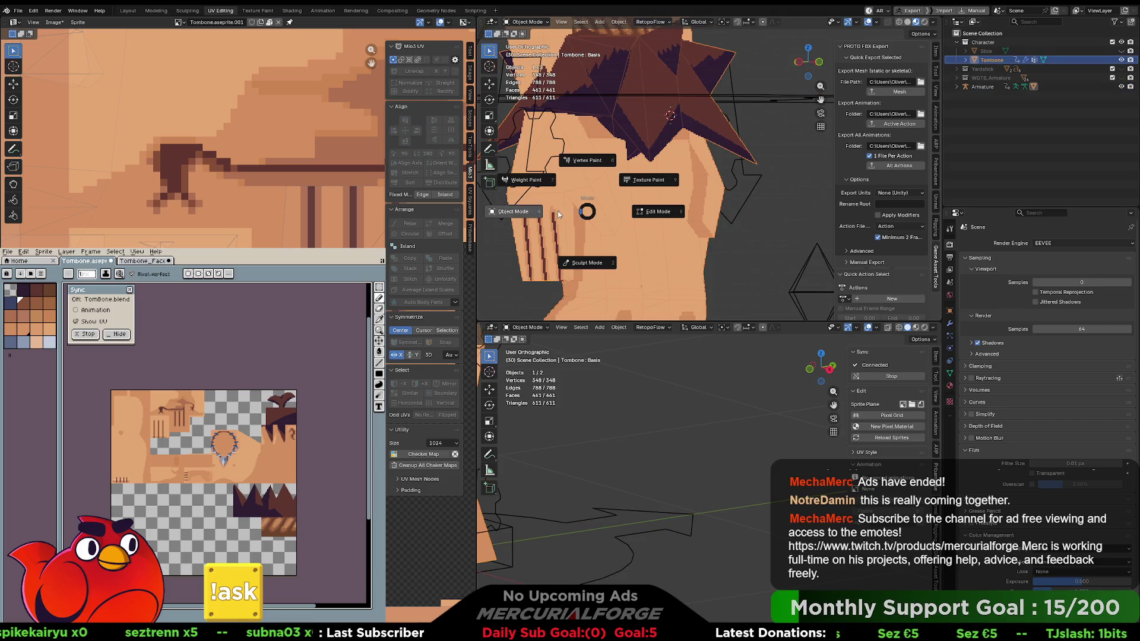
{"action": "key", "text": "ctrl+Tab"}
{"action": "left_click", "coordinate": [669, 218]}
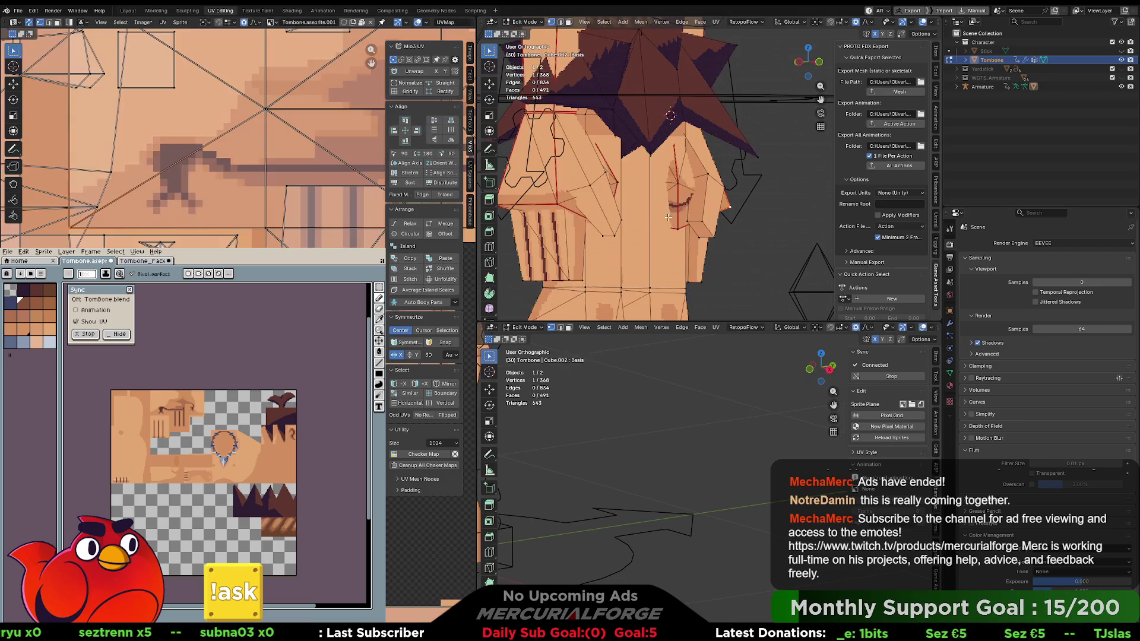
{"action": "key", "text": "3"}
{"action": "left_click", "coordinate": [605, 211]}
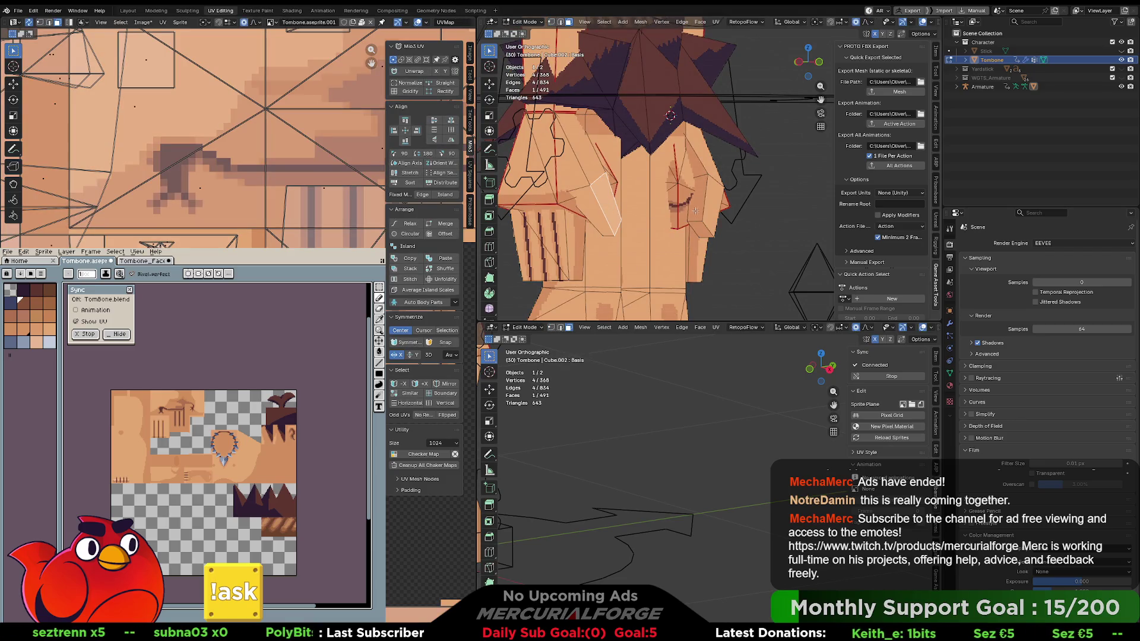
{"action": "left_click", "coordinate": [715, 204], "text": "shift"}
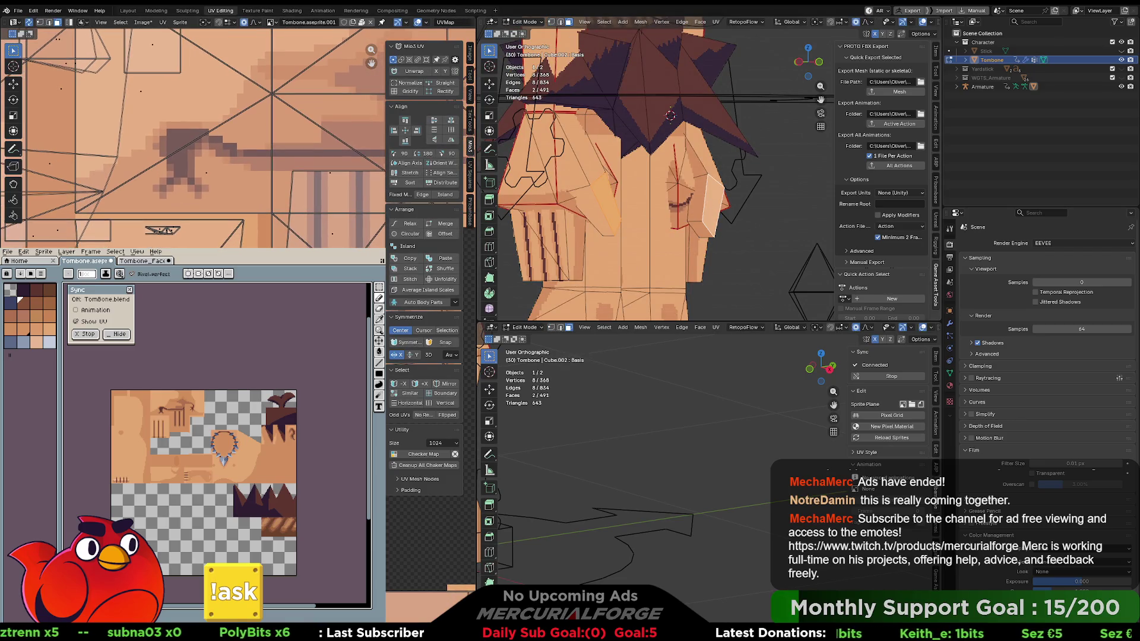
{"action": "key", "text": "g"}
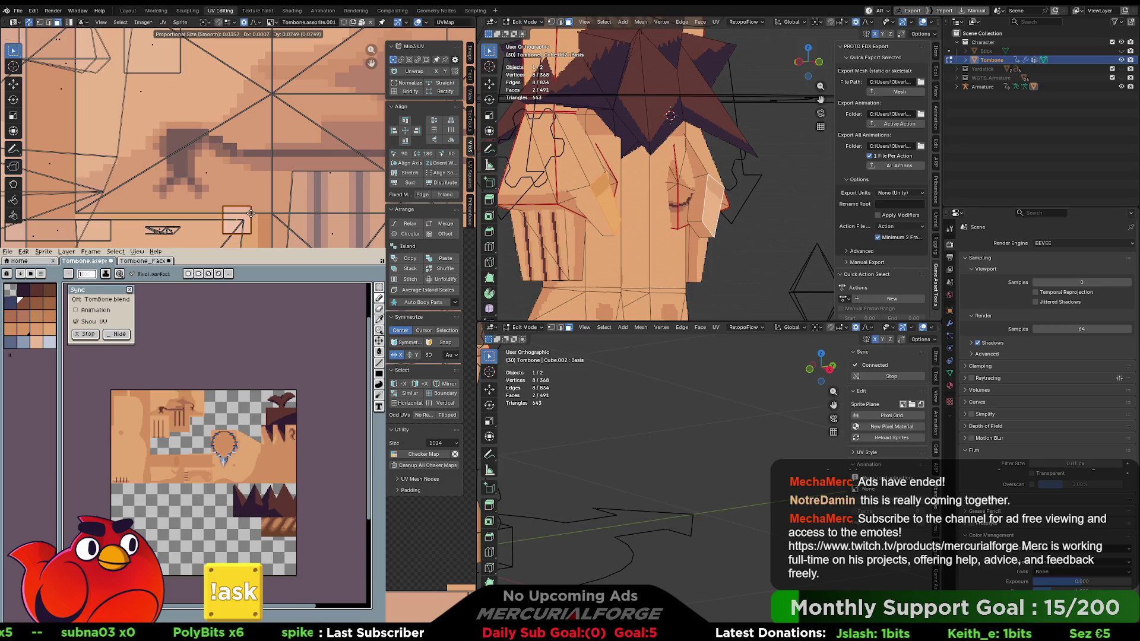
{"action": "left_click", "coordinate": [250, 244]}
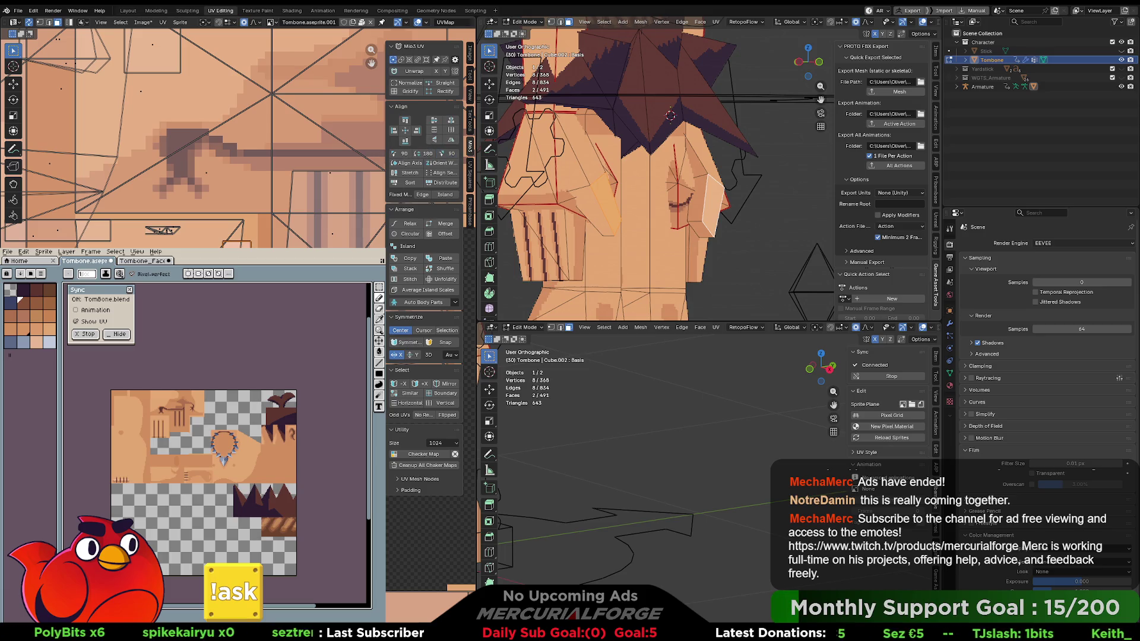
{"action": "key", "text": "g"}
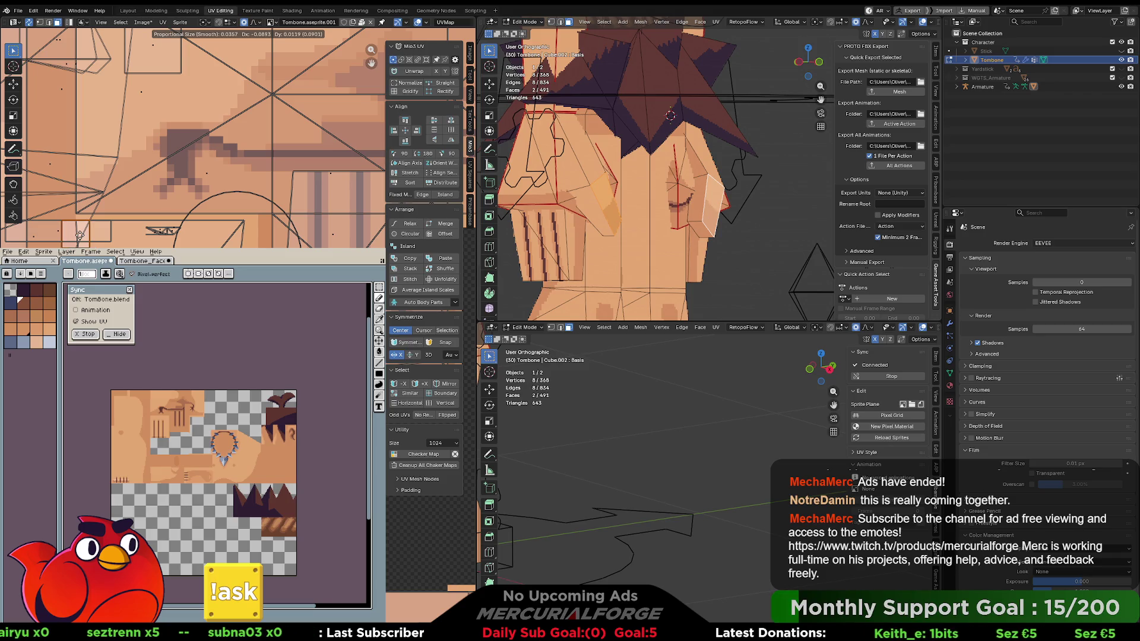
{"action": "left_click", "coordinate": [79, 235]}
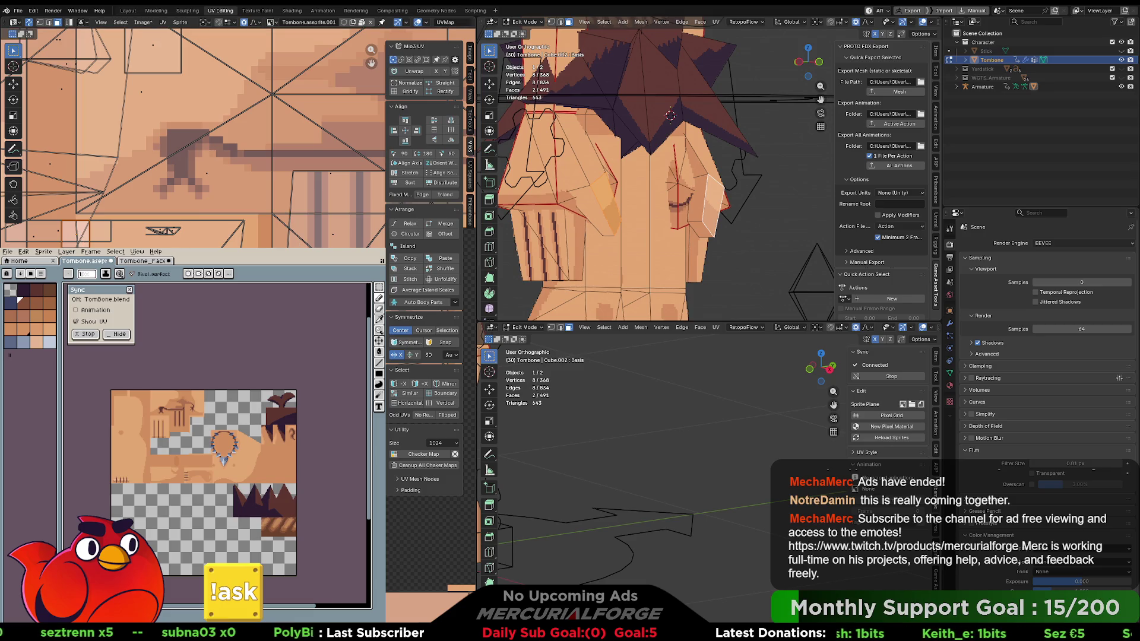
Reposition, enlarge and rotate the UVs of the two matching cheek faces.
{"action": "key", "text": "alt+a"}
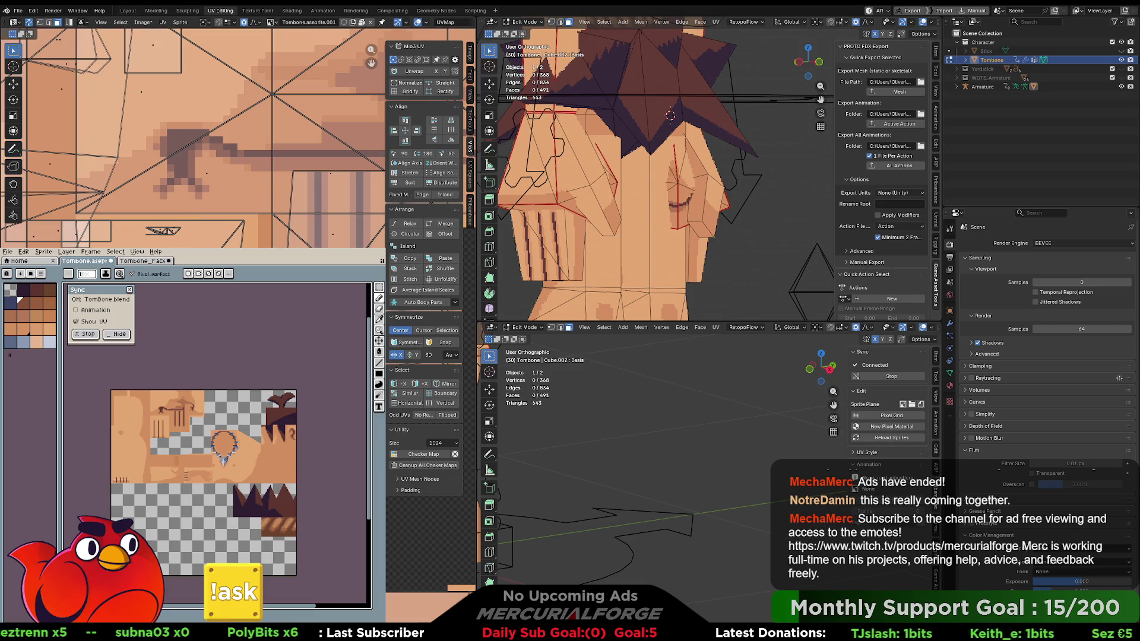
{"action": "left_click", "coordinate": [594, 210]}
{"action": "key", "text": "KP_4"}
{"action": "key", "text": "KP_4"}
{"action": "key", "text": "KP_4"}
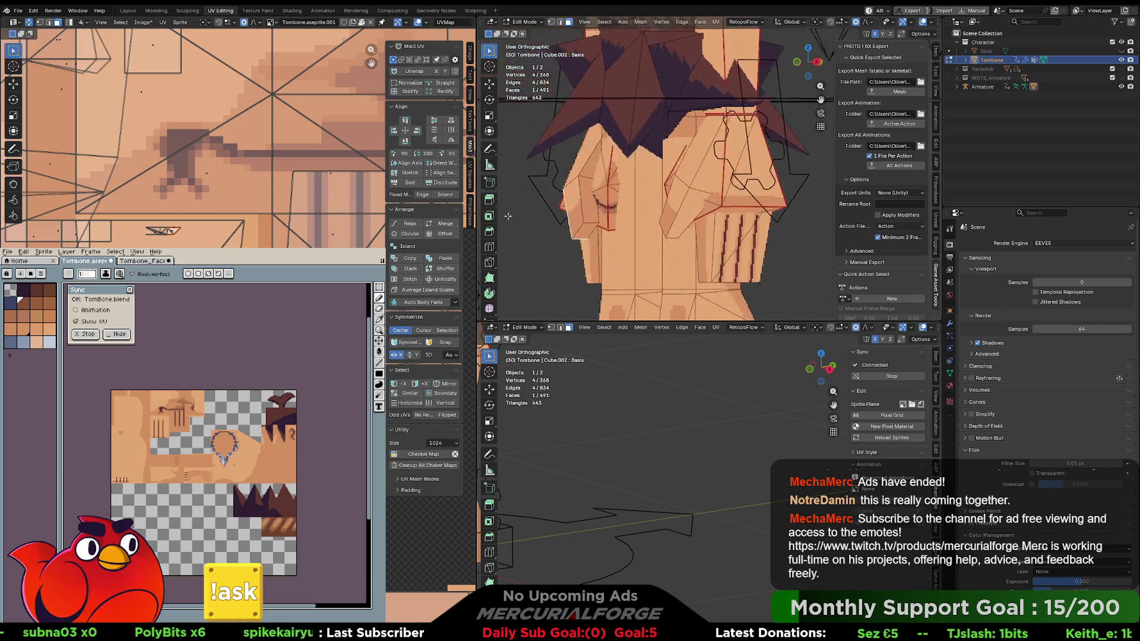
{"action": "left_click", "coordinate": [687, 206], "text": "shift"}
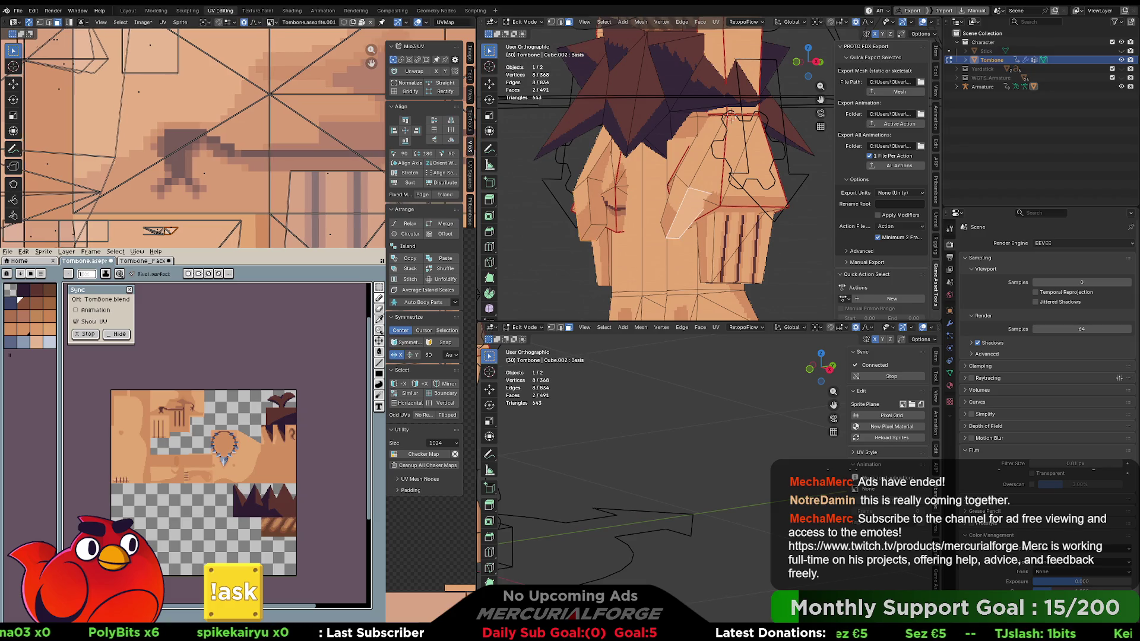
{"action": "key", "text": "g"}
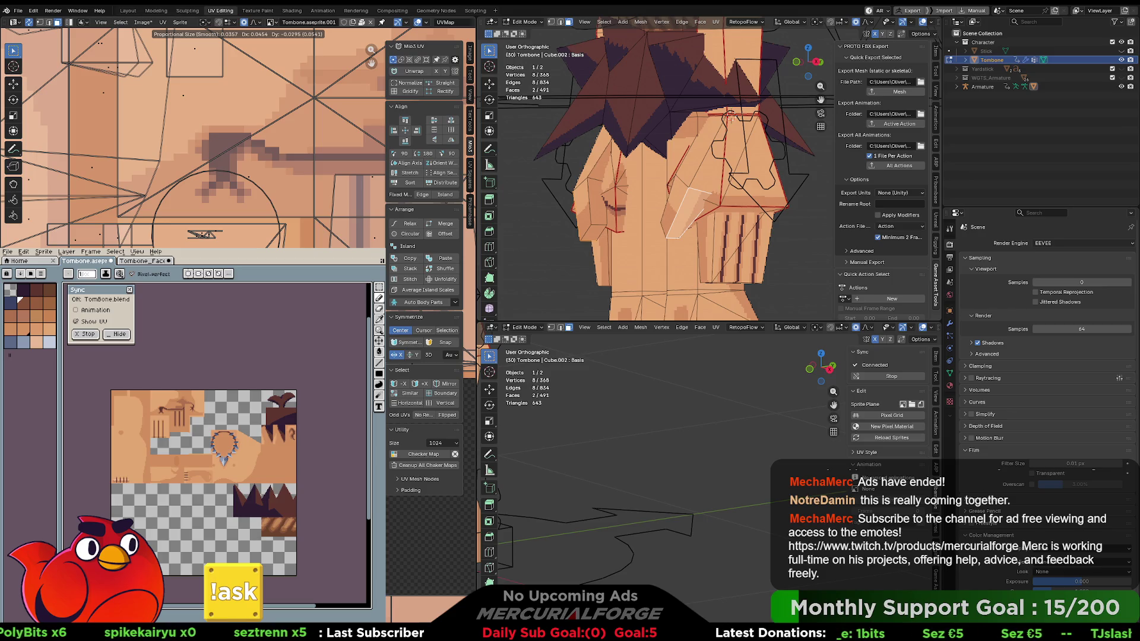
{"action": "key", "text": "Return"}
{"action": "key", "text": "s"}
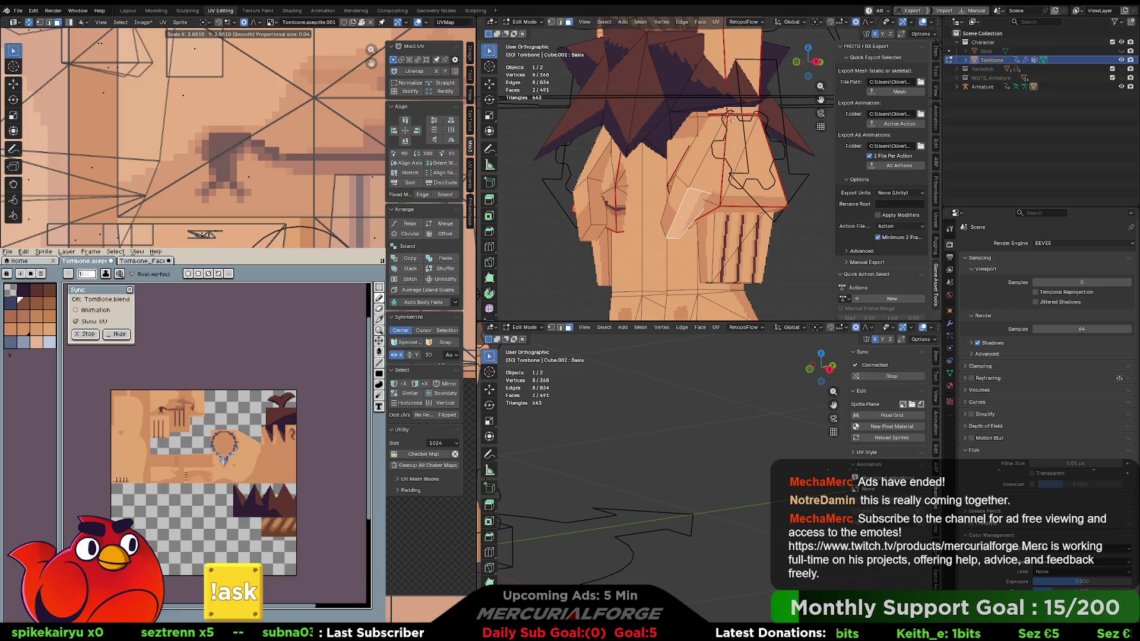
{"action": "left_click", "coordinate": [470, 369]}
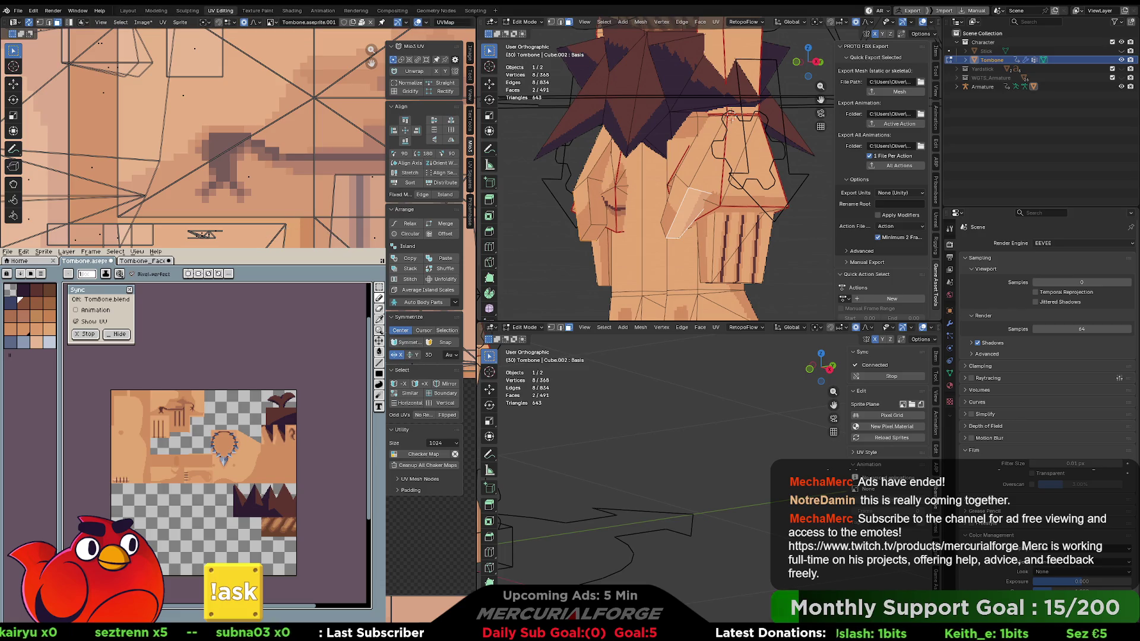
{"action": "key", "text": "g"}
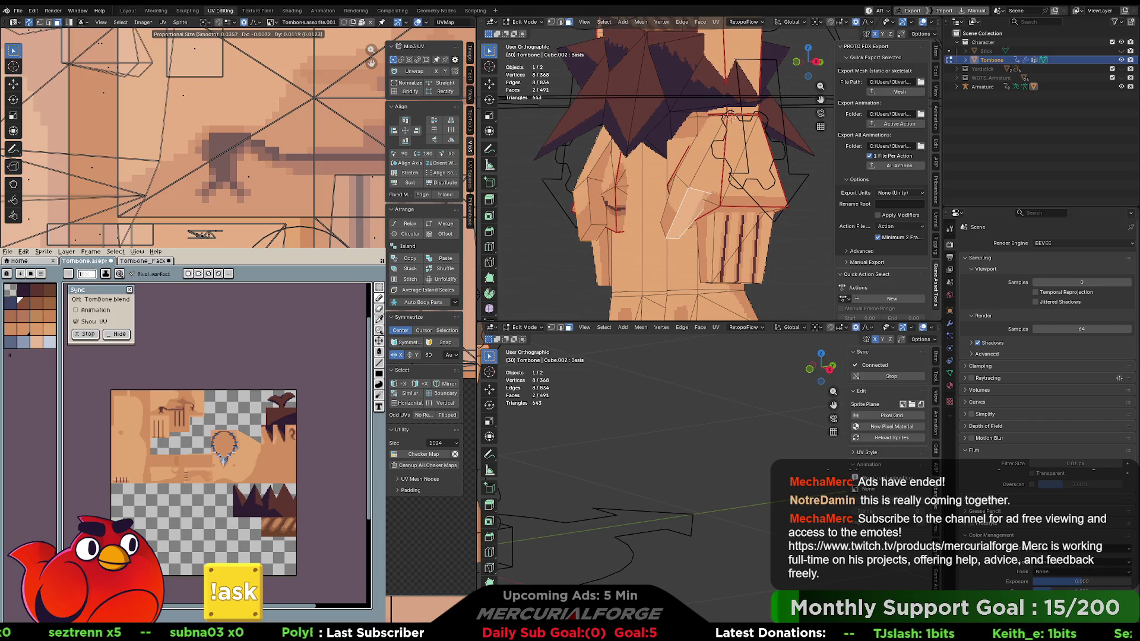
{"action": "key", "text": "Return"}
{"action": "key", "text": "r"}
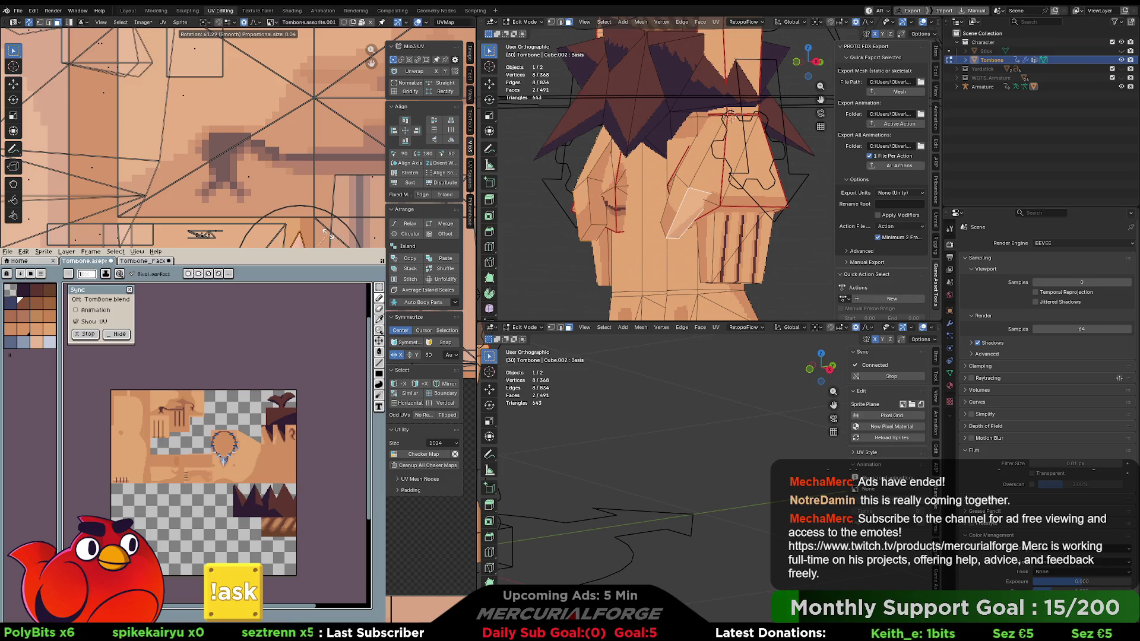
{"action": "left_click", "coordinate": [333, 235]}
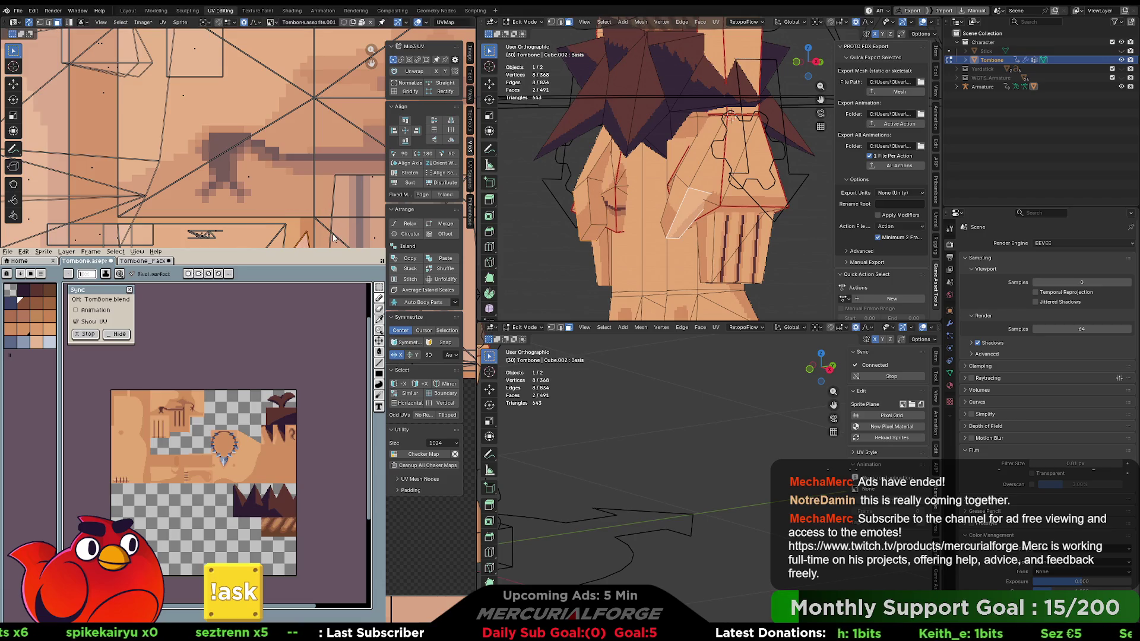
{"action": "key", "text": "g"}
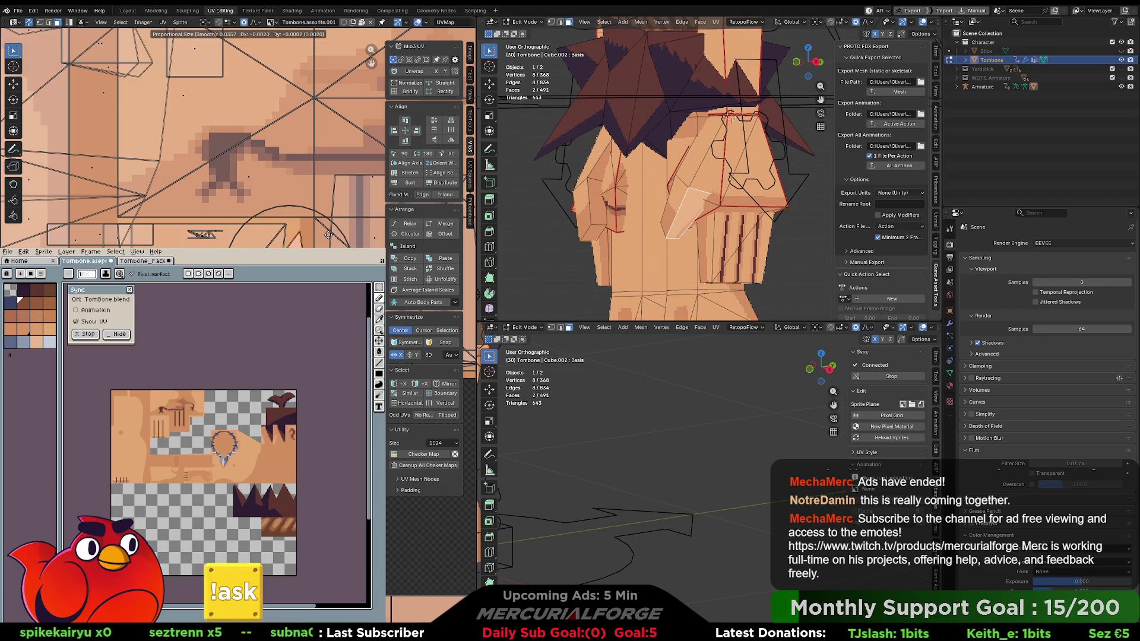
{"action": "left_click", "coordinate": [331, 236]}
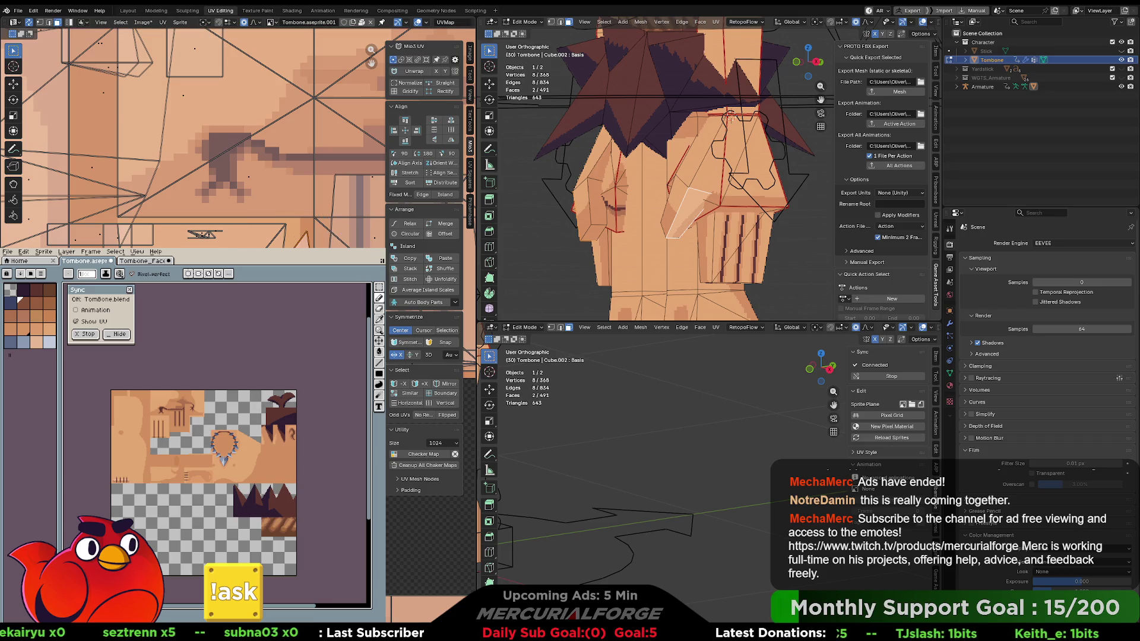
Check the texture in Object Mode, make a final small UV shift, and view the side and back.
{"action": "key", "text": "alt+a"}
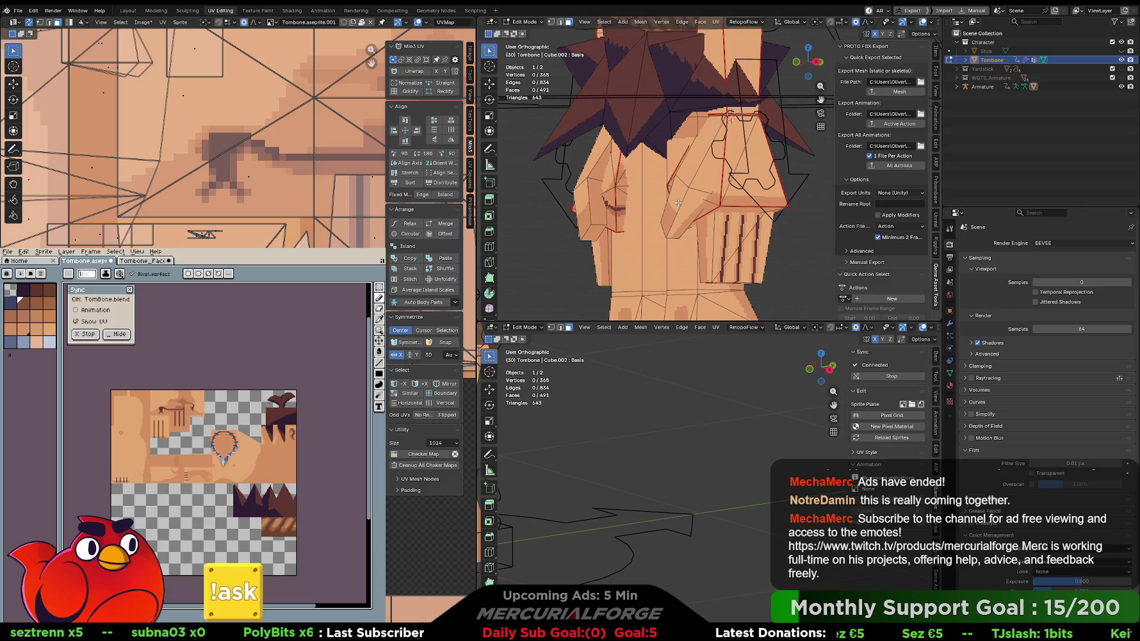
{"action": "key", "text": "Tab"}
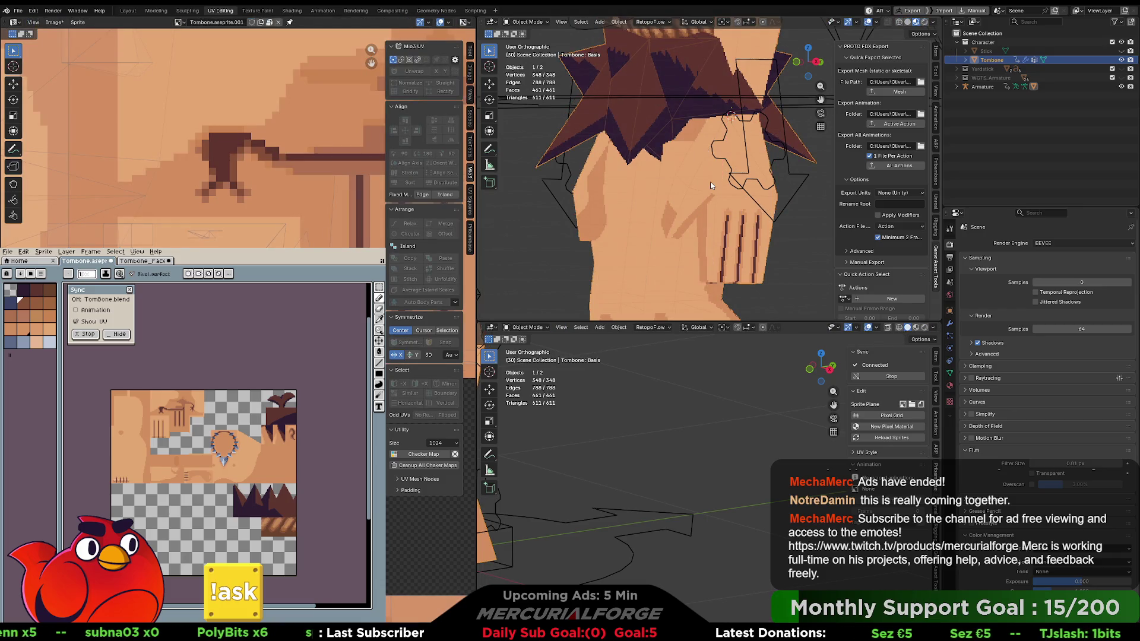
{"action": "key", "text": "Tab"}
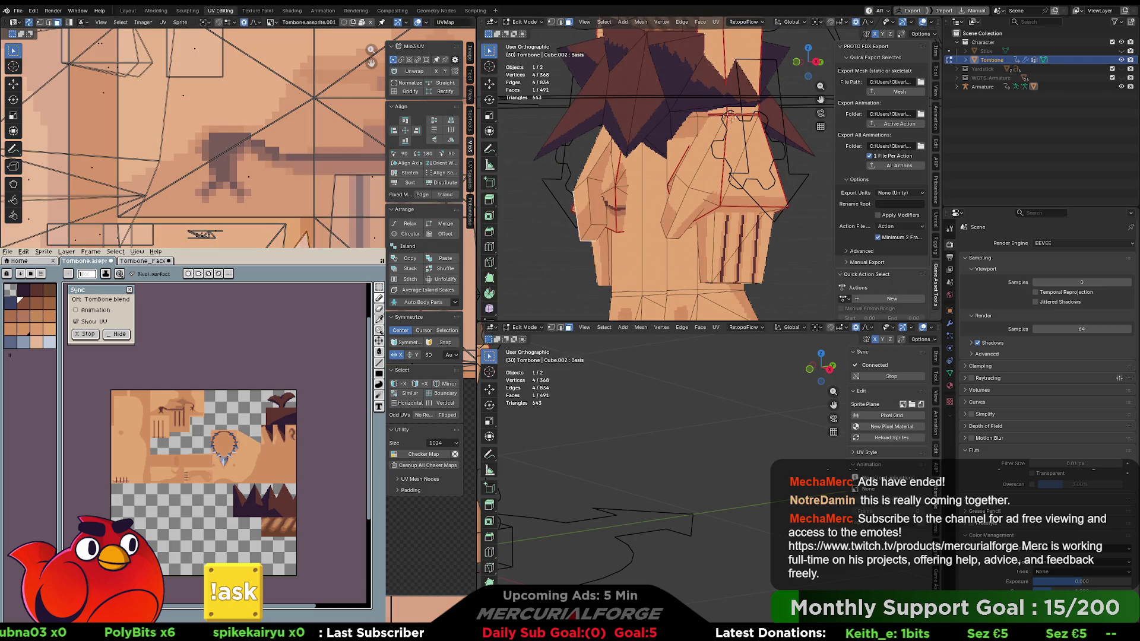
{"action": "key", "text": "Tab"}
{"action": "key", "text": "Tab"}
{"action": "key", "text": "Tab"}
{"action": "key", "text": "Tab"}
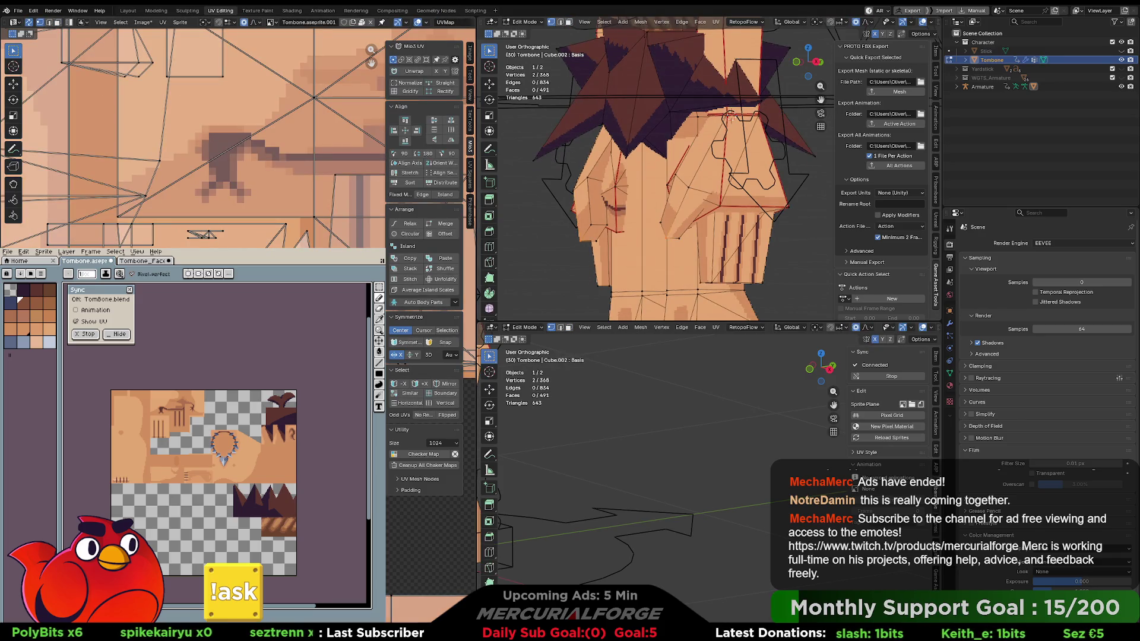
{"action": "key", "text": "g"}
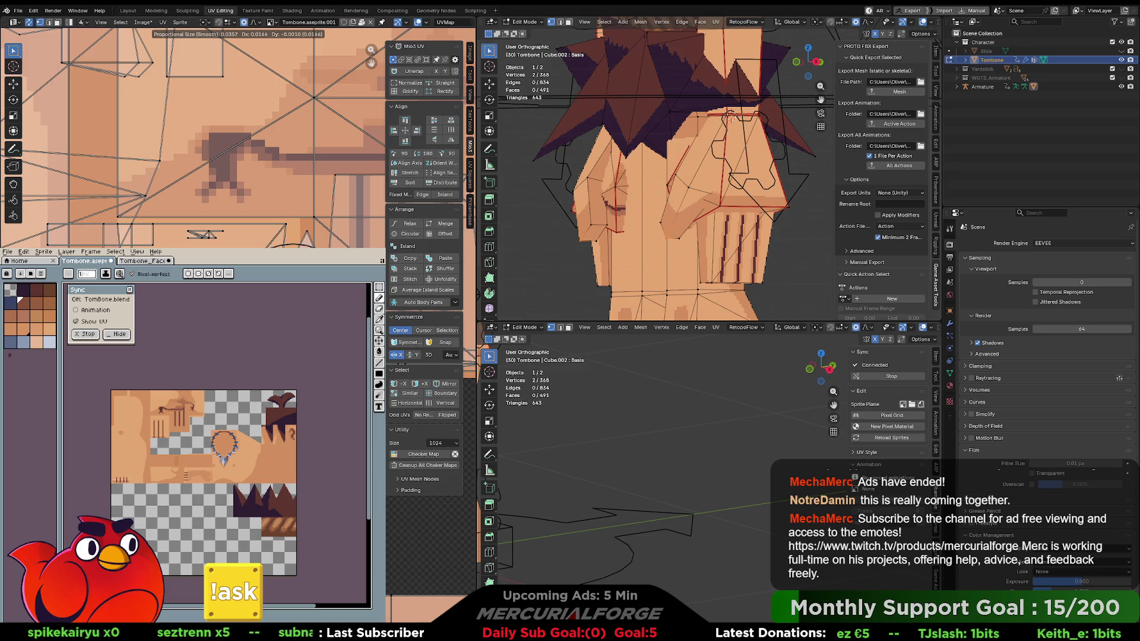
{"action": "key", "text": "Return"}
{"action": "key", "text": "Tab"}
{"action": "mouse_move", "coordinate": [703, 235]}
{"action": "left_mouse_down"}
{"action": "mouse_move", "coordinate": [804, 239]}
{"action": "mouse_move", "coordinate": [670, 246]}
{"action": "mouse_move", "coordinate": [665, 226]}
{"action": "mouse_move", "coordinate": [679, 202]}
{"action": "mouse_move", "coordinate": [749, 204]}
{"action": "left_mouse_up"}
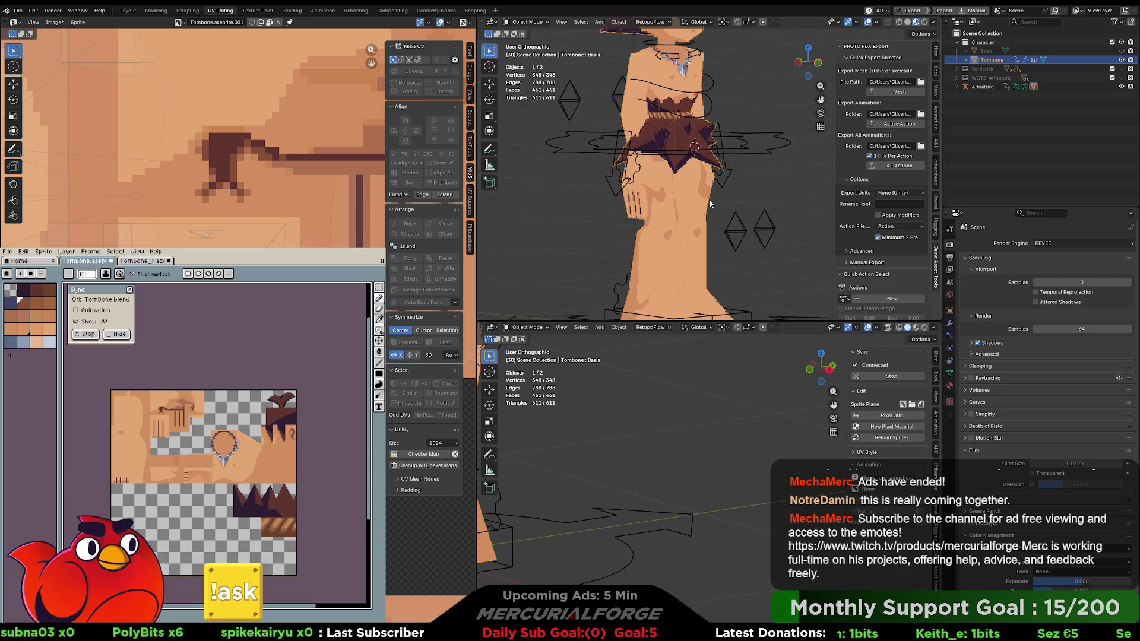
Tweak a hip edge and vertex on the UV map with small smooth-falloff moves.
{"action": "key", "text": "Tab"}
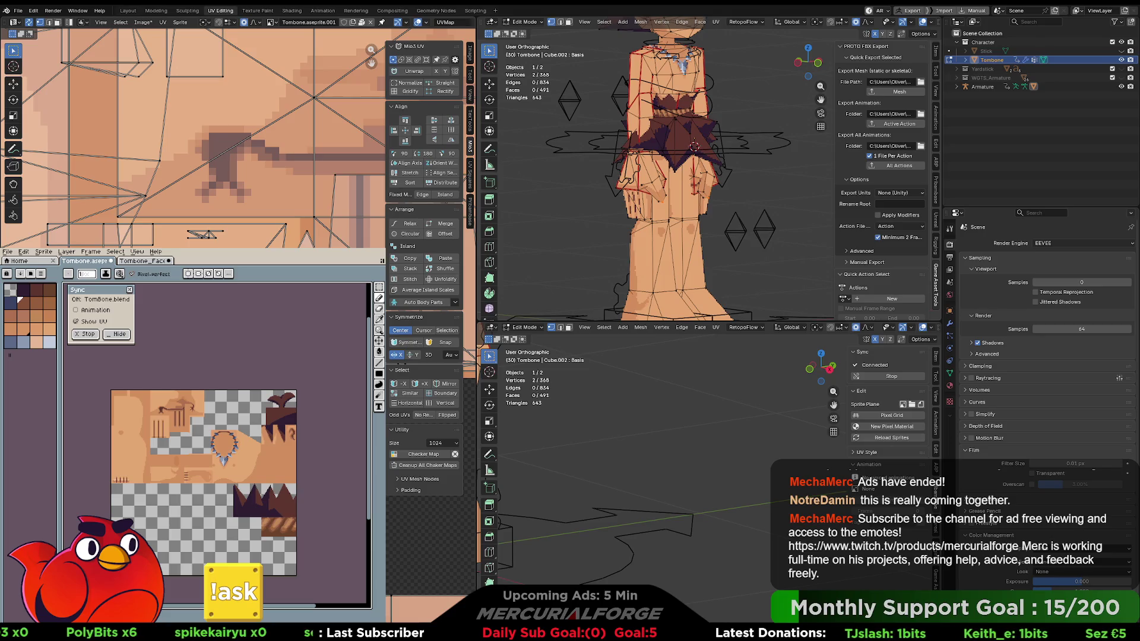
{"action": "left_click", "coordinate": [128, 228]}
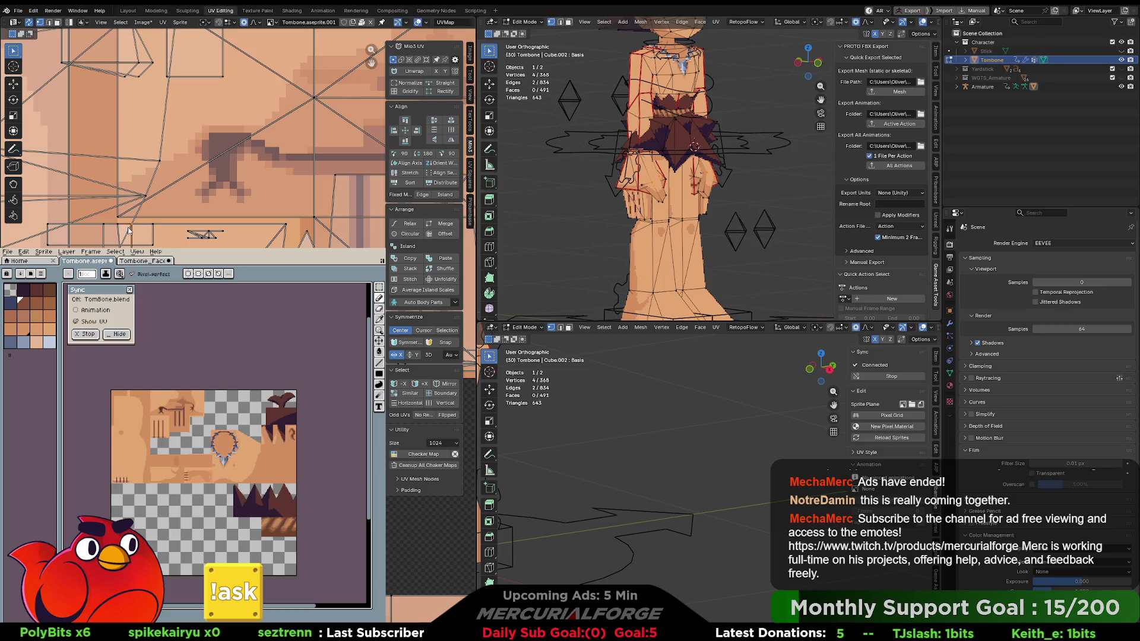
{"action": "left_click_drag", "start_coordinate": [133, 234], "coordinate": [146, 236]}
{"action": "left_click", "coordinate": [129, 233]}
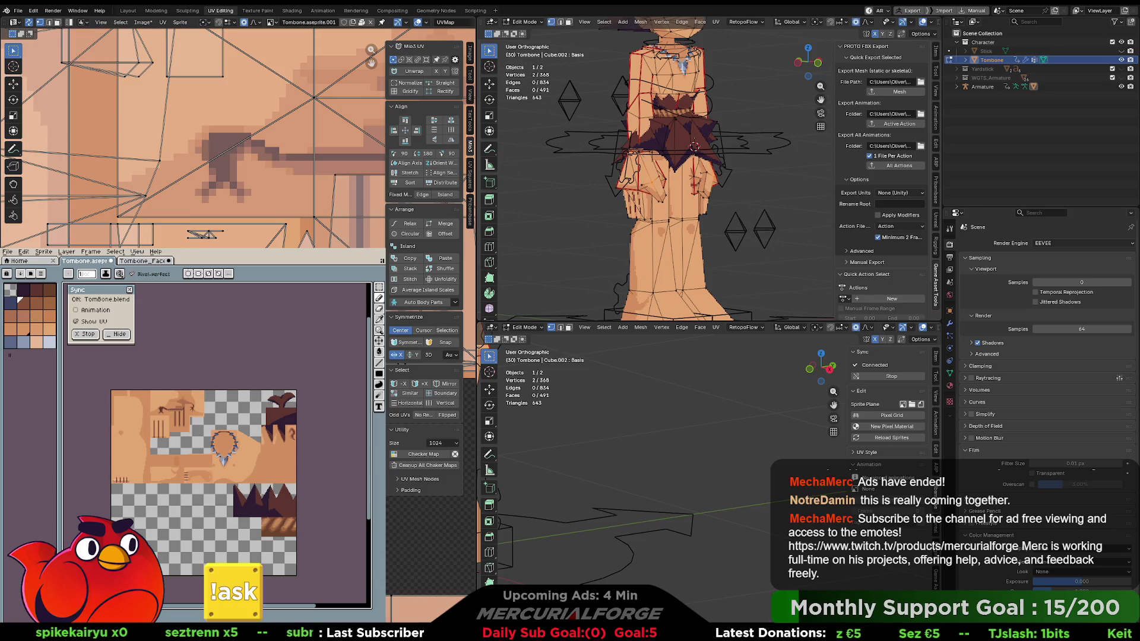
{"action": "mouse_move", "coordinate": [297, 237]}
{"action": "left_mouse_down"}
{"action": "mouse_move", "coordinate": [288, 233]}
{"action": "mouse_move", "coordinate": [300, 232]}
{"action": "left_mouse_up"}
{"action": "scroll", "coordinate": [669, 210], "scroll_direction": "up", "scroll_amount": 4}
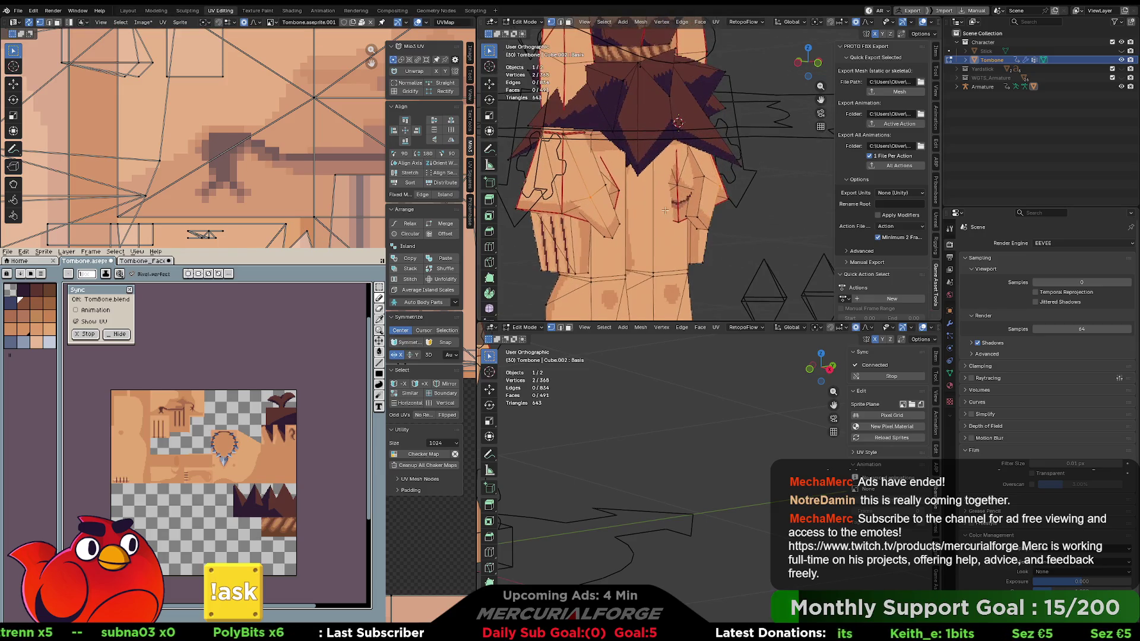
Return to Object Mode, add the Armature to the selection and switch to Unreal Engine.
{"action": "key", "text": "Tab"}
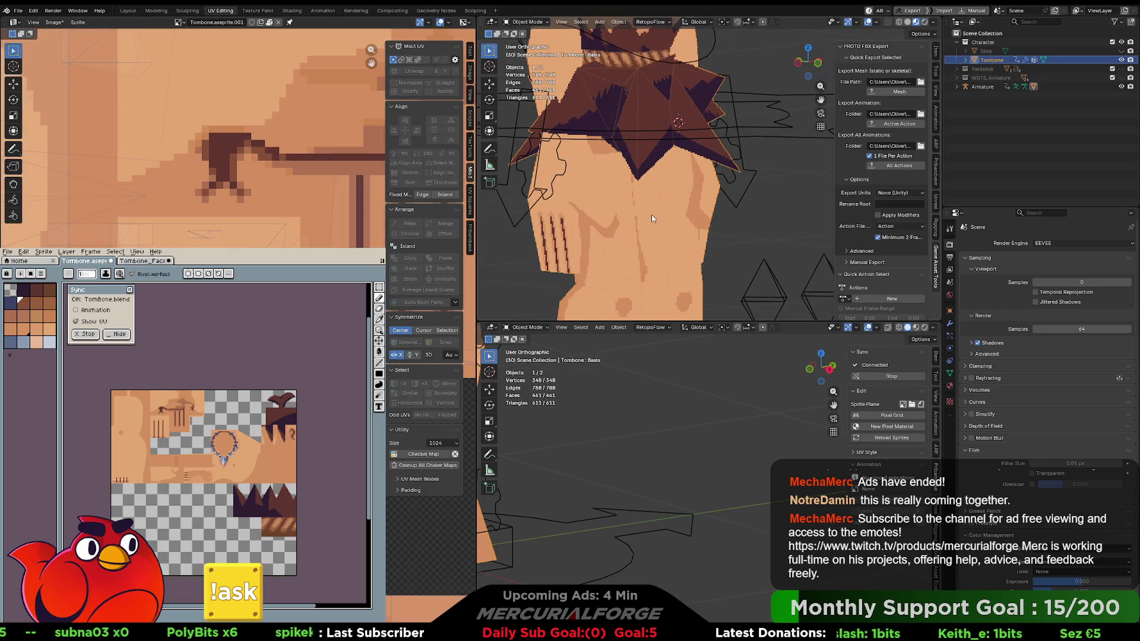
{"action": "key", "text": "Tab"}
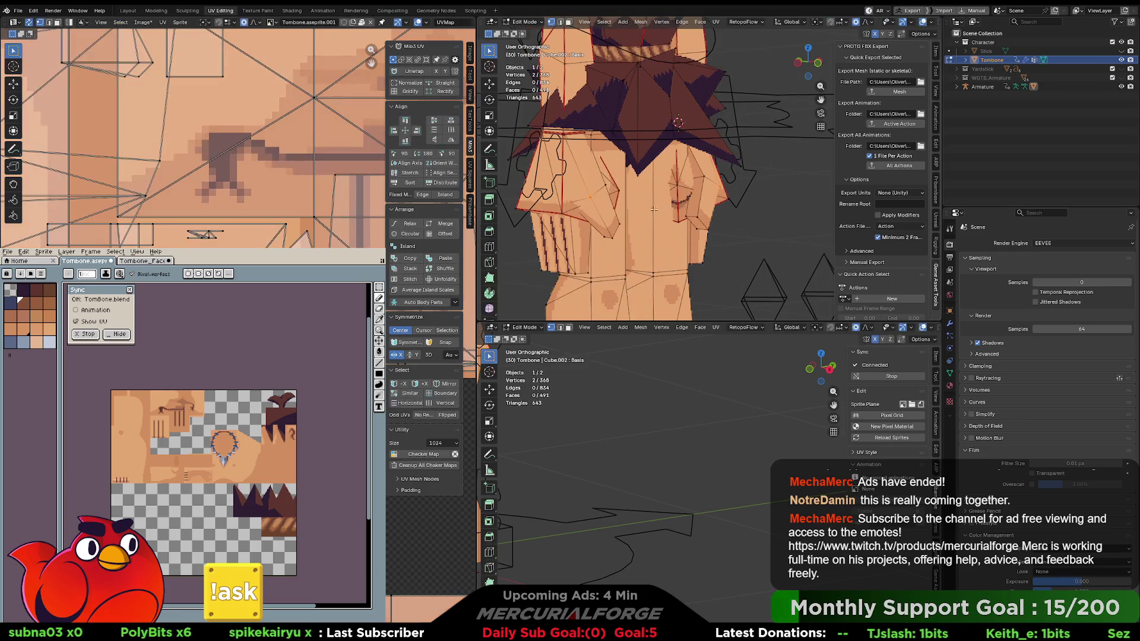
{"action": "key", "text": "Tab"}
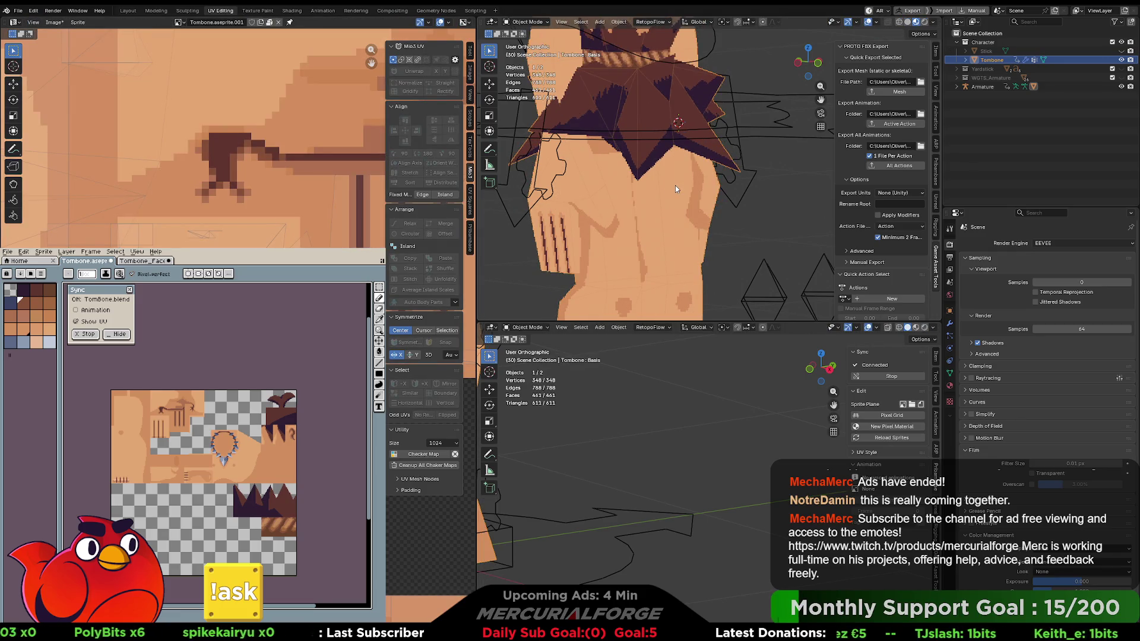
{"action": "left_click", "coordinate": [770, 133], "text": "shift"}
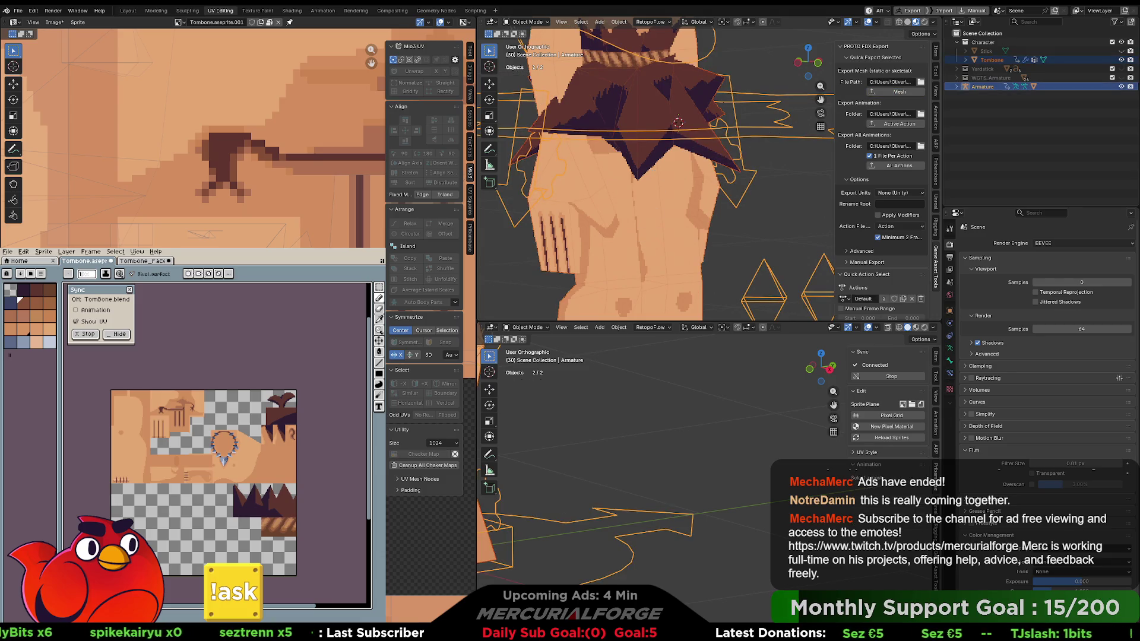
{"action": "key", "text": "alt+Tab"}
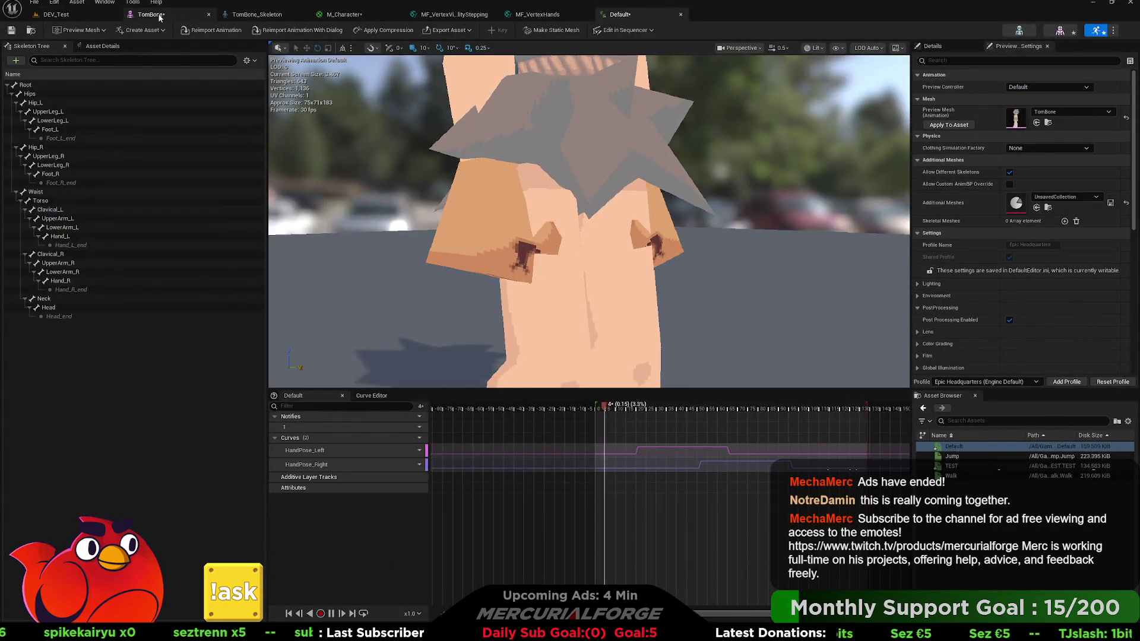
{"action": "left_click", "coordinate": [159, 17]}
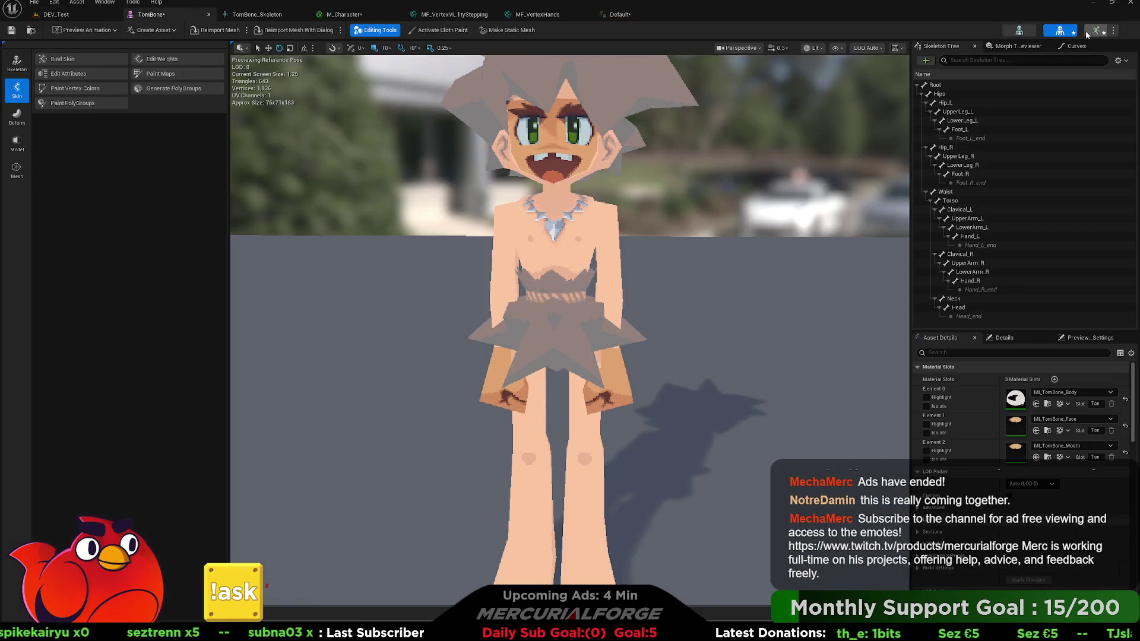
{"action": "left_click", "coordinate": [1090, 32]}
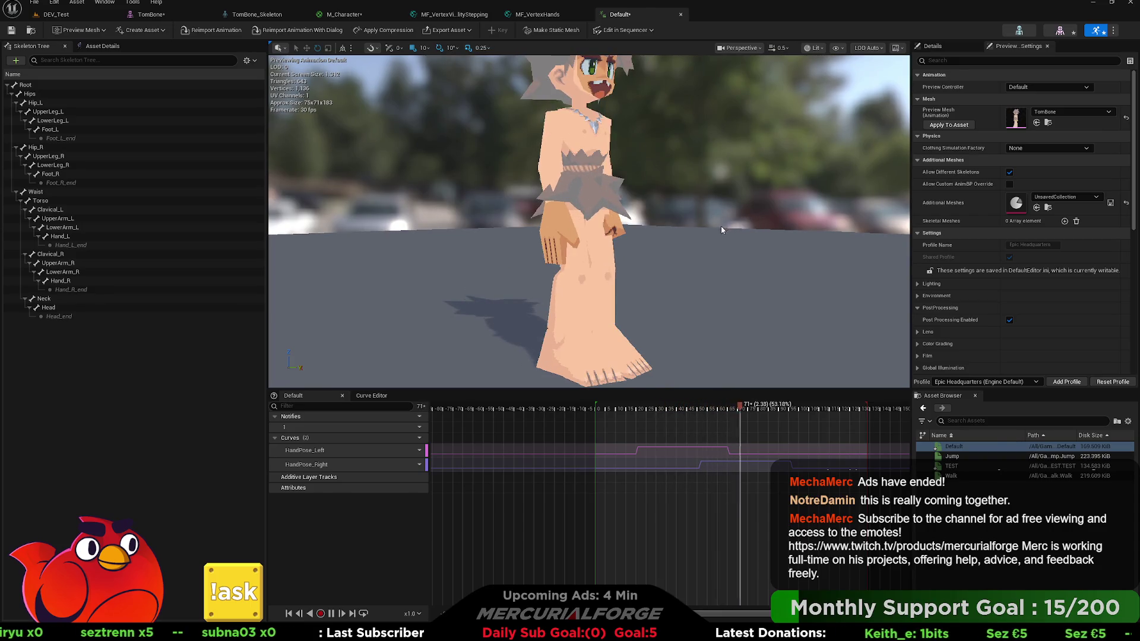
{"action": "left_click_drag", "start_coordinate": [723, 229], "coordinate": [706, 178]}
{"action": "mouse_move", "coordinate": [674, 229]}
{"action": "left_mouse_down"}
{"action": "mouse_move", "coordinate": [680, 253]}
{"action": "mouse_move", "coordinate": [675, 230]}
{"action": "left_mouse_up"}
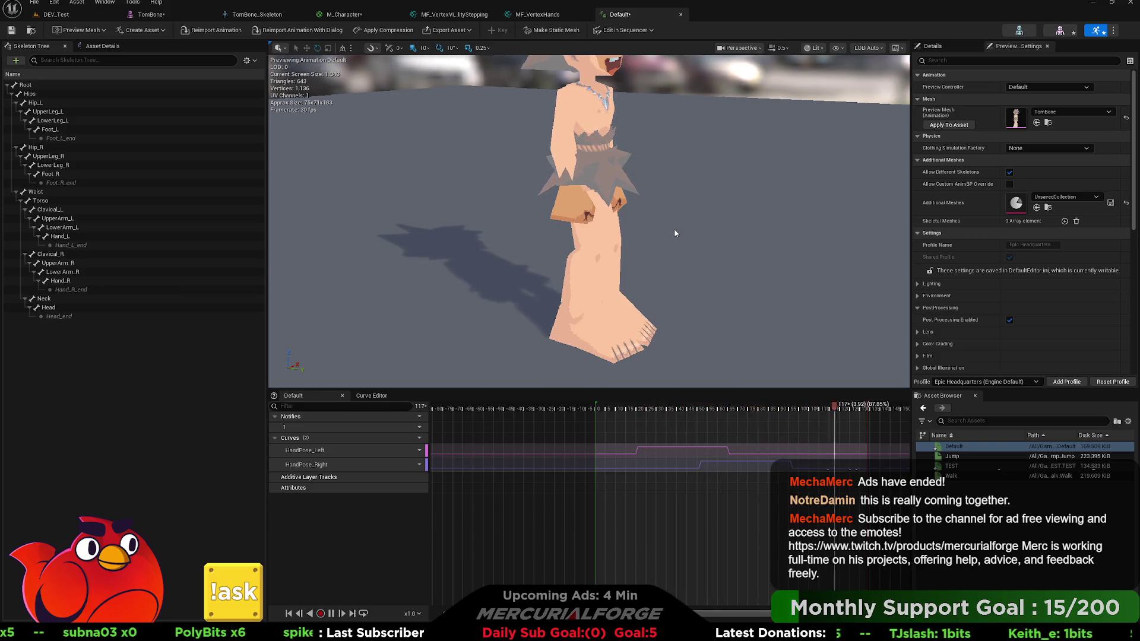
{"action": "key", "text": "alt+Tab"}
{"action": "key", "text": "ctrl+Tab"}
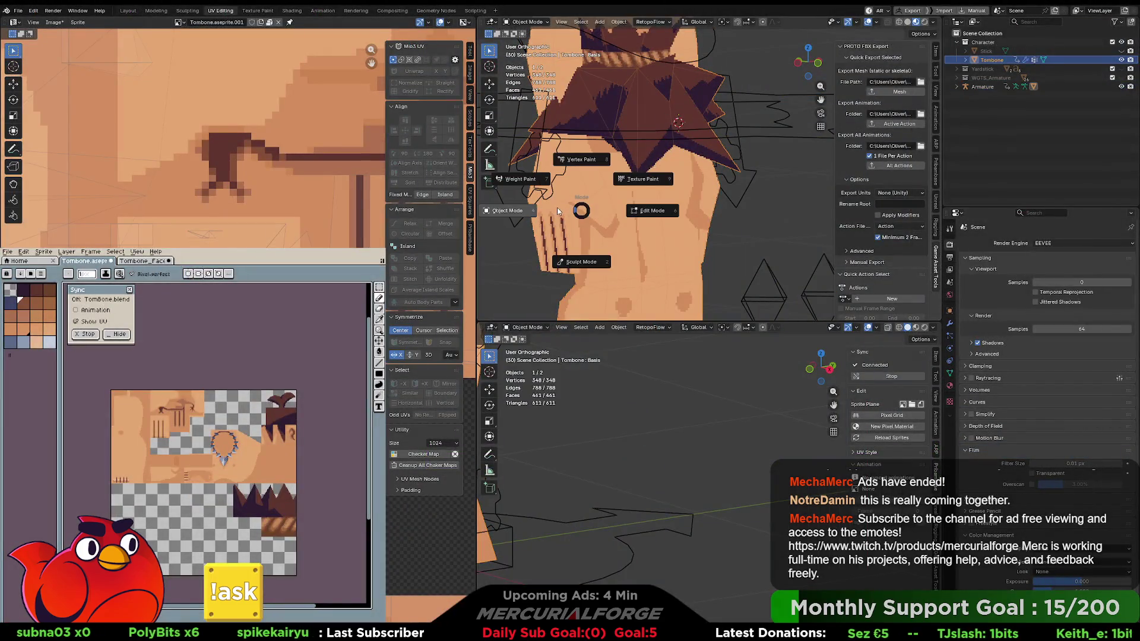
Raise a hip edge slightly along Z with proportional editing.
{"action": "left_click", "coordinate": [641, 212]}
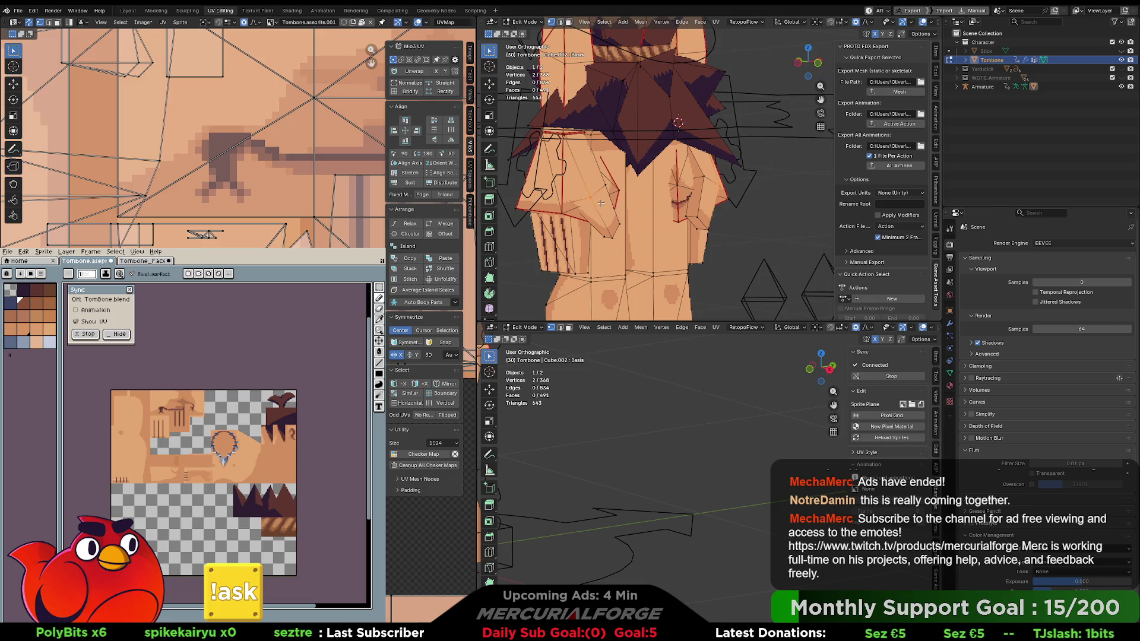
{"action": "key", "text": "Tab"}
{"action": "key", "text": "ctrl+Tab"}
{"action": "left_click", "coordinate": [627, 203]}
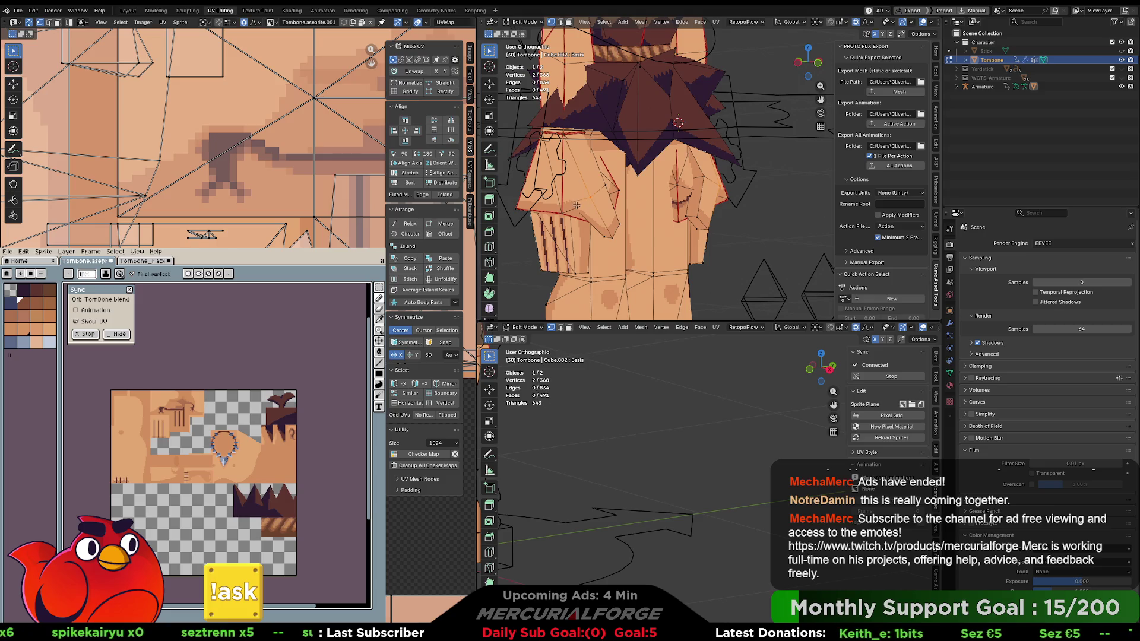
{"action": "key", "text": "2"}
{"action": "key", "text": "g"}
{"action": "key", "text": "z"}
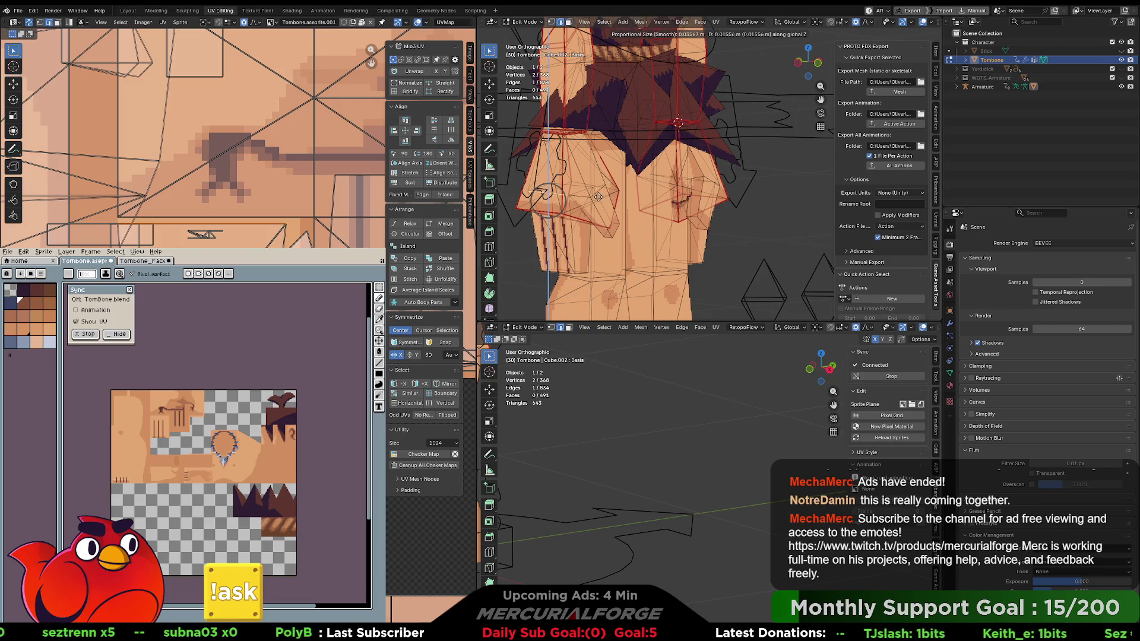
{"action": "left_click", "coordinate": [599, 197]}
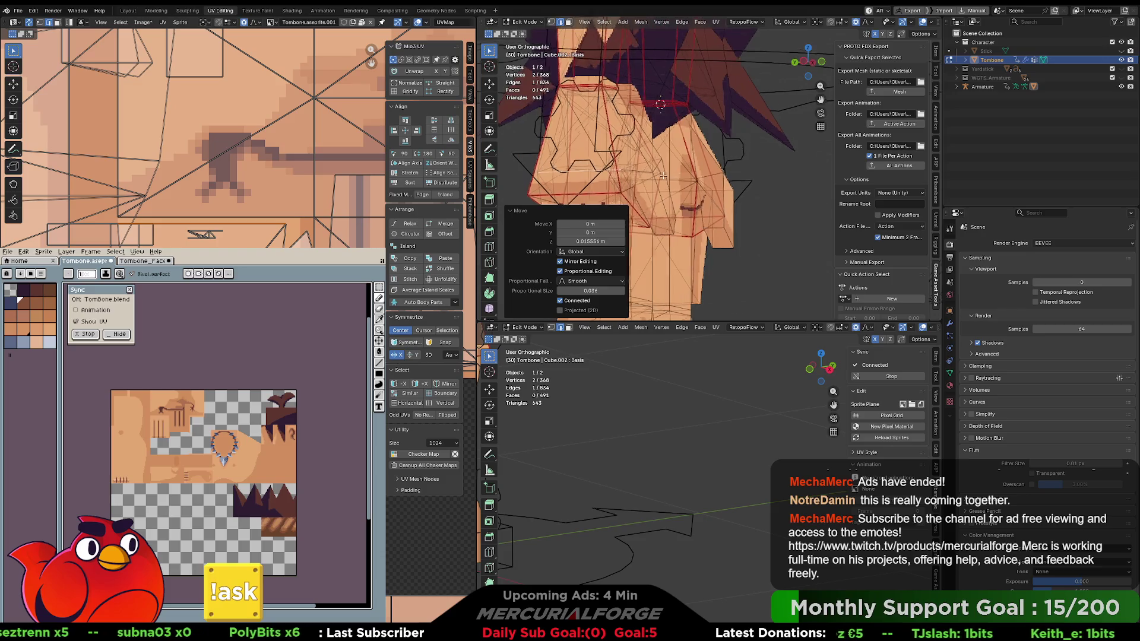
{"action": "left_click_drag", "start_coordinate": [663, 175], "coordinate": [680, 178]}
Nudge a single thigh vertex with proportional falloff and view the result from the front.
{"action": "left_click", "coordinate": [716, 180]}
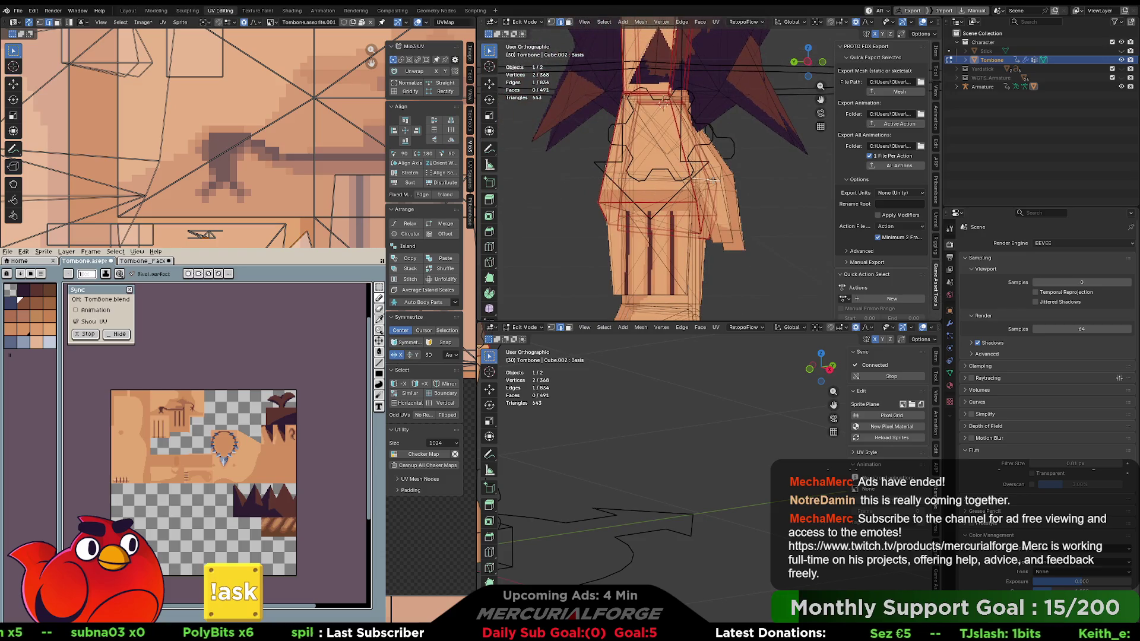
{"action": "left_click", "coordinate": [719, 181]}
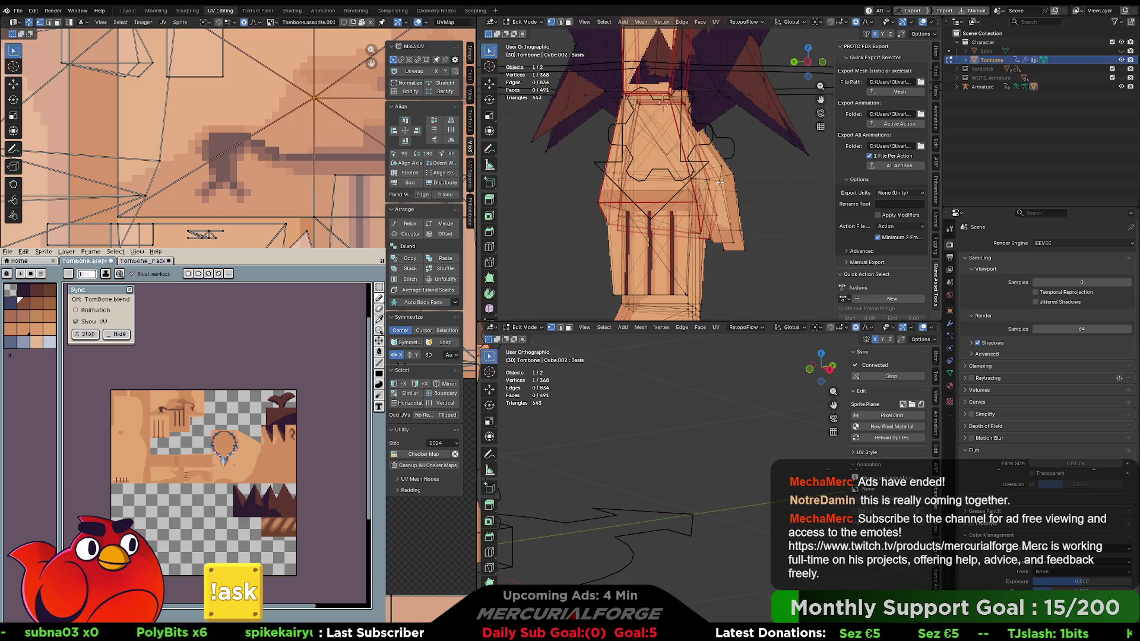
{"action": "key", "text": "g"}
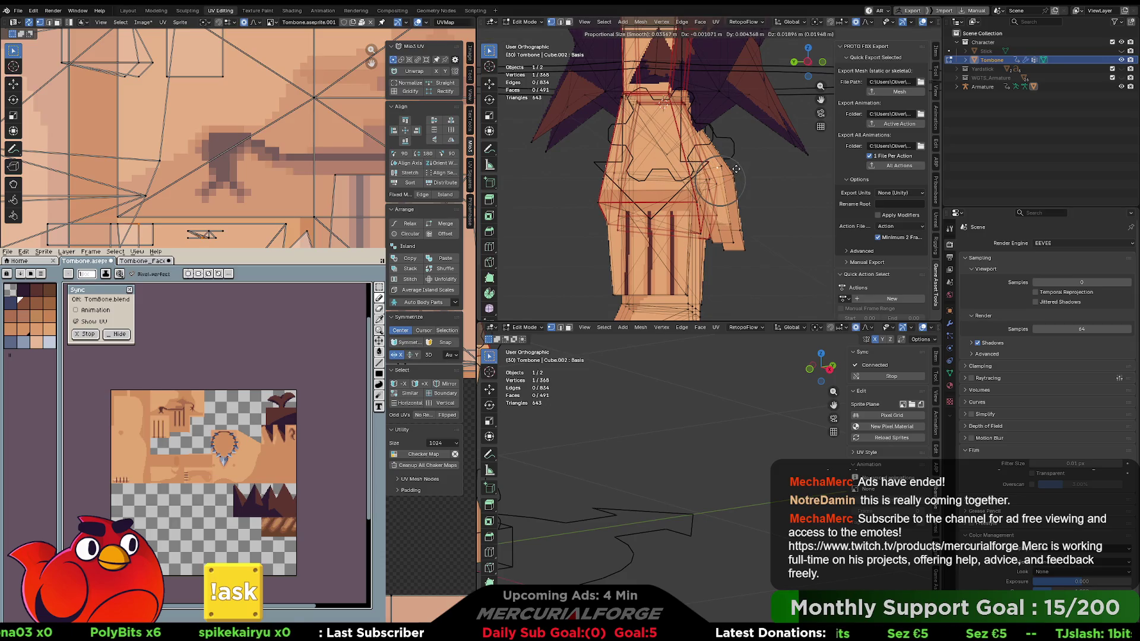
{"action": "left_click", "coordinate": [735, 169]}
{"action": "scroll", "coordinate": [653, 172], "scroll_direction": "up", "scroll_amount": 3}
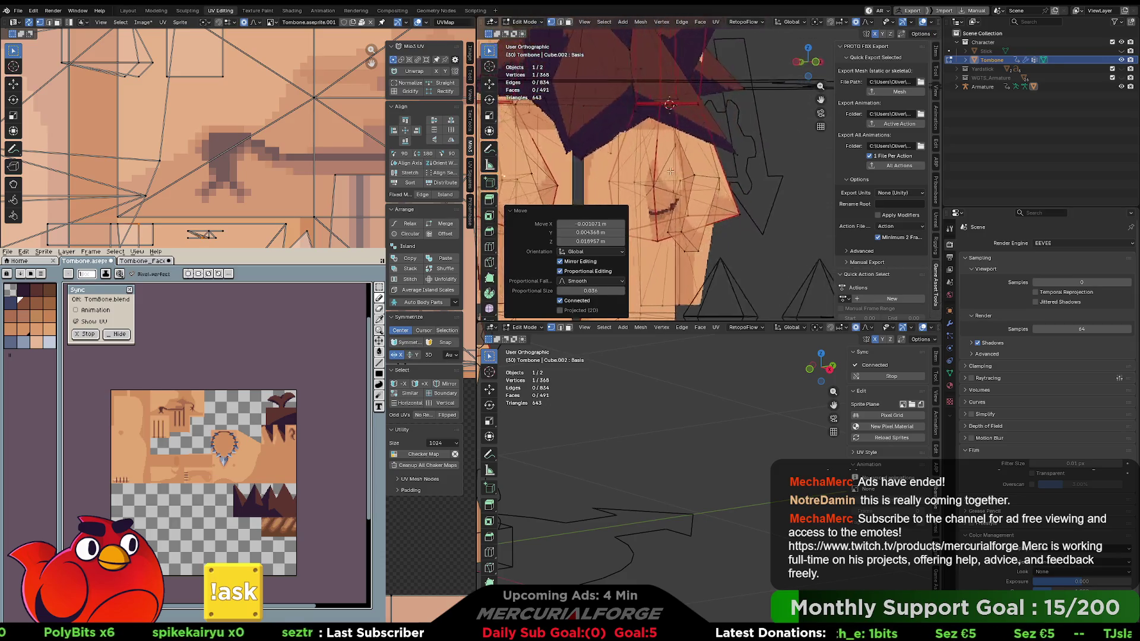
{"action": "mouse_move", "coordinate": [646, 171]}
{"action": "left_mouse_down"}
{"action": "mouse_move", "coordinate": [690, 179]}
{"action": "mouse_move", "coordinate": [747, 159]}
{"action": "left_mouse_up"}
Back in Object Mode, select the mesh with its Armature and switch to Unreal Engine.
{"action": "key", "text": "Tab"}
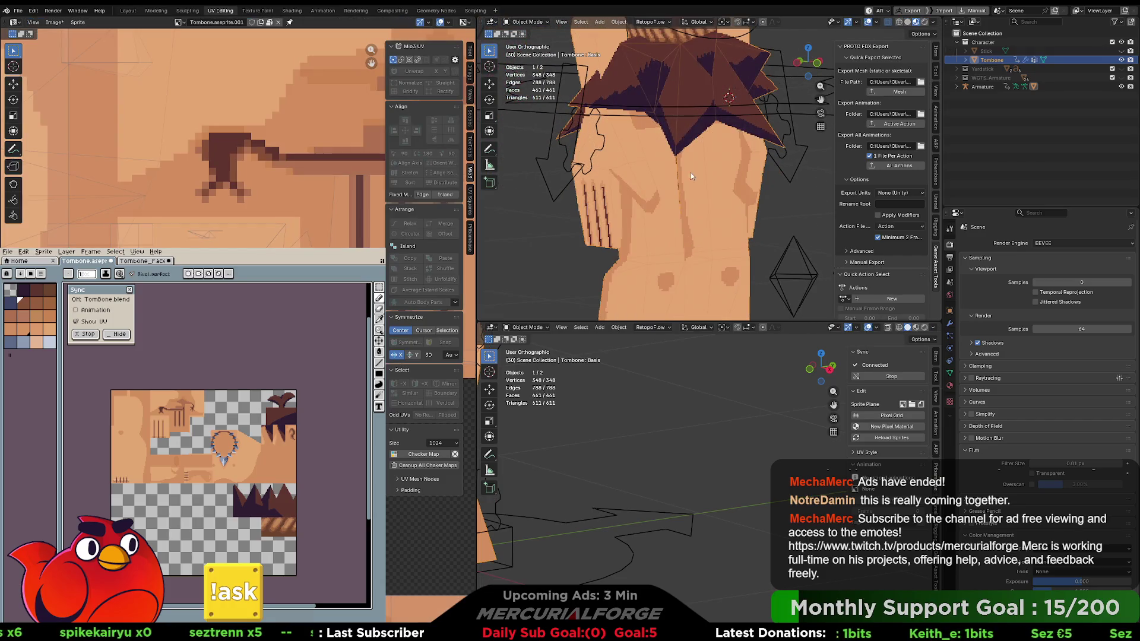
{"action": "left_click_drag", "start_coordinate": [657, 175], "coordinate": [645, 174]}
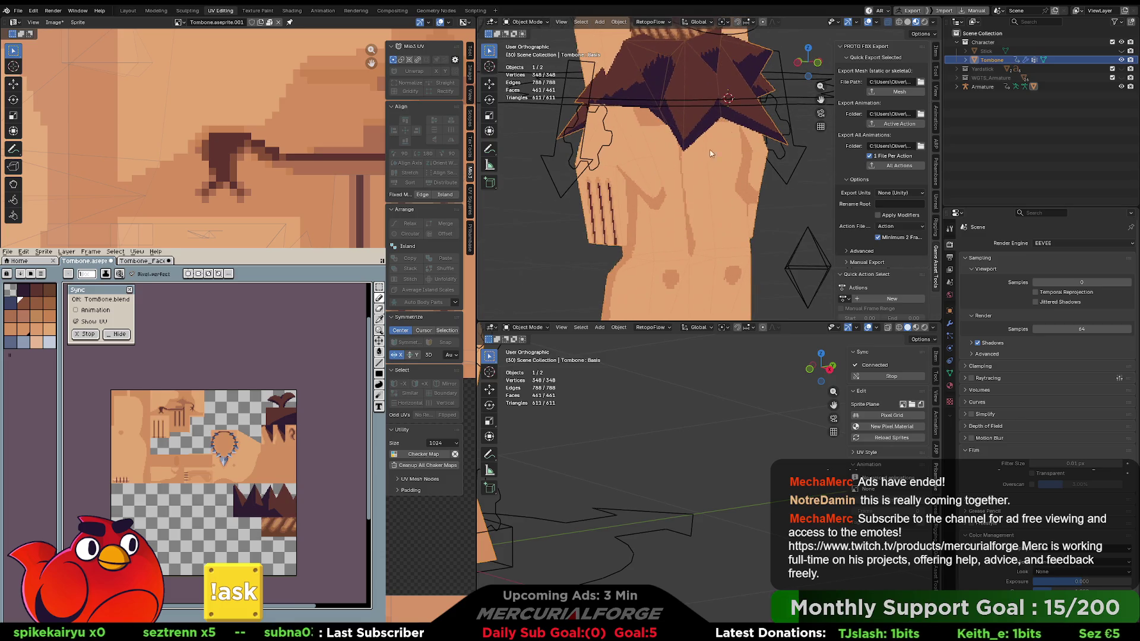
{"action": "left_click", "coordinate": [780, 96], "text": "shift"}
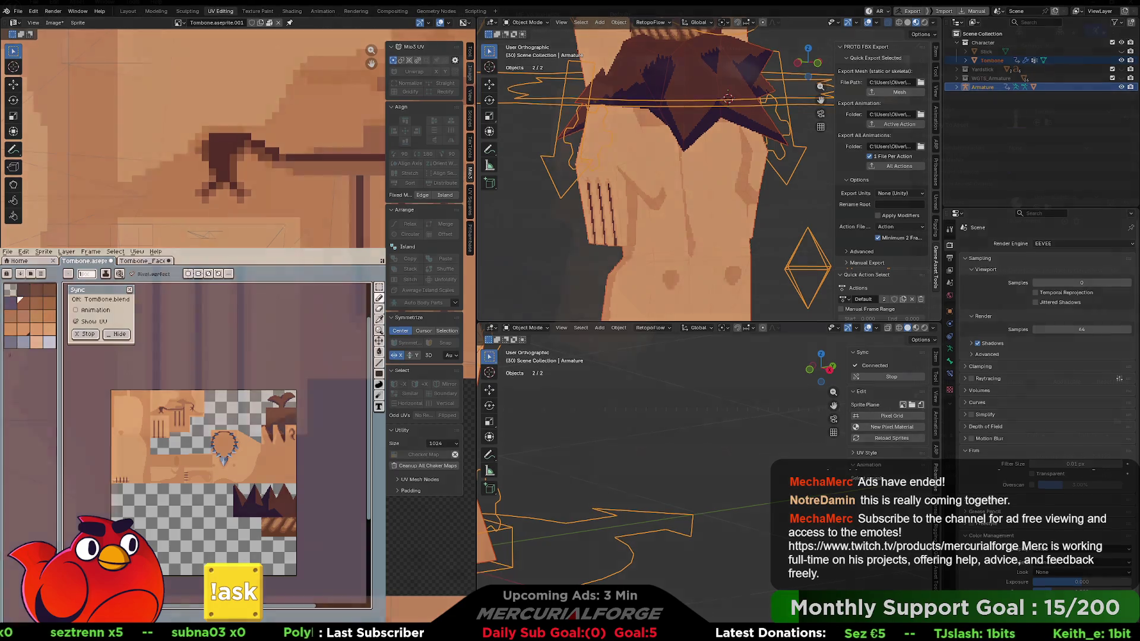
{"action": "key", "text": "alt+Tab"}
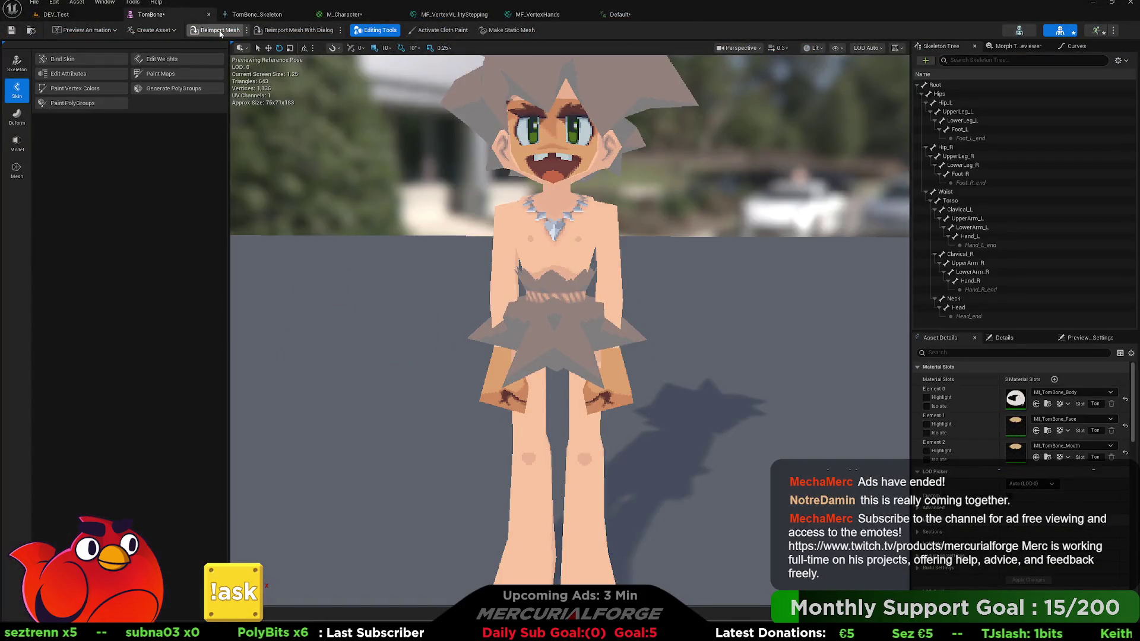
Reimport TomBone and watch it play the Default animation from a low side angle.
{"action": "left_click", "coordinate": [217, 30]}
{"action": "left_click", "coordinate": [1096, 32]}
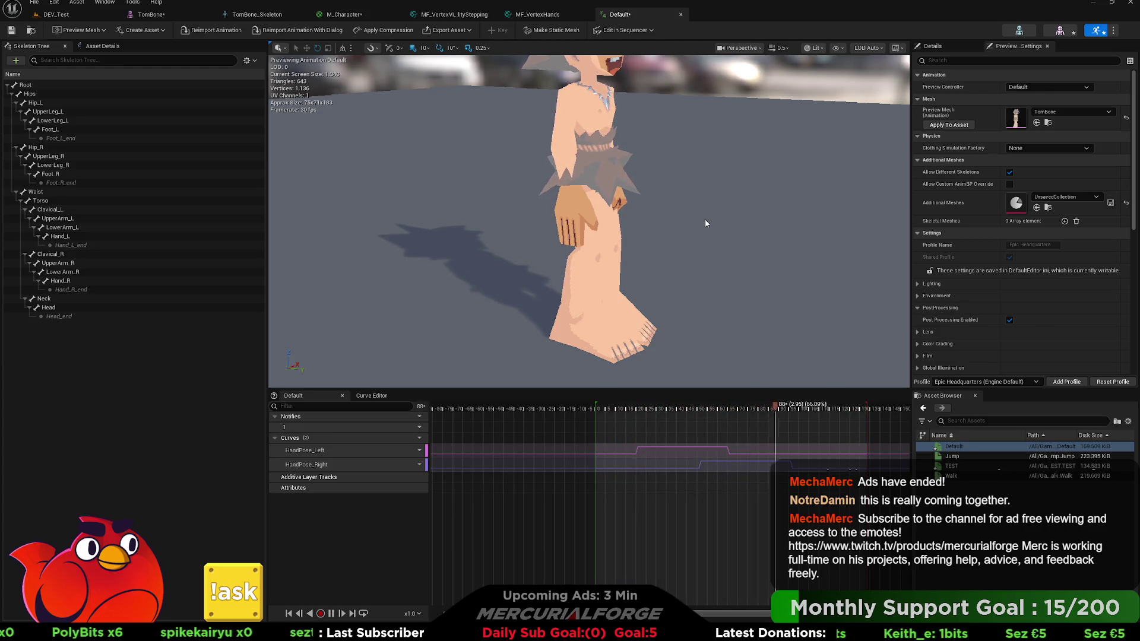
{"action": "left_click_drag", "start_coordinate": [705, 223], "coordinate": [706, 223]}
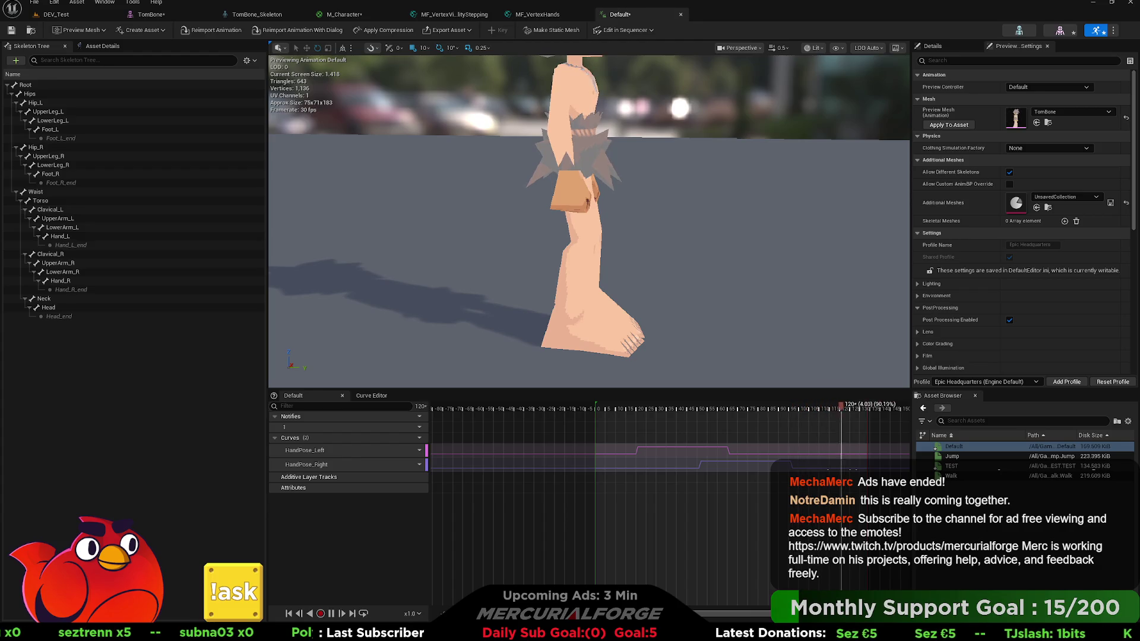
{"action": "scroll", "coordinate": [666, 199], "scroll_direction": "up", "scroll_amount": 5}
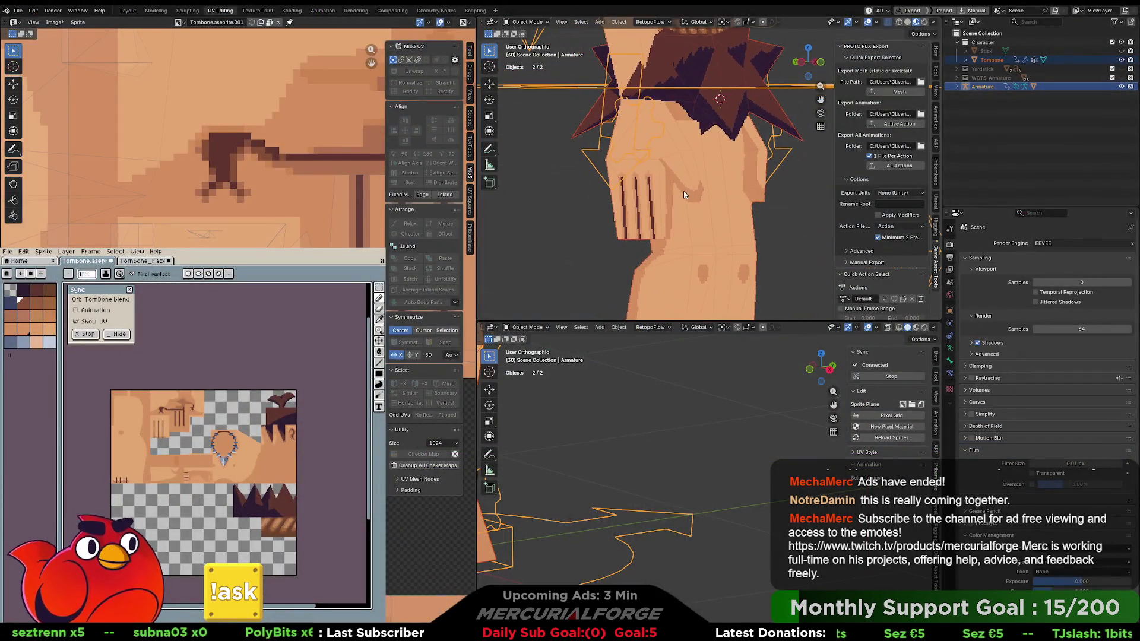
Select Tombone at its hand, enter Edit Mode and switch to edge selection.
{"action": "left_click", "coordinate": [669, 192]}
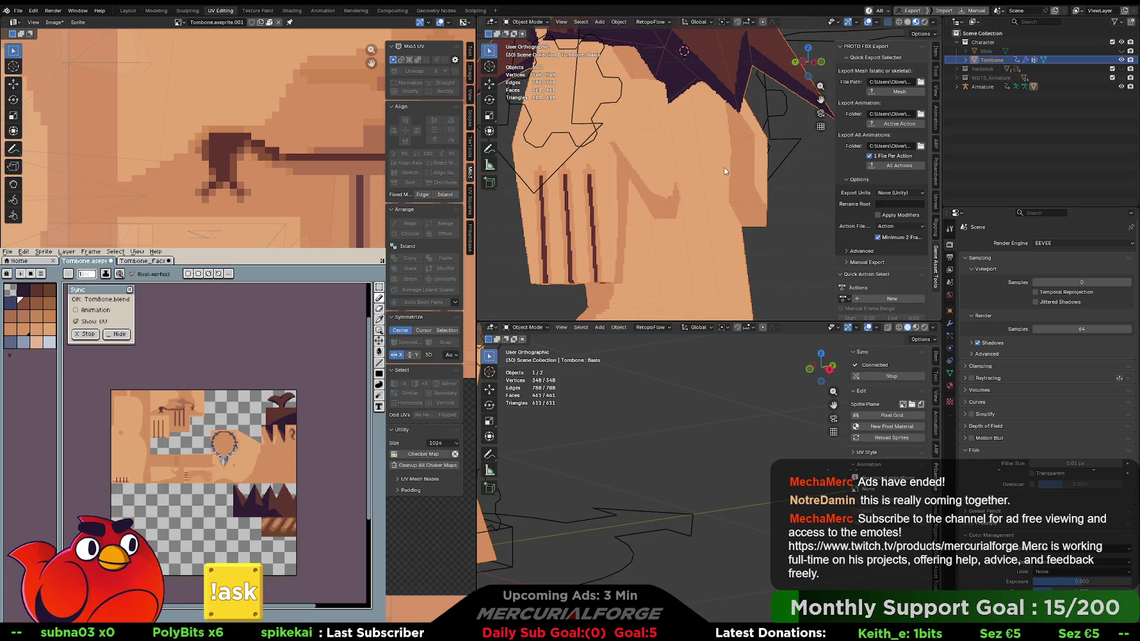
{"action": "key", "text": "Tab"}
{"action": "mouse_move", "coordinate": [673, 178]}
{"action": "left_mouse_down"}
{"action": "mouse_move", "coordinate": [543, 173]}
{"action": "mouse_move", "coordinate": [680, 174]}
{"action": "left_mouse_up"}
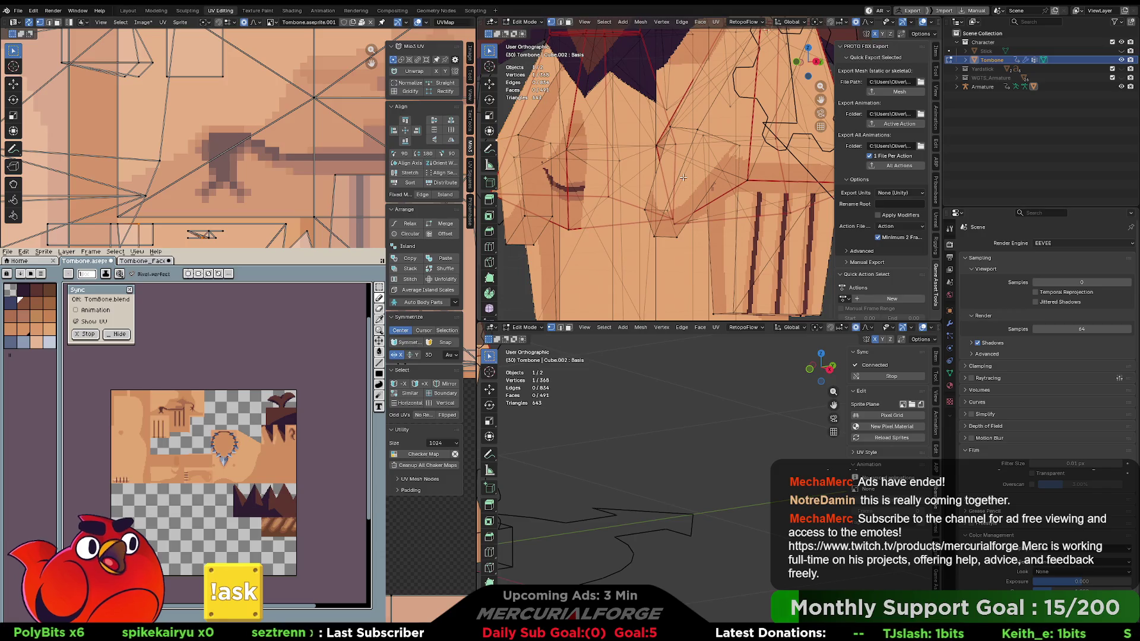
{"action": "key", "text": "alt+a"}
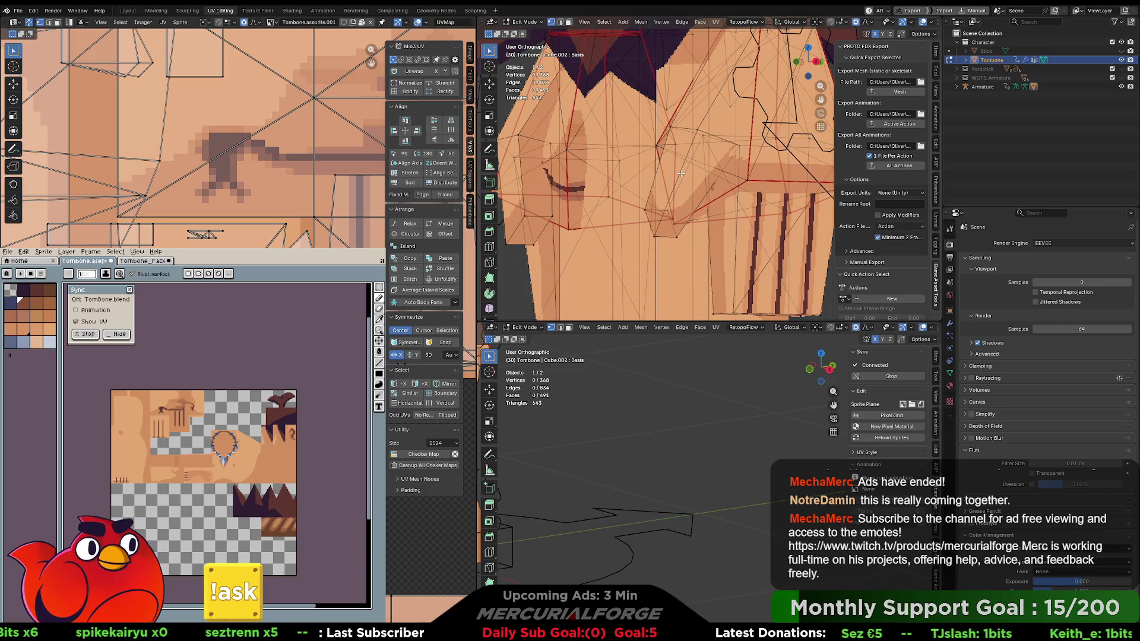
{"action": "key", "text": "3"}
{"action": "key", "text": "2"}
Select four edges on the hand and subdivide them.
{"action": "left_click", "coordinate": [682, 174]}
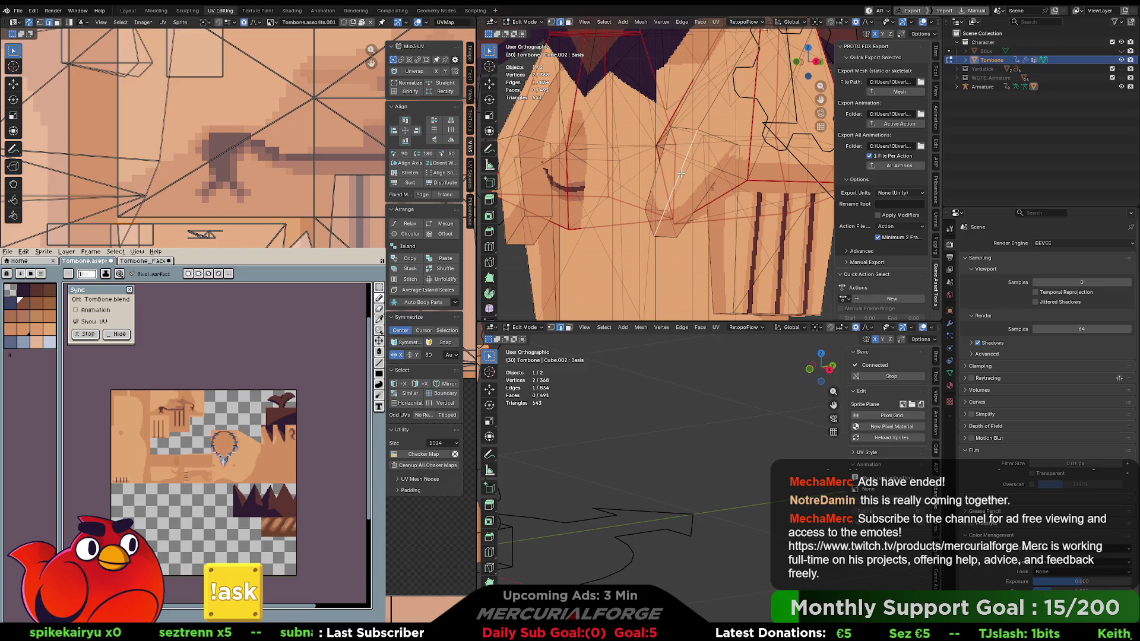
{"action": "left_click", "coordinate": [657, 168], "text": "shift"}
{"action": "key", "text": "ctrl+z"}
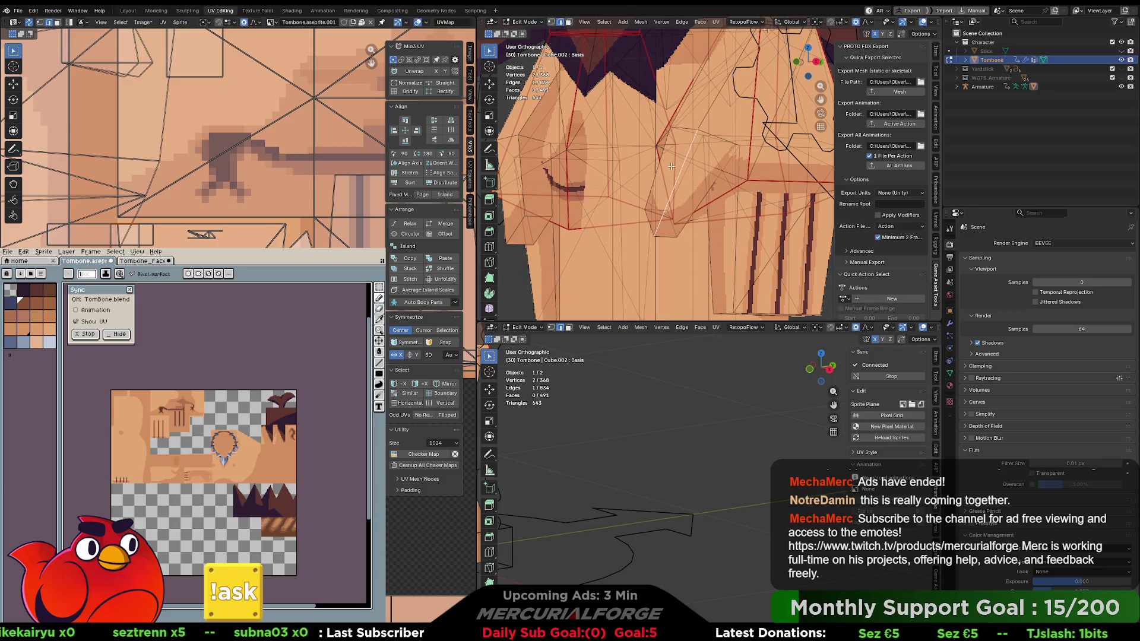
{"action": "key", "text": "KP_Decimal"}
{"action": "left_click", "coordinate": [690, 162], "text": "shift"}
{"action": "left_click", "coordinate": [713, 178], "text": "shift"}
{"action": "left_click", "coordinate": [739, 190], "text": "shift"}
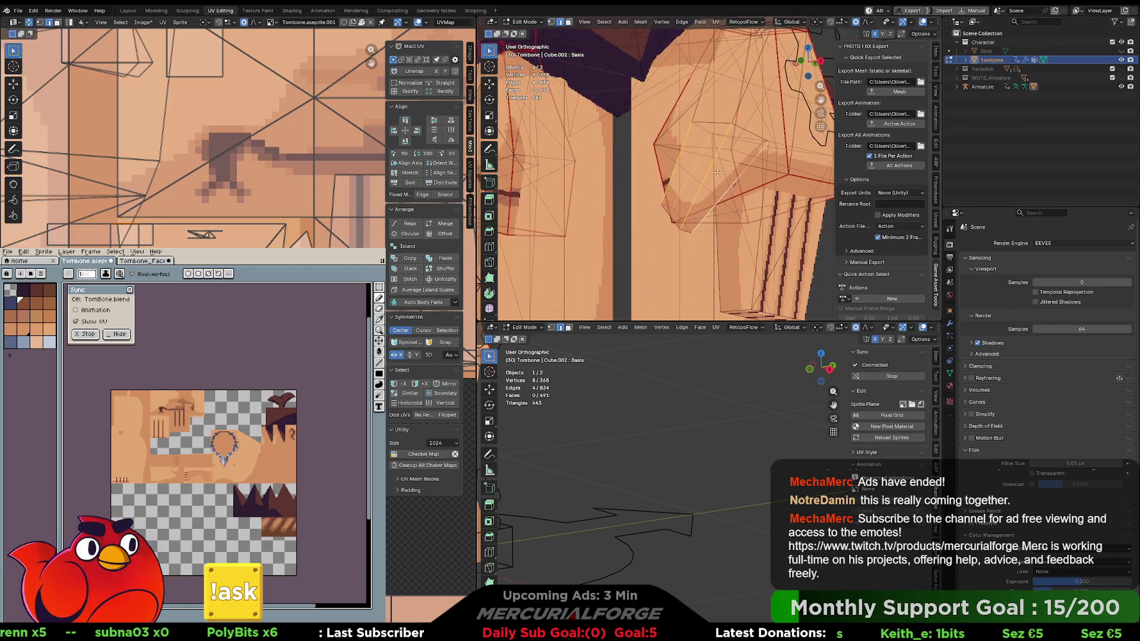
{"action": "key", "text": "ctrl+e"}
{"action": "mouse_move", "coordinate": [703, 168]}
{"action": "left_click", "coordinate": [680, 187]}
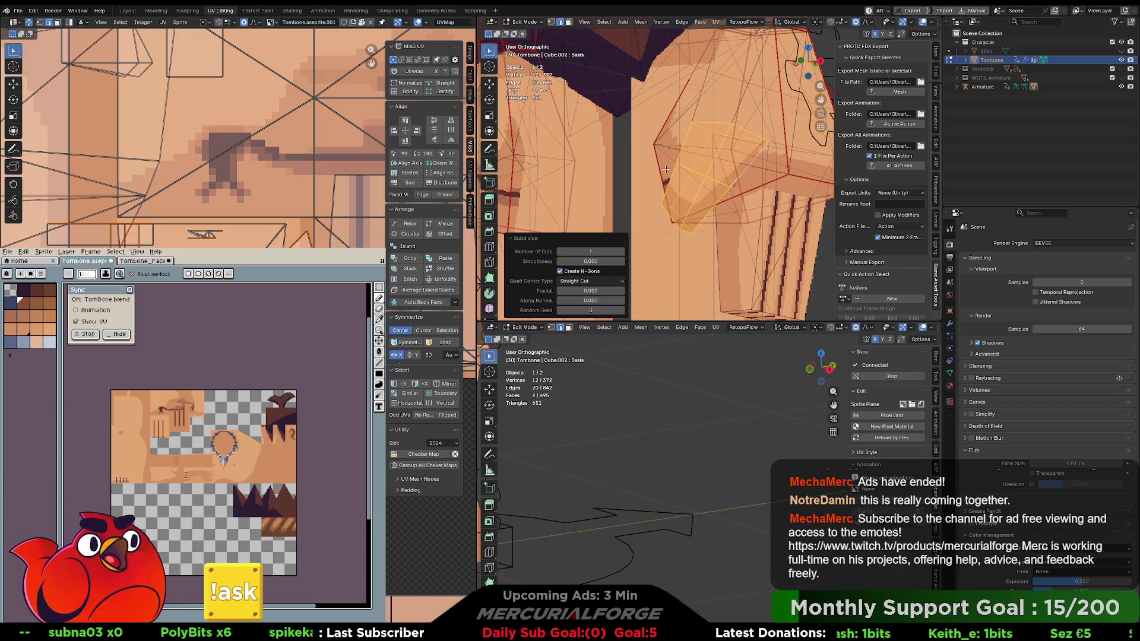
{"action": "scroll", "coordinate": [704, 177], "scroll_direction": "up", "scroll_amount": 3}
{"action": "scroll", "coordinate": [704, 177], "scroll_direction": "down", "scroll_amount": 2}
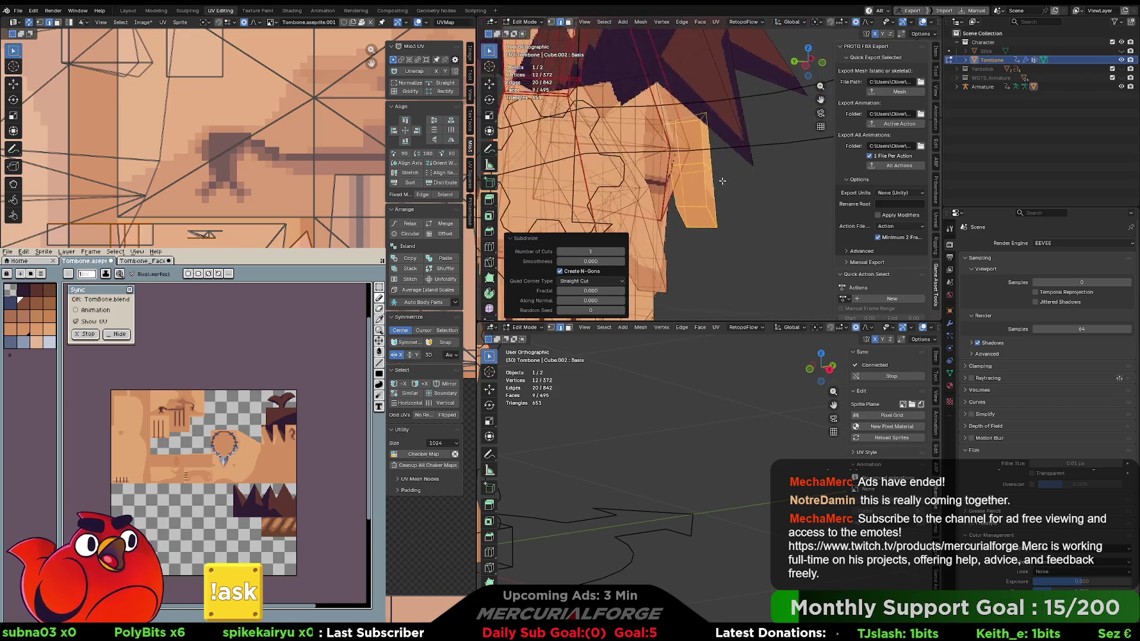
Move the thumb face outward with smooth proportional falloff.
{"action": "left_click", "coordinate": [698, 219]}
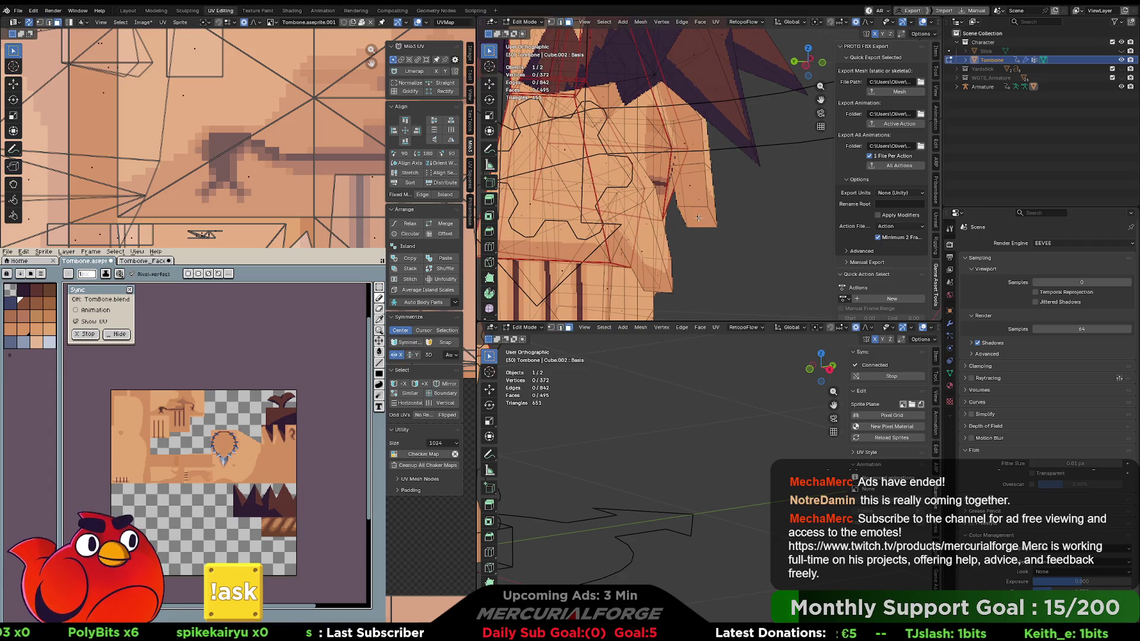
{"action": "left_click", "coordinate": [704, 208], "text": "shift"}
{"action": "key", "text": "g"}
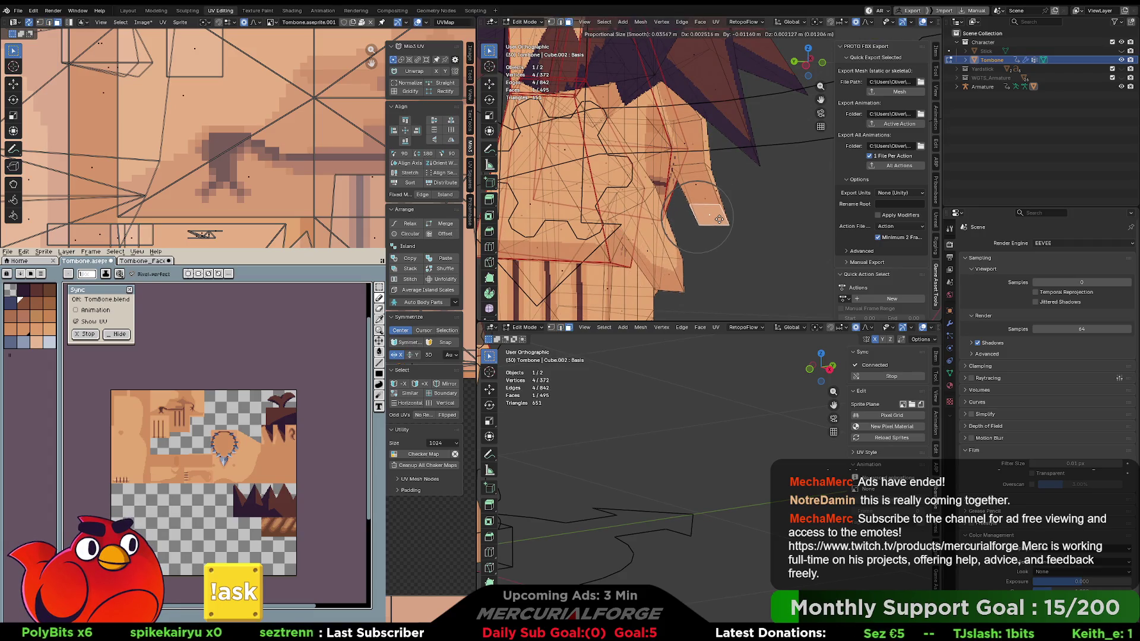
{"action": "left_click", "coordinate": [720, 221]}
{"action": "scroll", "coordinate": [636, 195], "scroll_direction": "up", "scroll_amount": 3}
{"action": "mouse_move", "coordinate": [636, 194]}
{"action": "left_mouse_down"}
{"action": "mouse_move", "coordinate": [647, 200]}
{"action": "mouse_move", "coordinate": [575, 148]}
{"action": "left_mouse_up"}
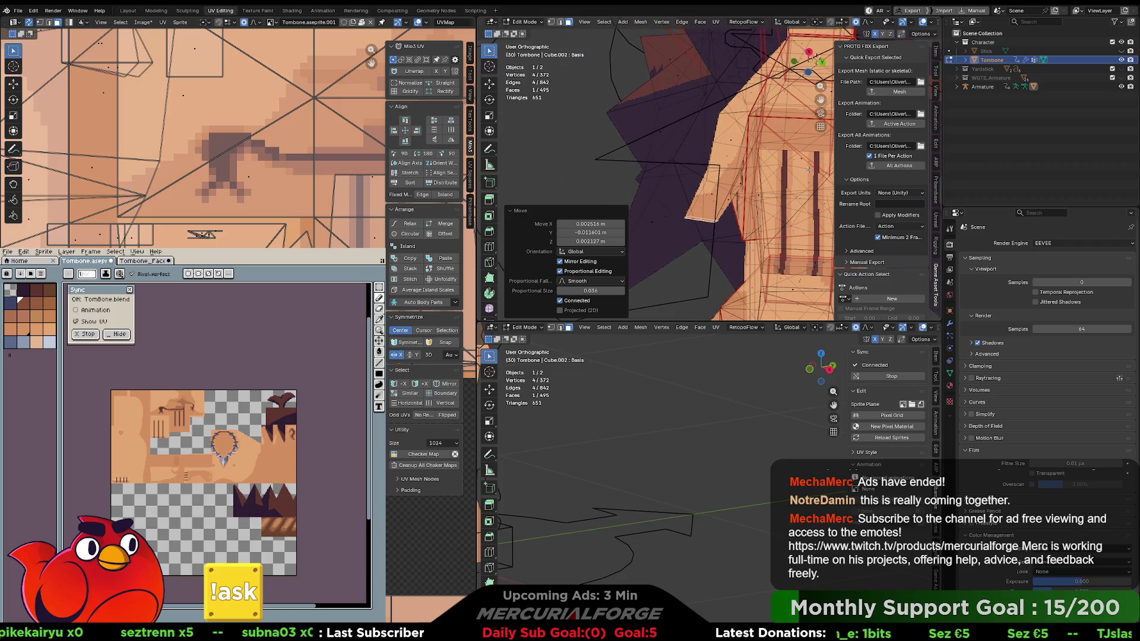
Rotate and reposition the thumb face again, then inspect the hand from another angle.
{"action": "key", "text": "r"}
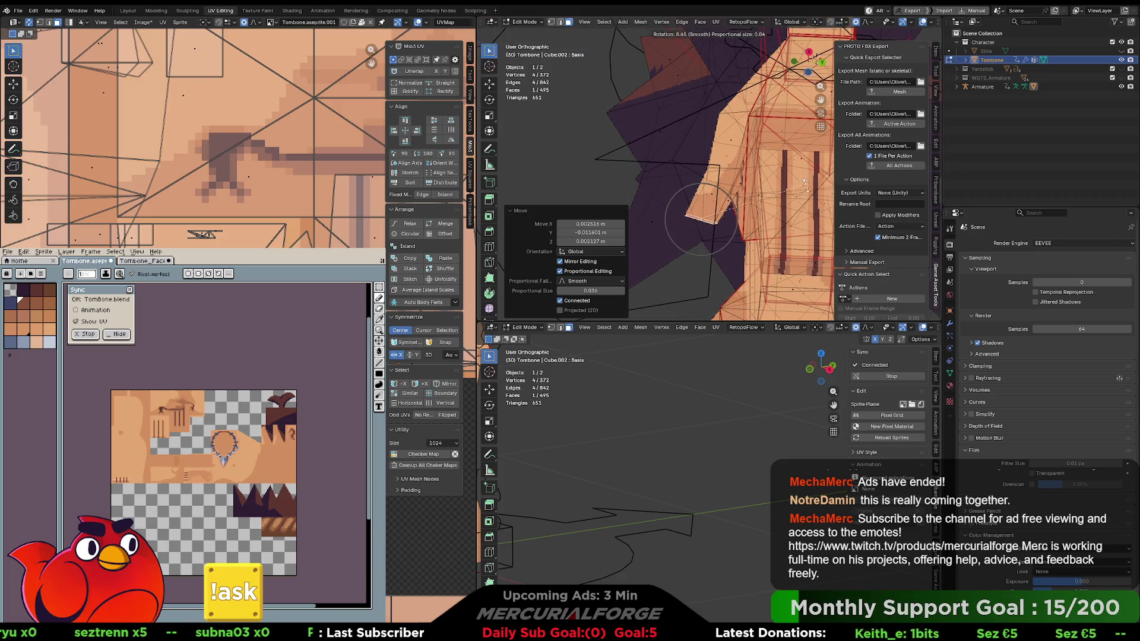
{"action": "key", "text": "g"}
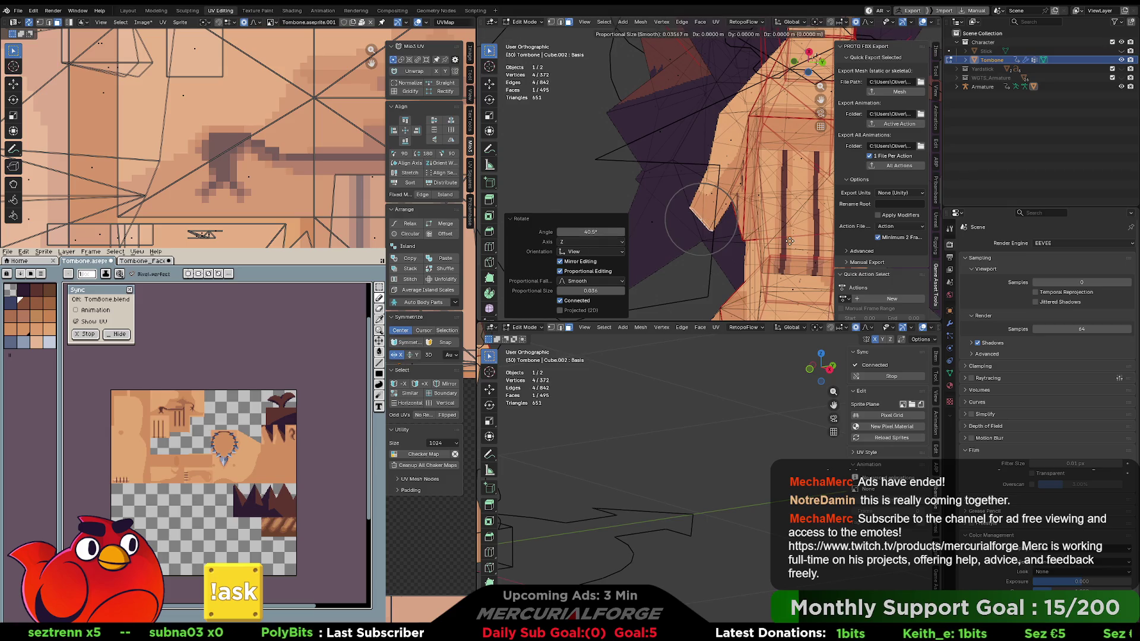
{"action": "left_click", "coordinate": [736, 184]}
{"action": "mouse_move", "coordinate": [736, 184]}
{"action": "left_mouse_down"}
{"action": "mouse_move", "coordinate": [901, 230]}
{"action": "mouse_move", "coordinate": [767, 180]}
{"action": "mouse_move", "coordinate": [566, 169]}
{"action": "left_mouse_up"}
{"action": "key", "text": "Tab"}
{"action": "key", "text": "Tab"}
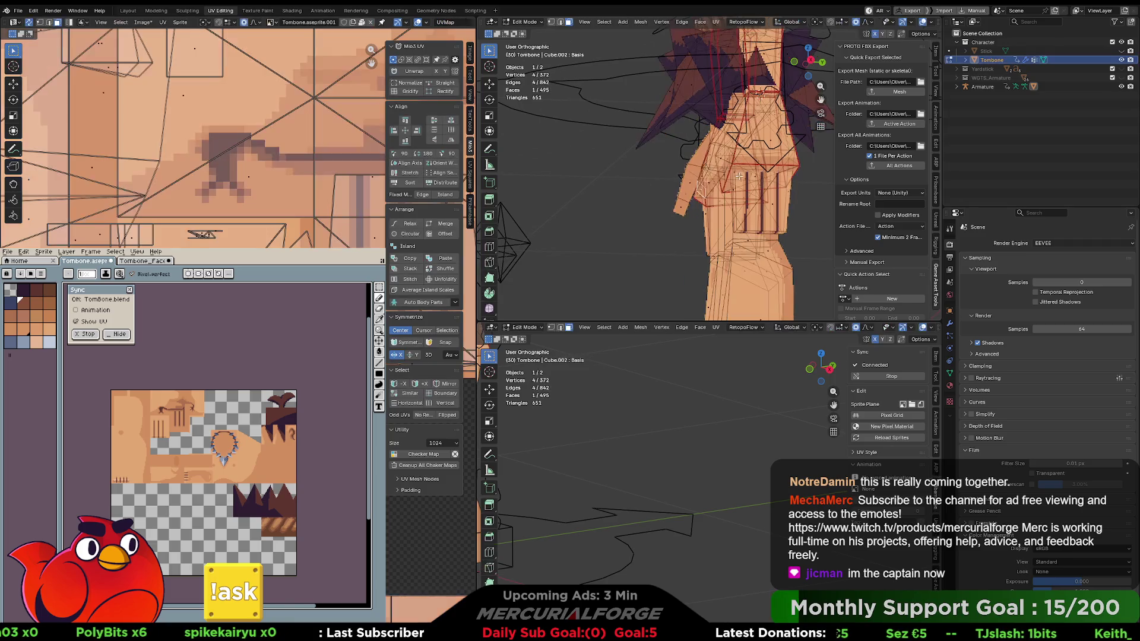
{"action": "left_click", "coordinate": [759, 176]}
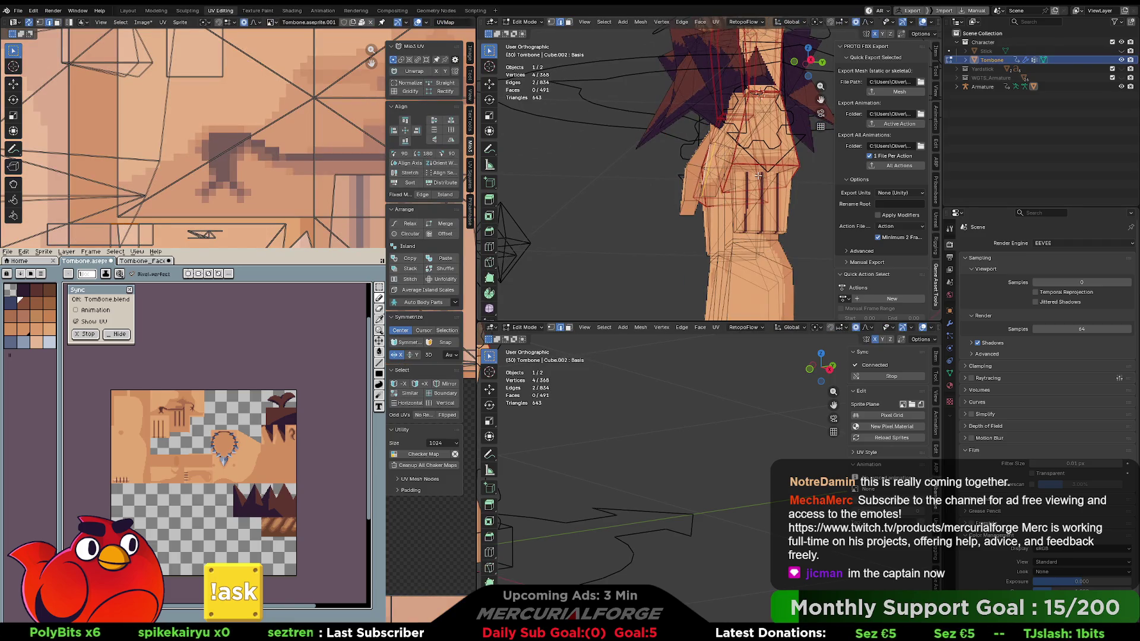
{"action": "scroll", "coordinate": [743, 173], "scroll_direction": "up", "scroll_amount": 4}
{"action": "scroll", "coordinate": [734, 166], "scroll_direction": "up", "scroll_amount": 3}
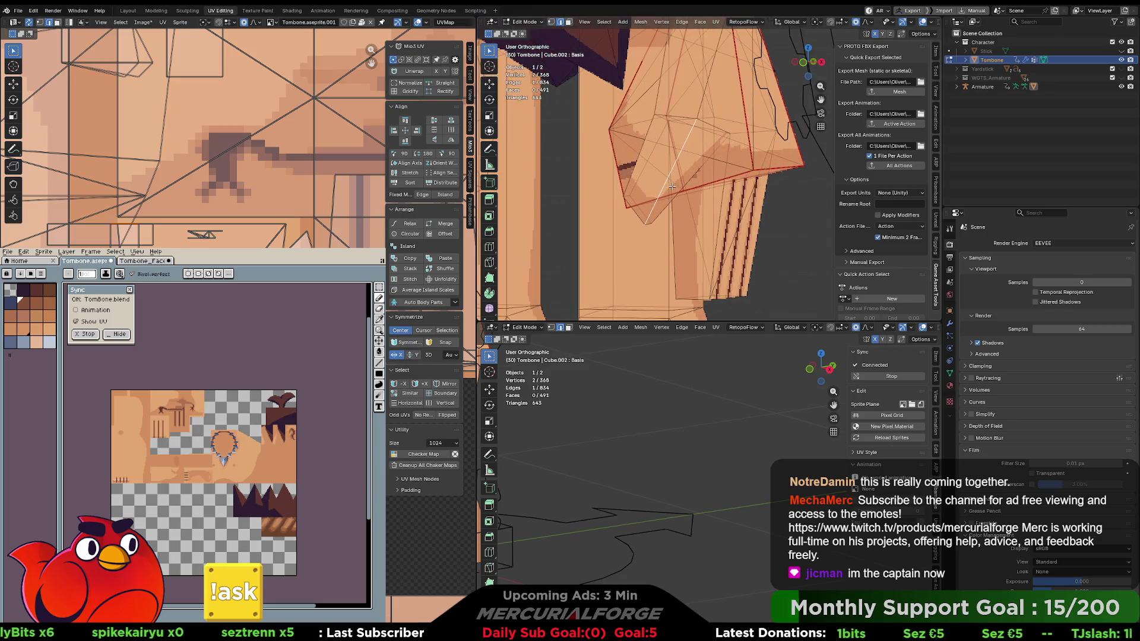
{"action": "scroll", "coordinate": [748, 190], "scroll_direction": "down", "scroll_amount": 2}
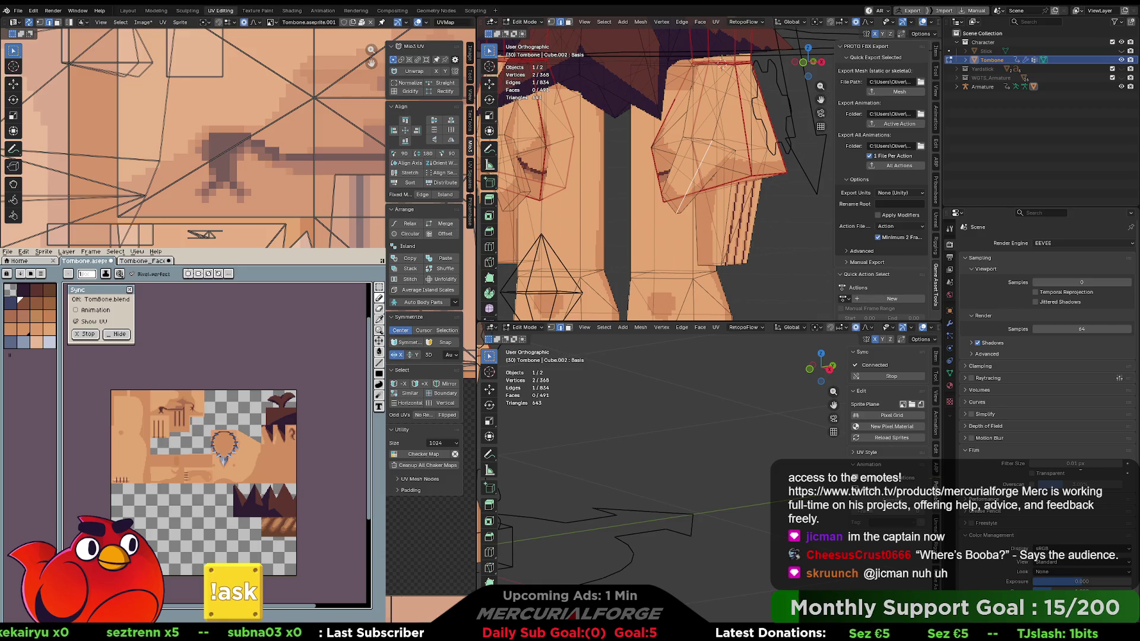
Rotate a hip face and move it twice with smooth proportional falloff.
{"action": "mouse_move", "coordinate": [742, 154]}
{"action": "left_mouse_down"}
{"action": "mouse_move", "coordinate": [788, 154]}
{"action": "mouse_move", "coordinate": [736, 179]}
{"action": "mouse_move", "coordinate": [721, 205]}
{"action": "mouse_move", "coordinate": [741, 210]}
{"action": "left_mouse_up"}
{"action": "key", "text": "3"}
{"action": "left_click", "coordinate": [698, 200]}
{"action": "key", "text": "r"}
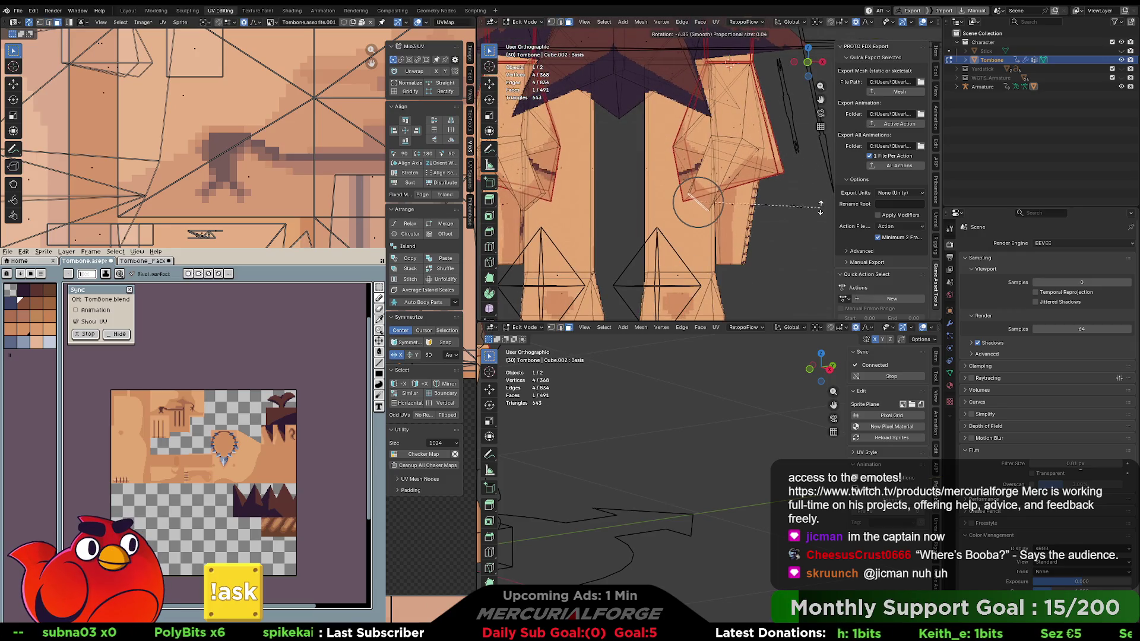
{"action": "left_click", "coordinate": [812, 177]}
{"action": "key", "text": "g"}
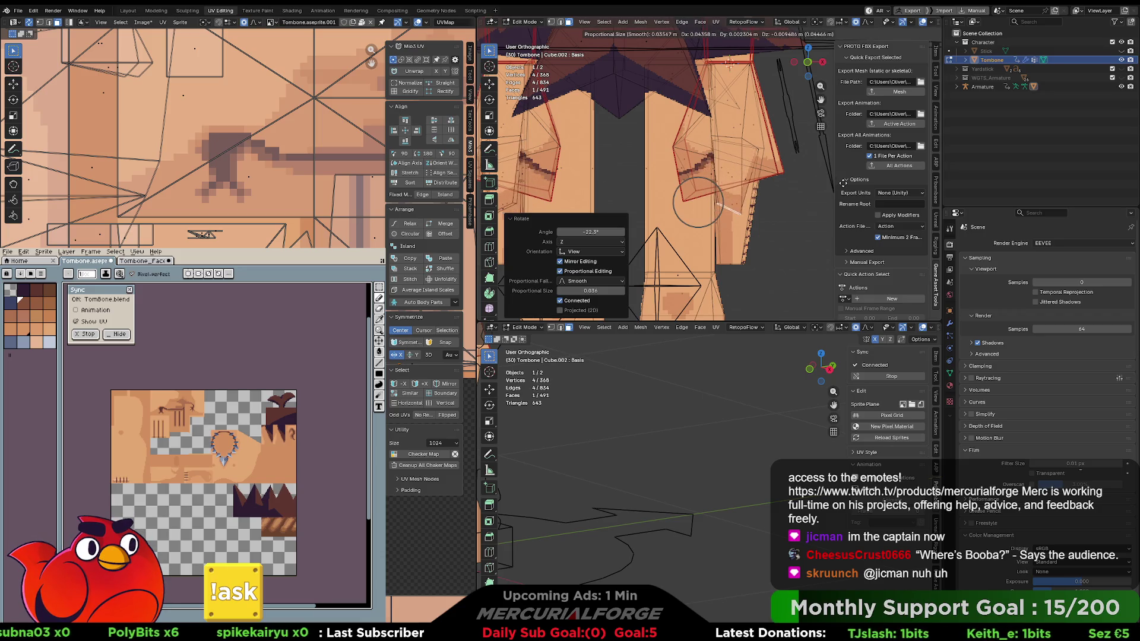
{"action": "left_click", "coordinate": [842, 185]}
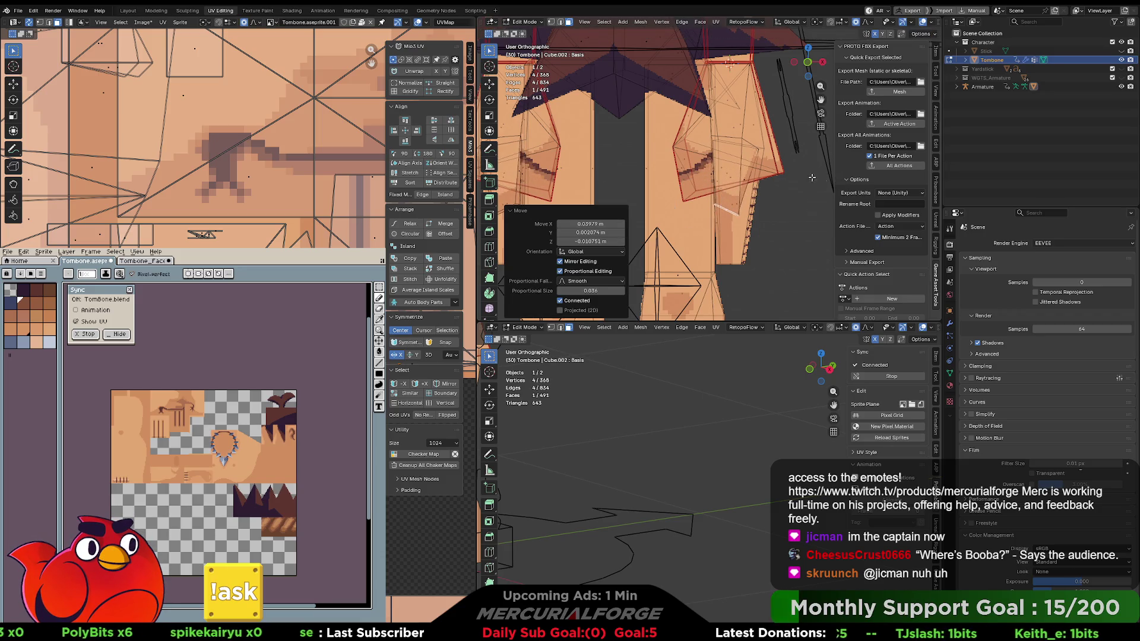
{"action": "scroll", "coordinate": [718, 163], "scroll_direction": "up", "scroll_amount": 3}
{"action": "key", "text": "g"}
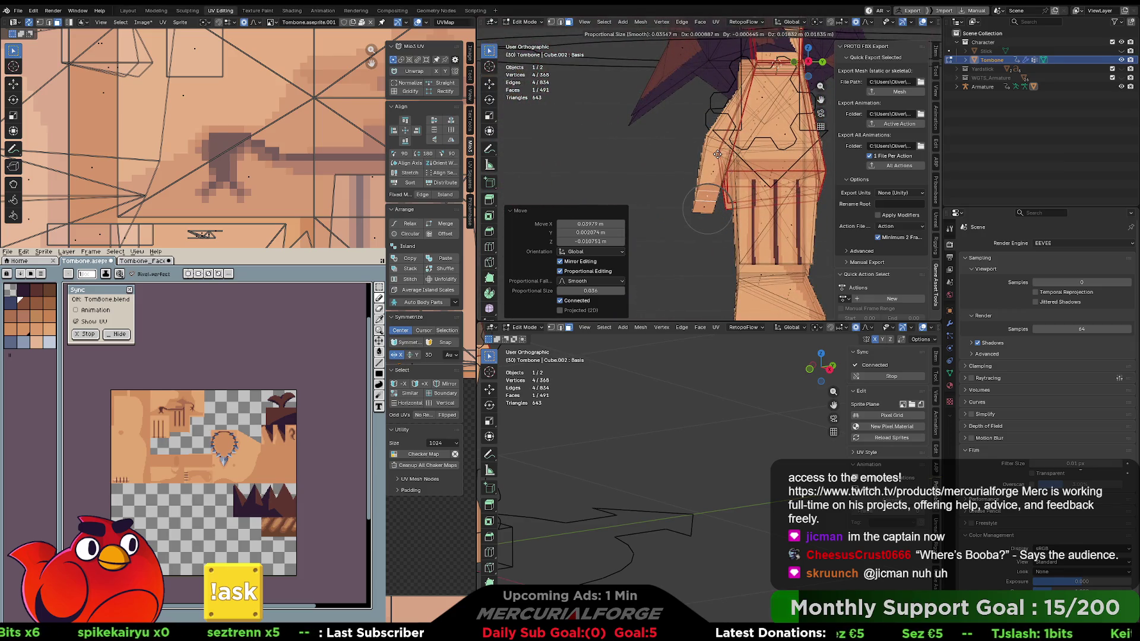
{"action": "left_click", "coordinate": [717, 154]}
{"action": "scroll", "coordinate": [749, 153], "scroll_direction": "up", "scroll_amount": 5}
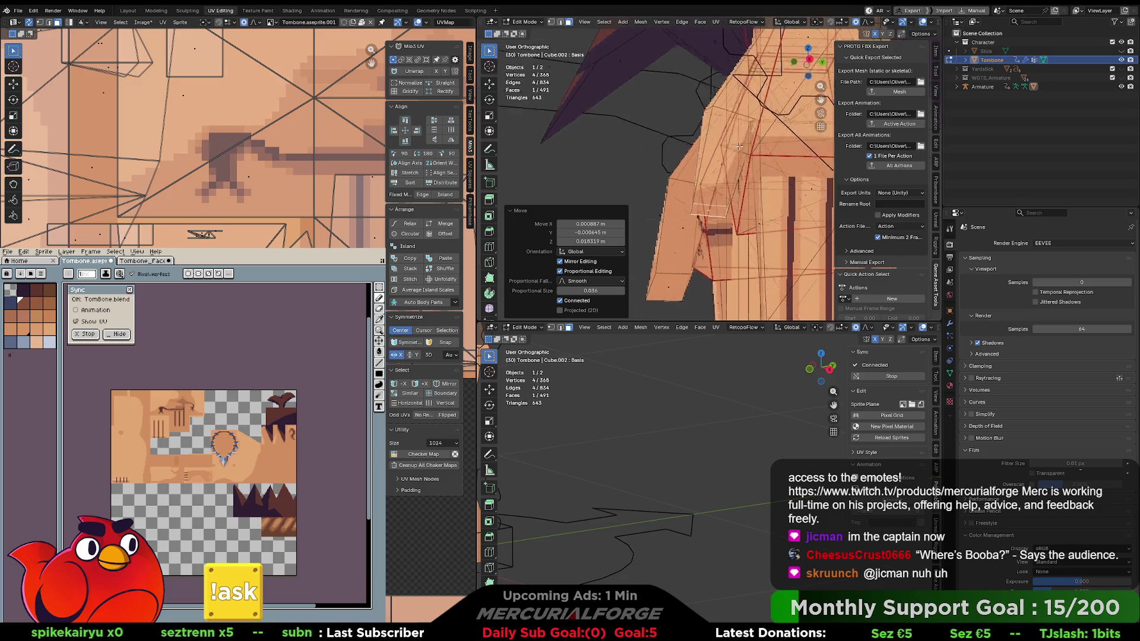
Move the hand vertices with smooth falloff, then lower them slightly along Z.
{"action": "left_click_drag", "start_coordinate": [779, 153], "coordinate": [771, 137]}
{"action": "left_click", "coordinate": [762, 131]}
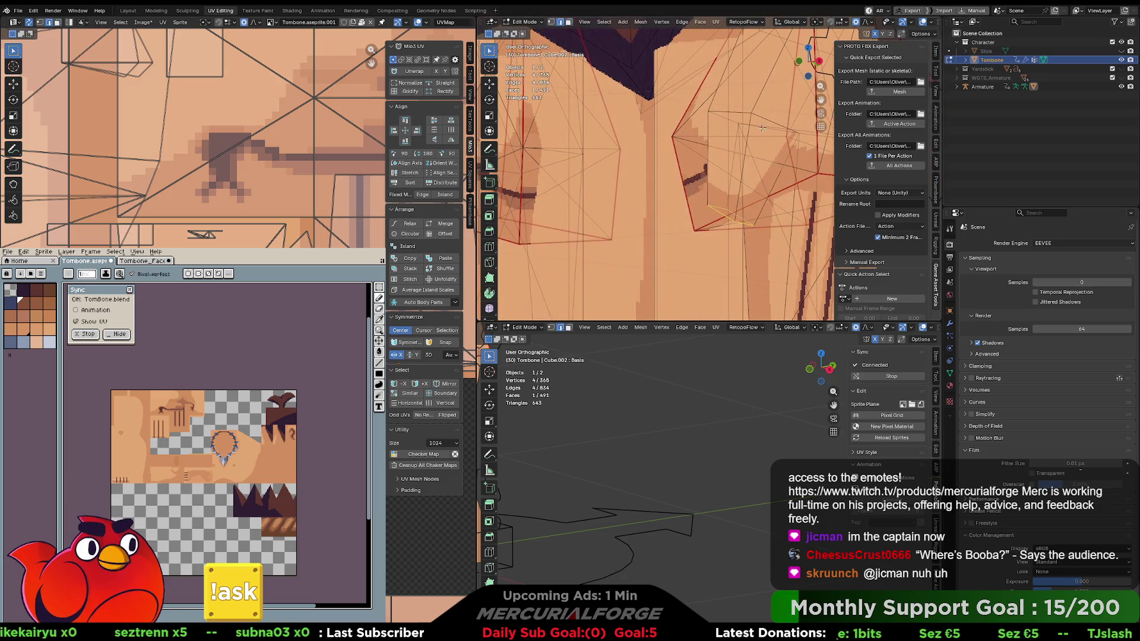
{"action": "scroll", "coordinate": [729, 133], "scroll_direction": "down", "scroll_amount": 3}
{"action": "key", "text": "g"}
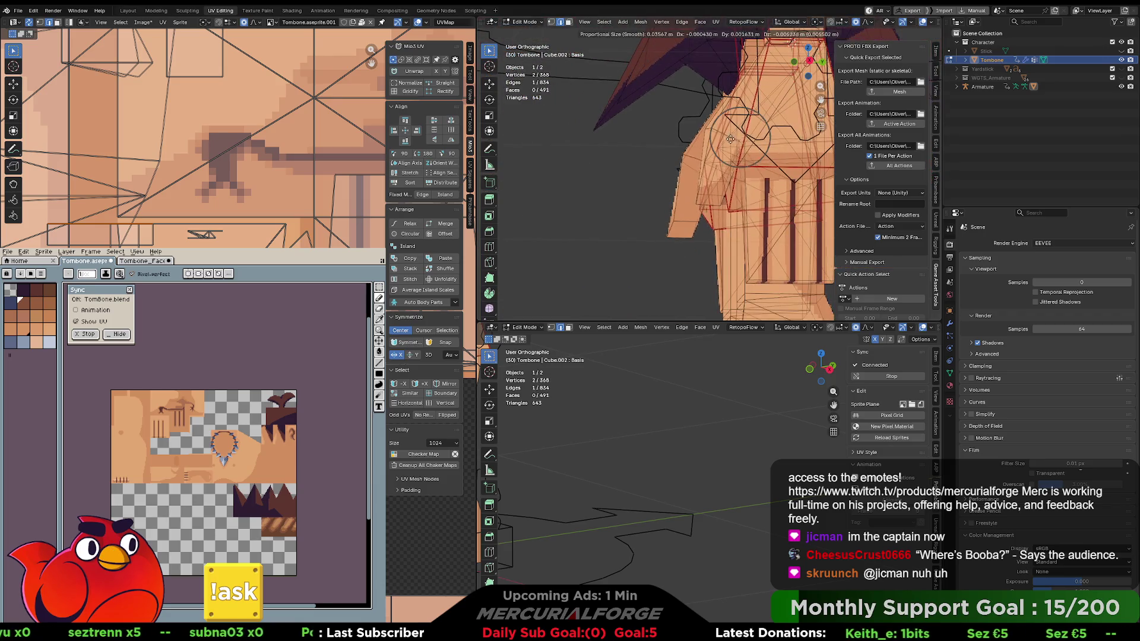
{"action": "left_click", "coordinate": [728, 154]}
{"action": "key", "text": "g"}
{"action": "key", "text": "z"}
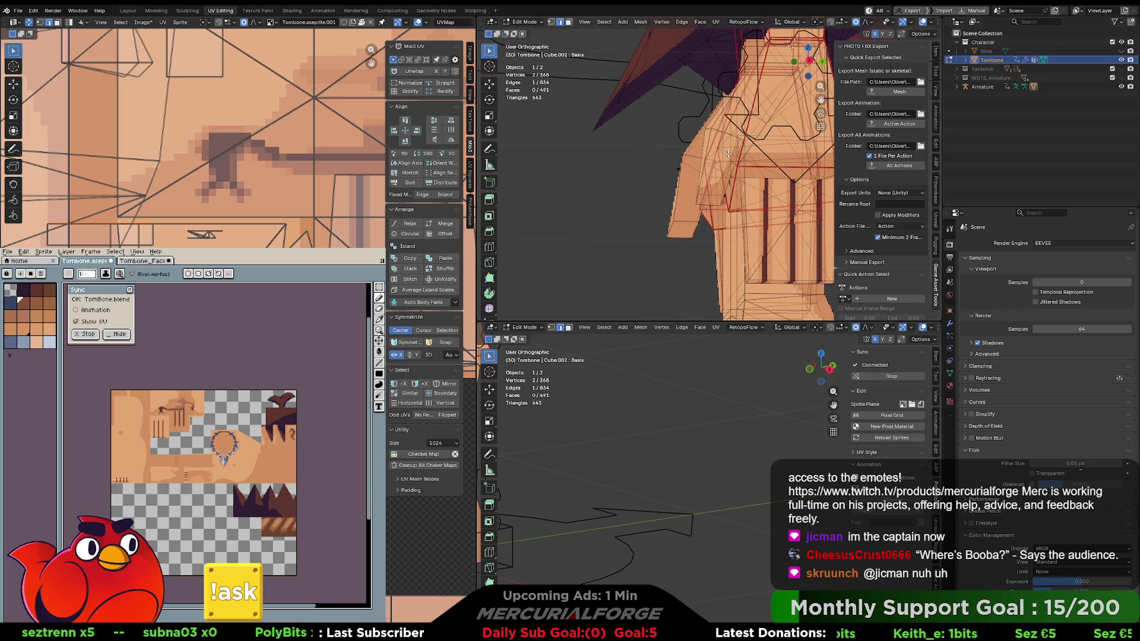
{"action": "left_click", "coordinate": [728, 175]}
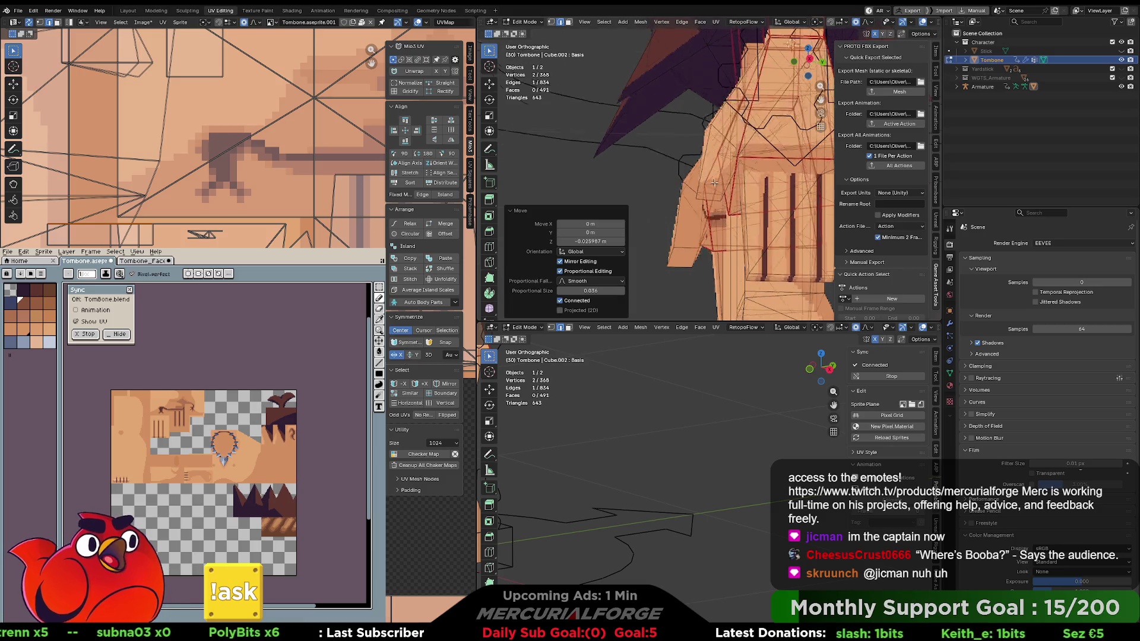
Reposition a hand face, check the front view and return to Object Mode.
{"action": "left_click", "coordinate": [708, 191]}
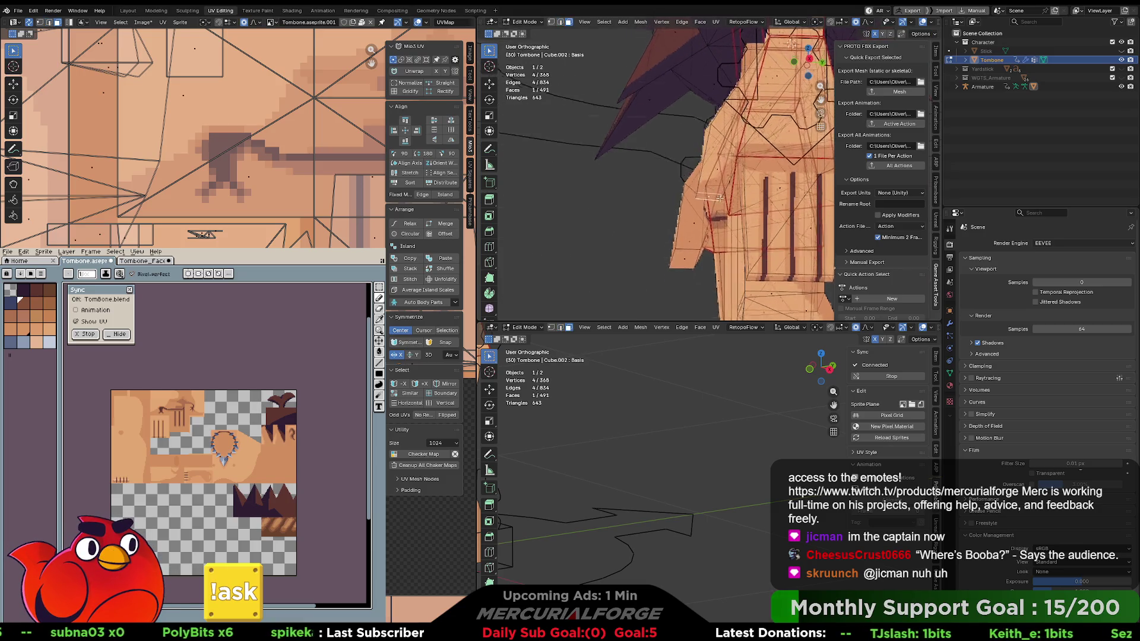
{"action": "key", "text": "g"}
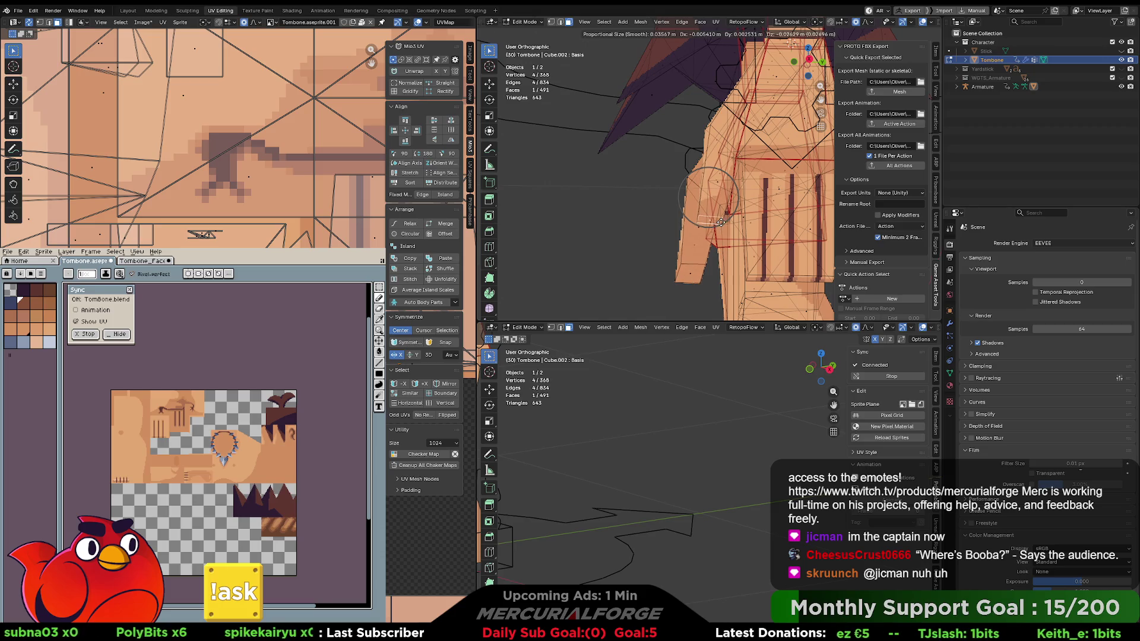
{"action": "left_click", "coordinate": [721, 228]}
{"action": "scroll", "coordinate": [724, 214], "scroll_direction": "up", "scroll_amount": 5}
{"action": "scroll", "coordinate": [728, 202], "scroll_direction": "down", "scroll_amount": 3}
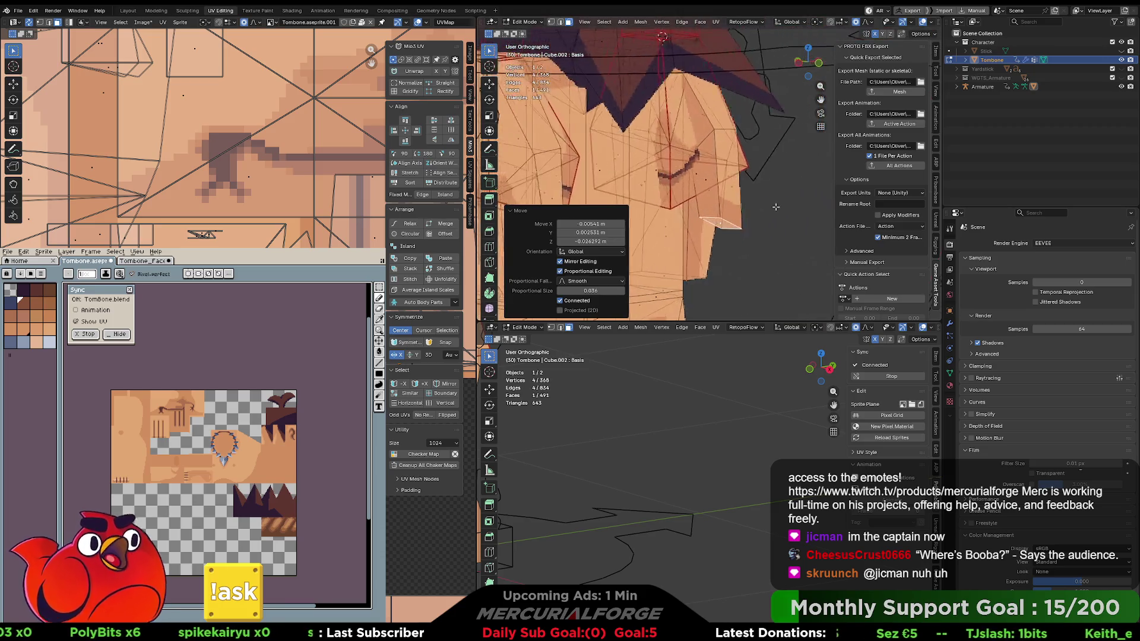
{"action": "key", "text": "KP_1"}
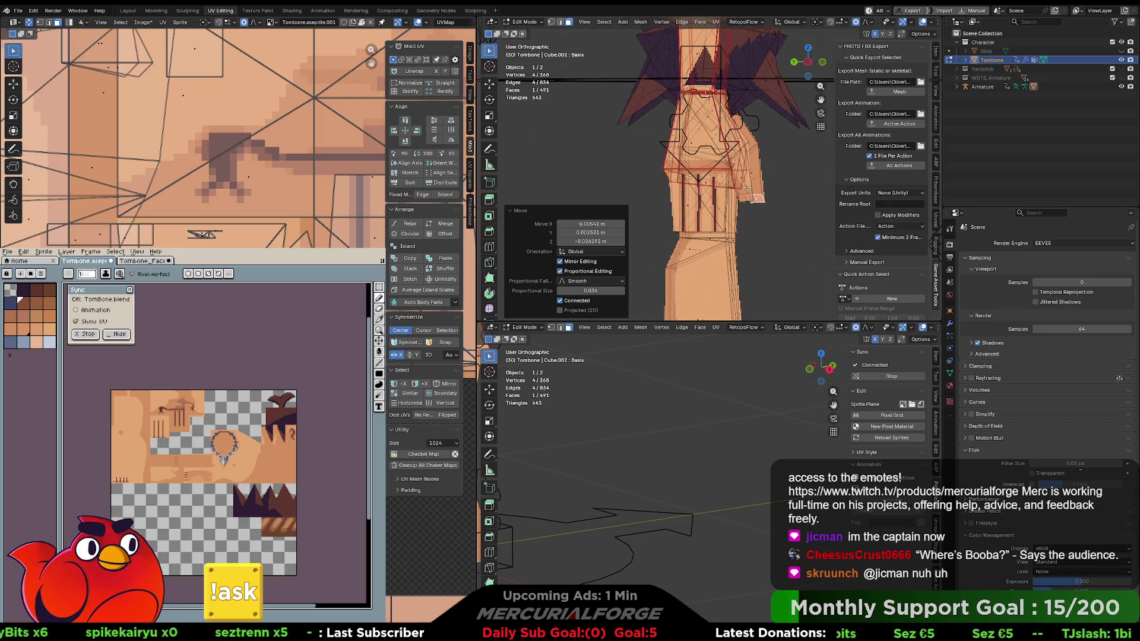
{"action": "scroll", "coordinate": [746, 188], "scroll_direction": "up", "scroll_amount": 2}
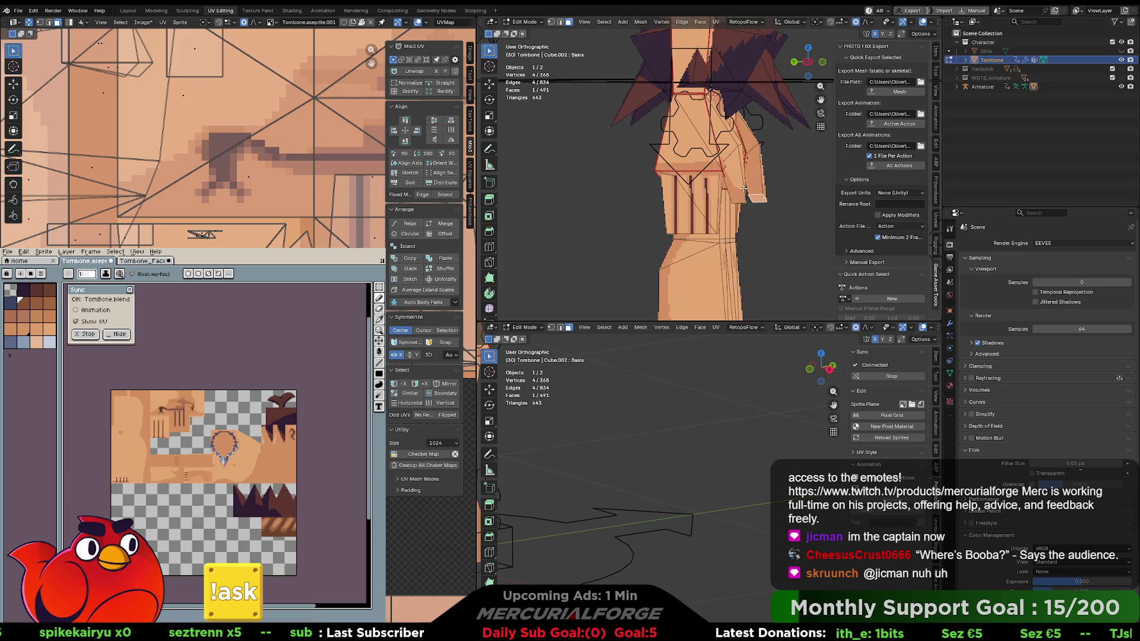
{"action": "key", "text": "Tab"}
{"action": "left_click_drag", "start_coordinate": [745, 188], "coordinate": [725, 186]}
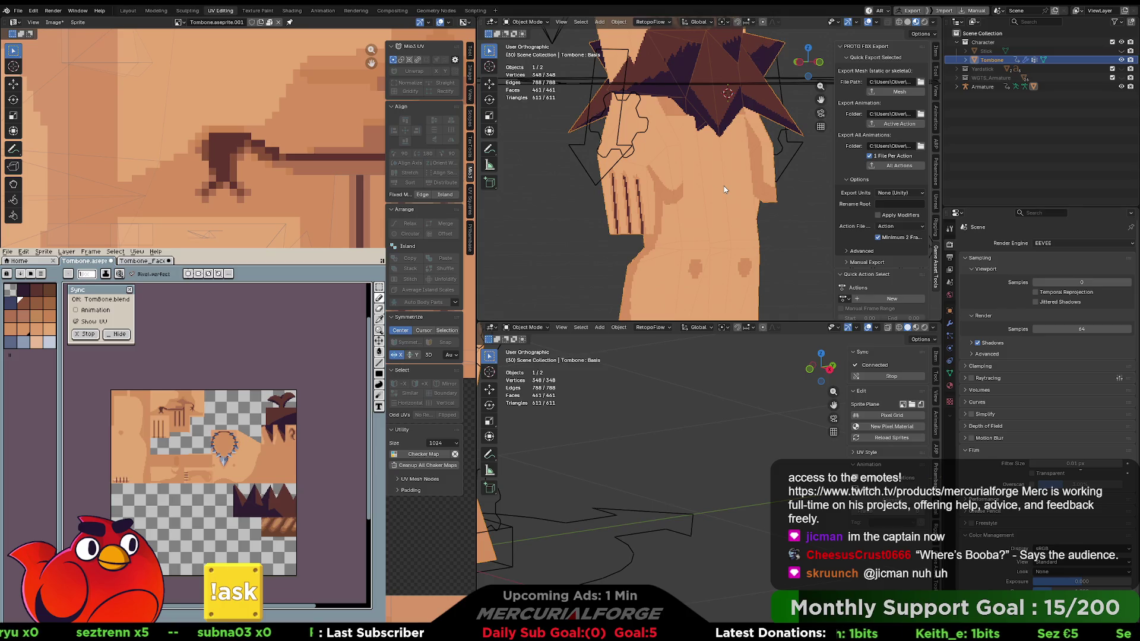
Compare Edit and Object Mode, then select a UV edge in vertex mode and try an edge slide.
{"action": "key", "text": "Tab"}
{"action": "key", "text": "Tab"}
{"action": "key", "text": "Tab"}
{"action": "key", "text": "Tab"}
{"action": "key", "text": "Tab"}
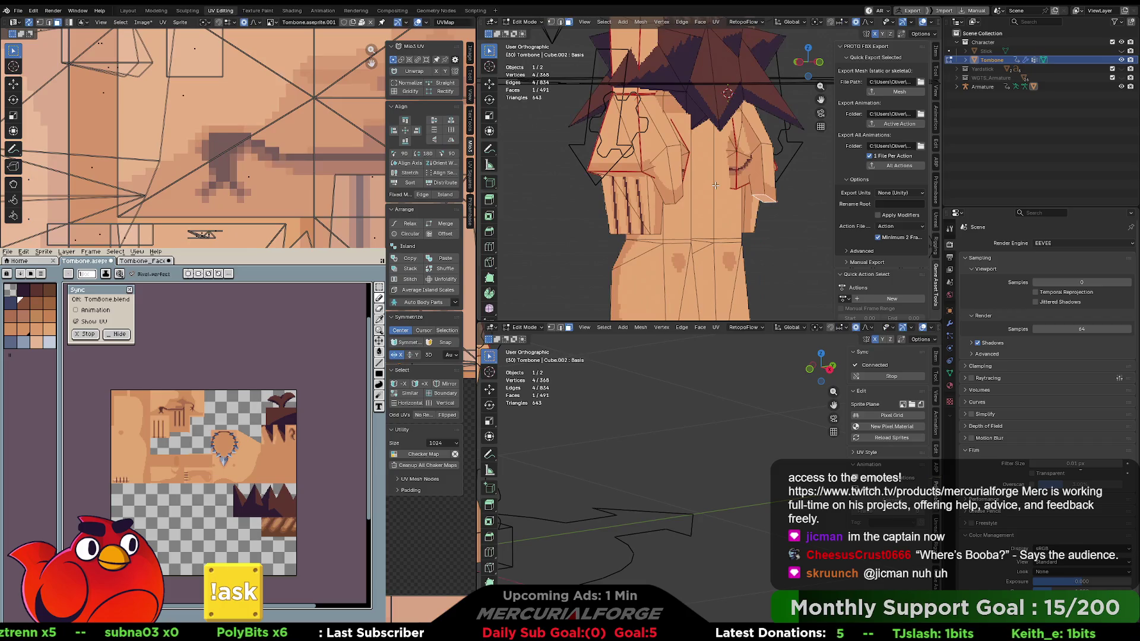
{"action": "key", "text": "Tab"}
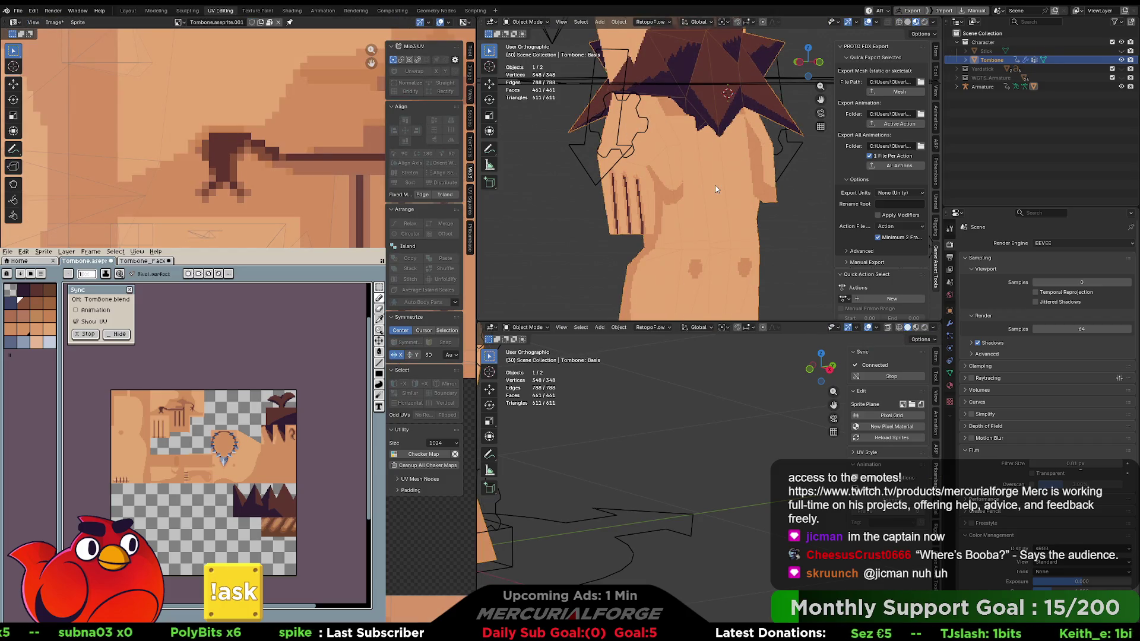
{"action": "key", "text": "Tab"}
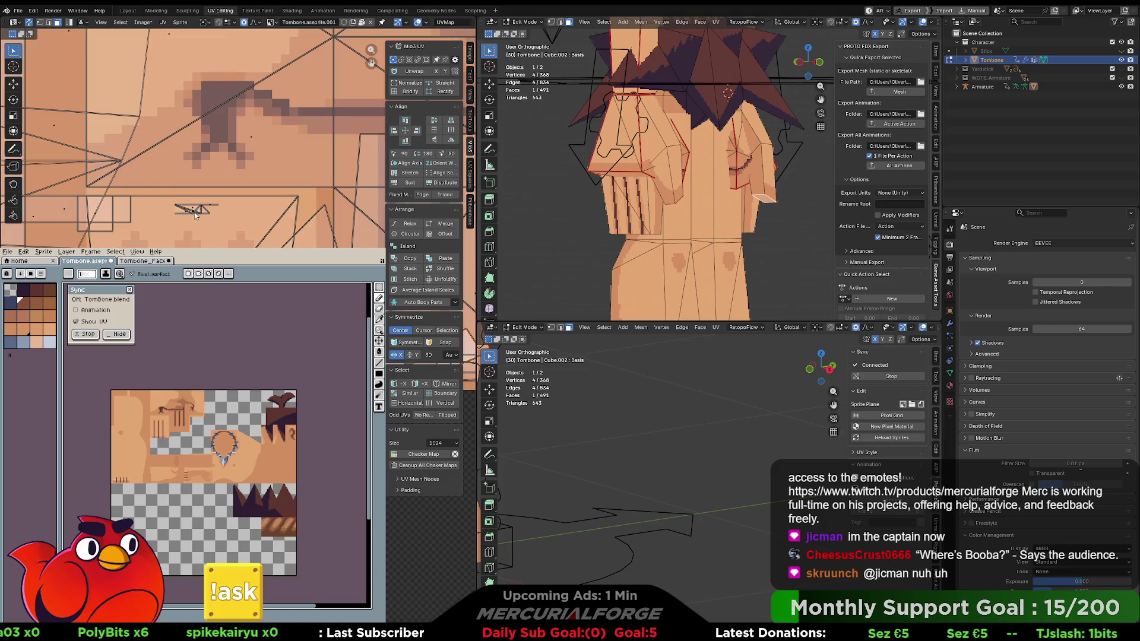
{"action": "scroll", "coordinate": [201, 213], "scroll_direction": "left", "scroll_amount": 3}
{"action": "key", "text": "1"}
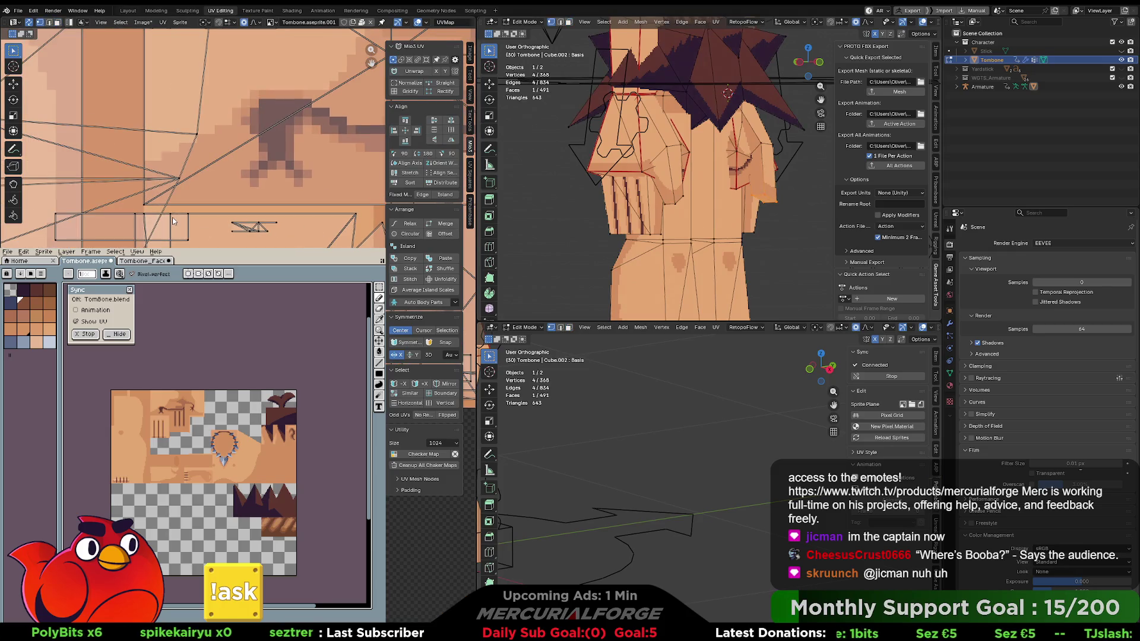
{"action": "left_click", "coordinate": [172, 225]}
{"action": "key", "text": "g"}
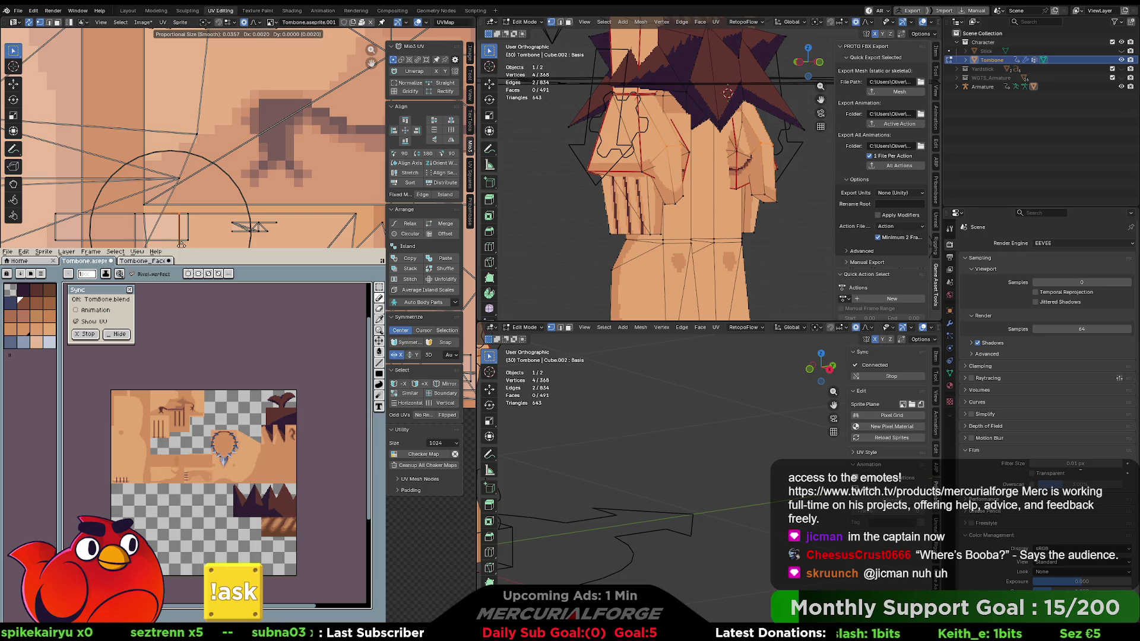
{"action": "scroll", "coordinate": [163, 245], "scroll_direction": "up", "scroll_amount": 8}
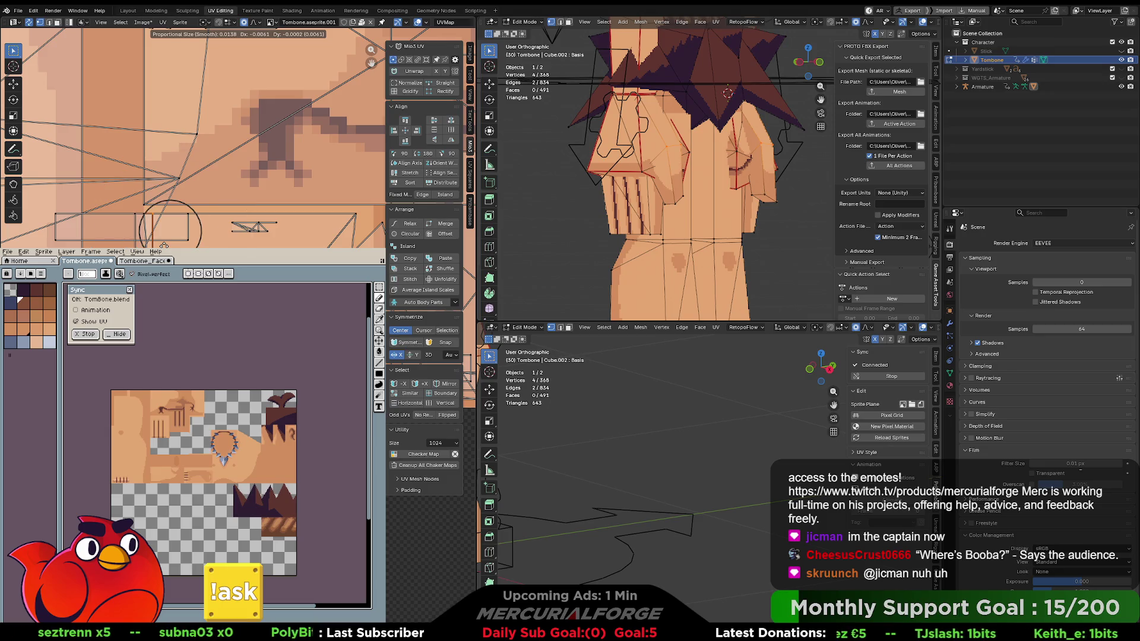
{"action": "key", "text": "g"}
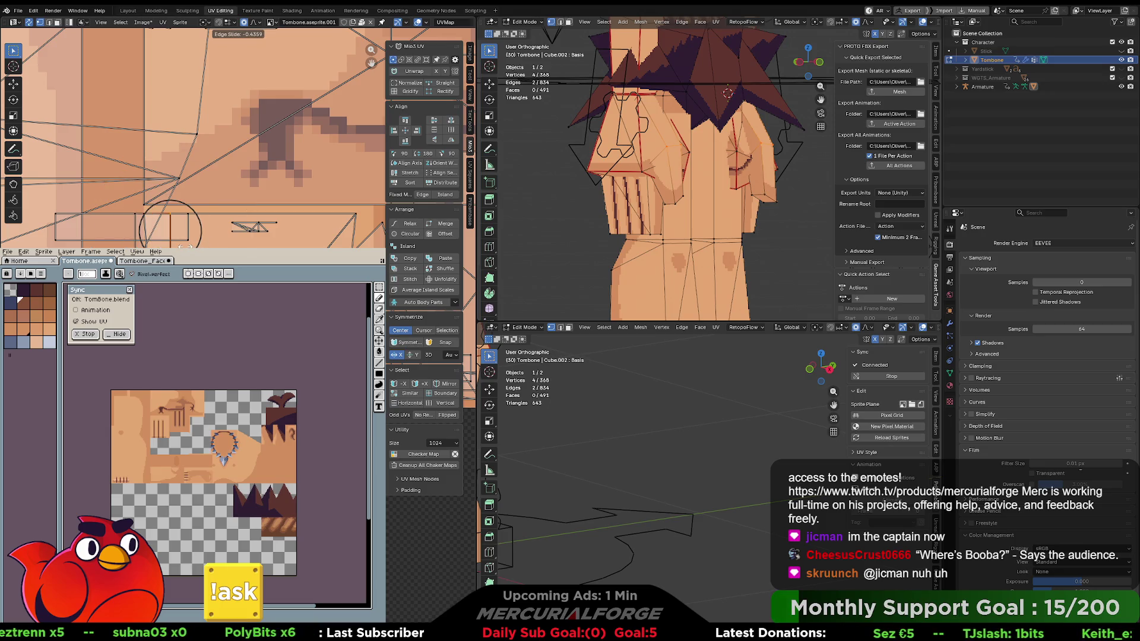
{"action": "left_click", "coordinate": [185, 245]}
With proportional editing off, shift two UV edges rightward to align with the pixels.
{"action": "key", "text": "o"}
{"action": "key", "text": "g"}
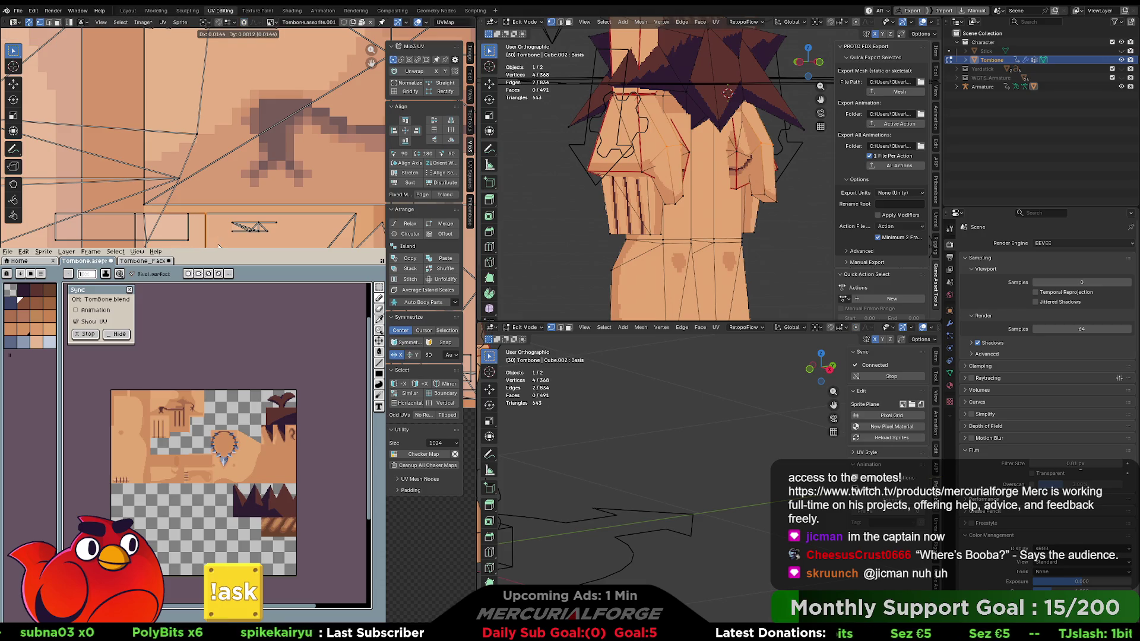
{"action": "left_click", "coordinate": [222, 244]}
{"action": "scroll", "coordinate": [280, 246], "scroll_direction": "right", "scroll_amount": 4}
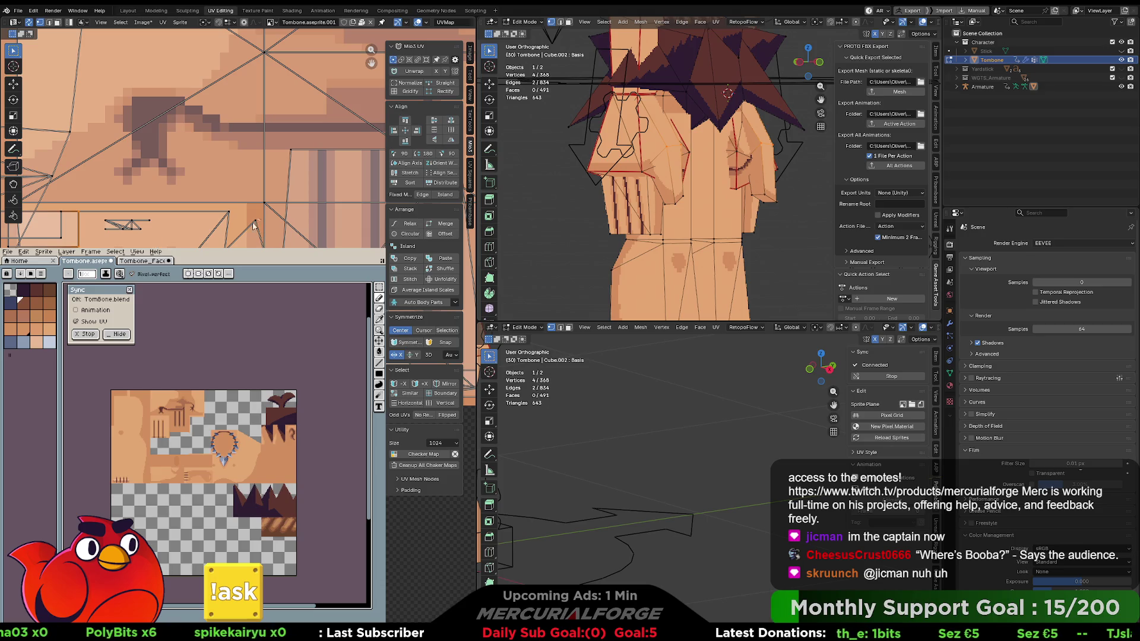
{"action": "key", "text": "g"}
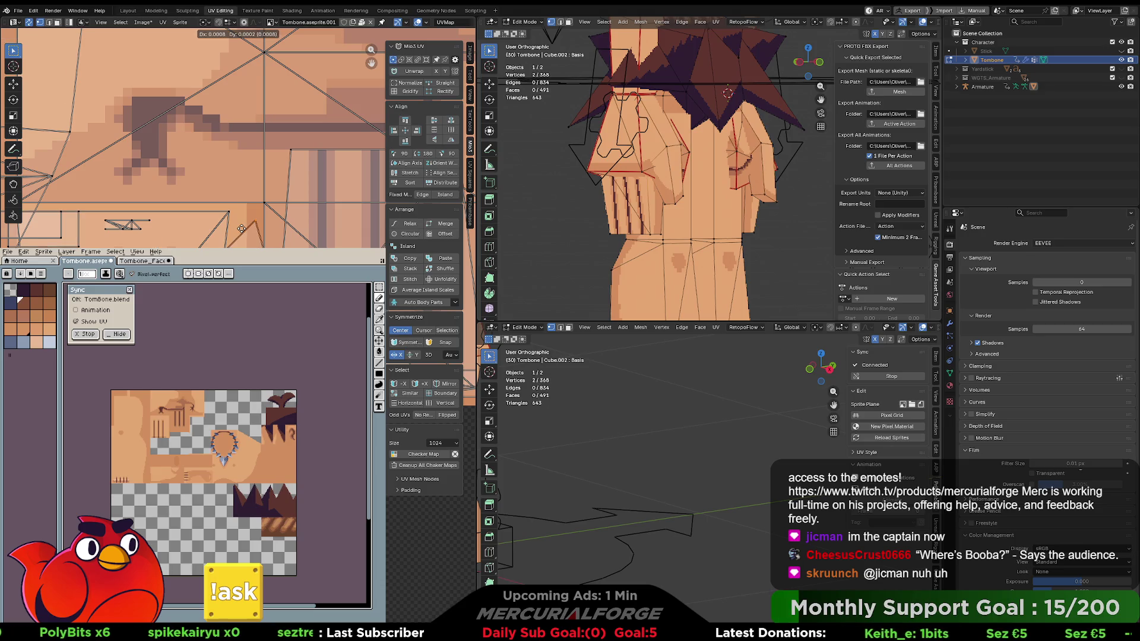
{"action": "left_click", "coordinate": [241, 229]}
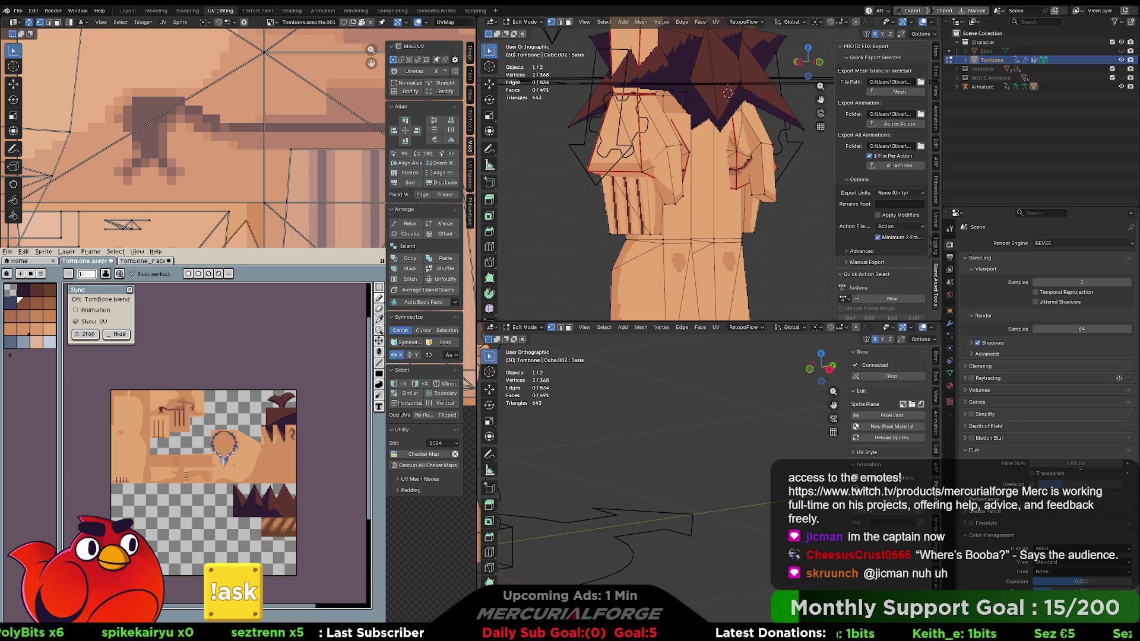
{"action": "key", "text": "g"}
{"action": "key", "text": "Escape"}
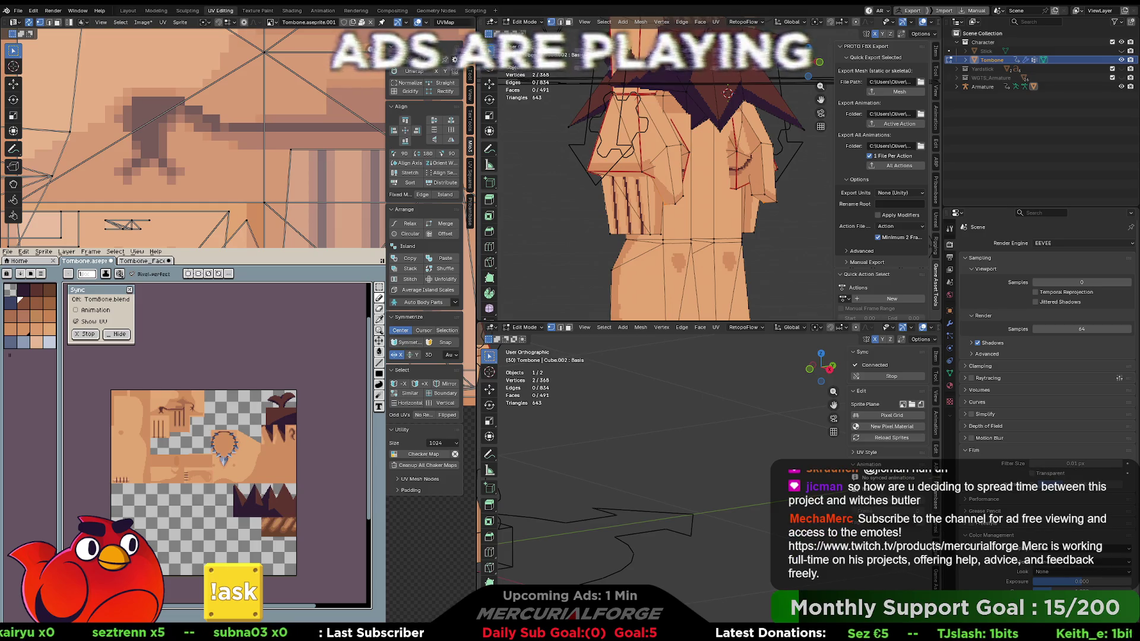
{"action": "key", "text": "alt+a"}
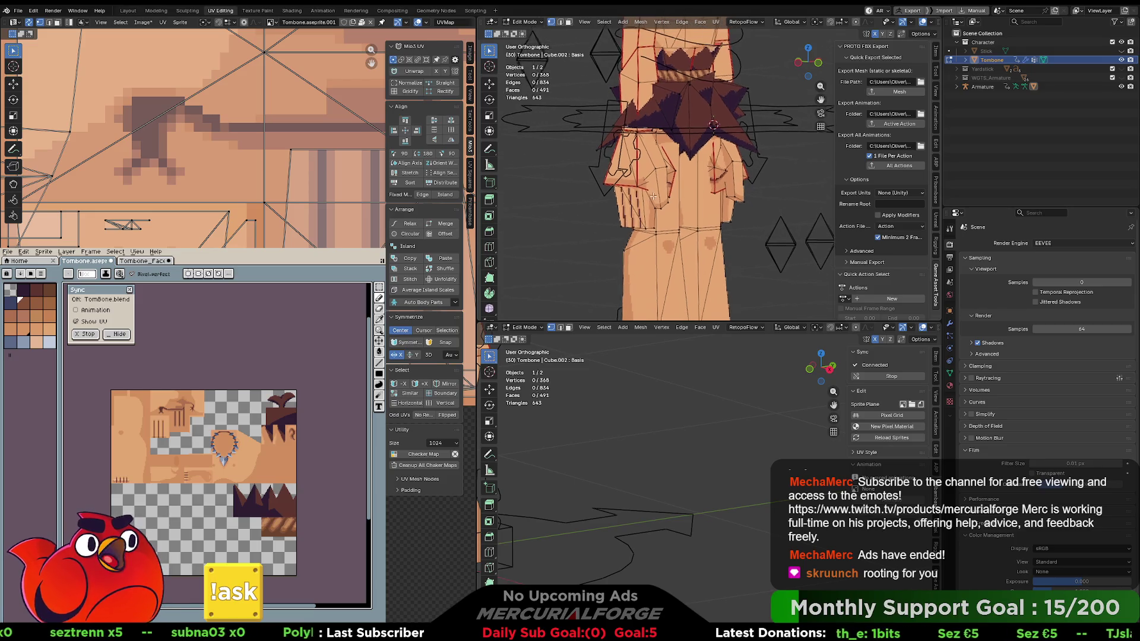
In the Modeling workspace, select Tombone plus its Armature in Object Mode and export via PROTO FBX Mesh.
{"action": "left_click", "coordinate": [156, 10]}
{"action": "left_click_drag", "start_coordinate": [533, 235], "coordinate": [571, 276]}
{"action": "scroll", "coordinate": [570, 276], "scroll_direction": "down", "scroll_amount": 2}
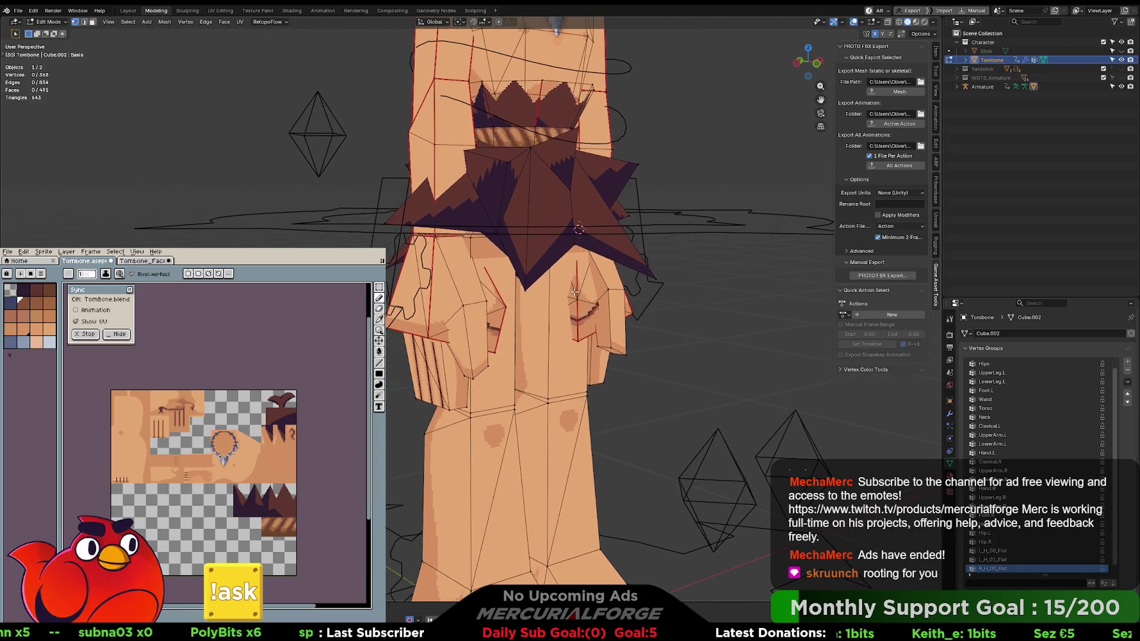
{"action": "key", "text": "ctrl+Tab"}
{"action": "left_click", "coordinate": [473, 295]}
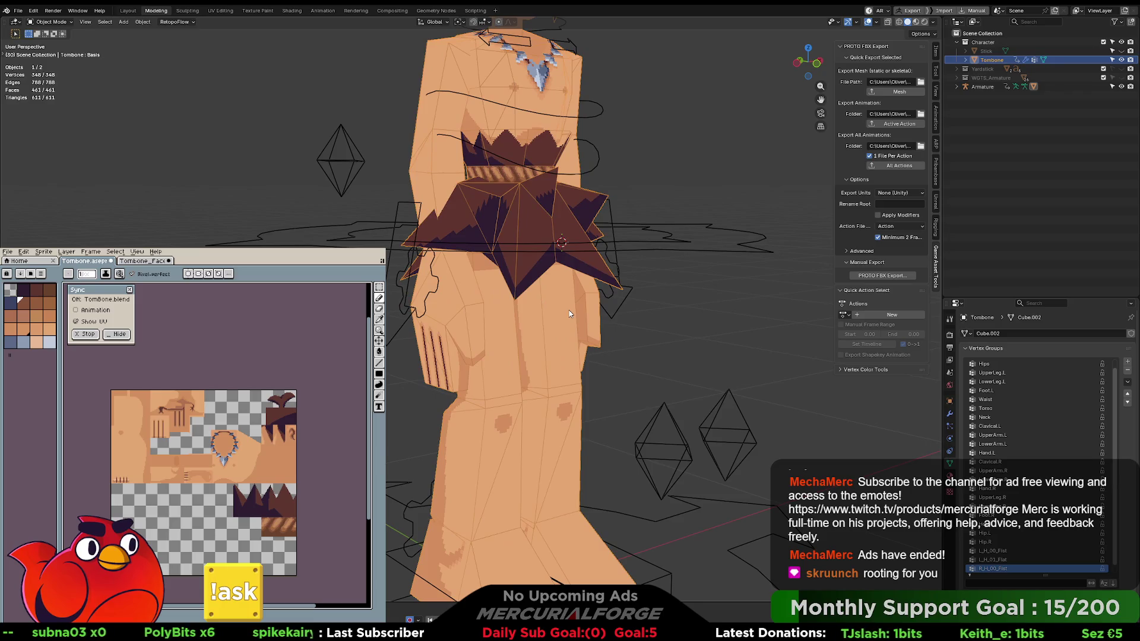
{"action": "scroll", "coordinate": [568, 310], "scroll_direction": "down", "scroll_amount": 4}
{"action": "left_click", "coordinate": [632, 267], "text": "shift"}
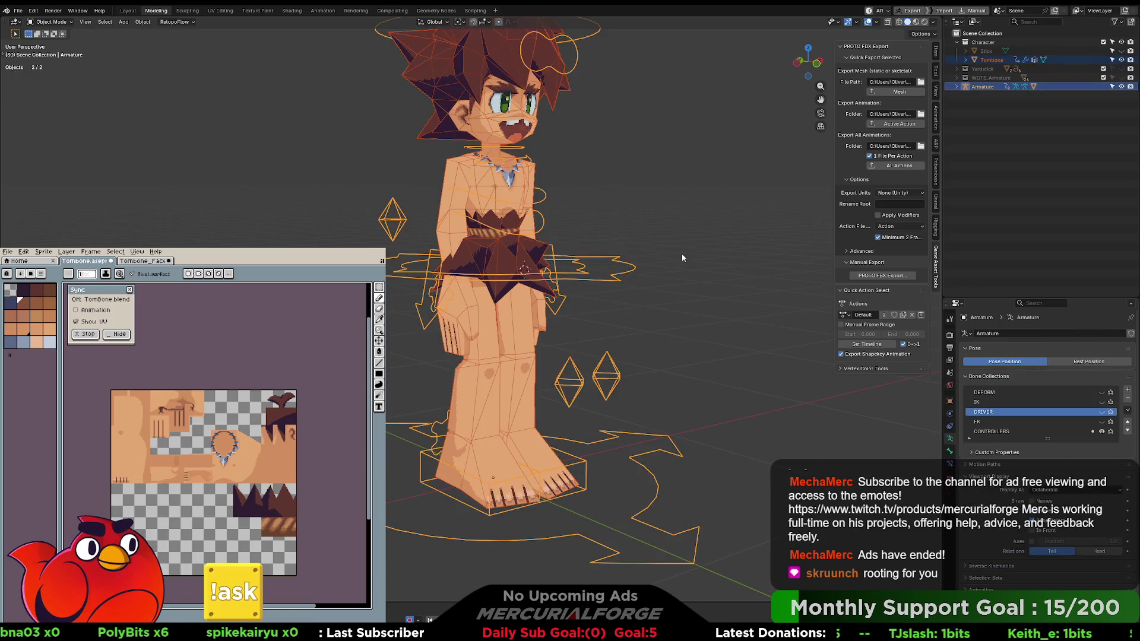
{"action": "left_click", "coordinate": [899, 92]}
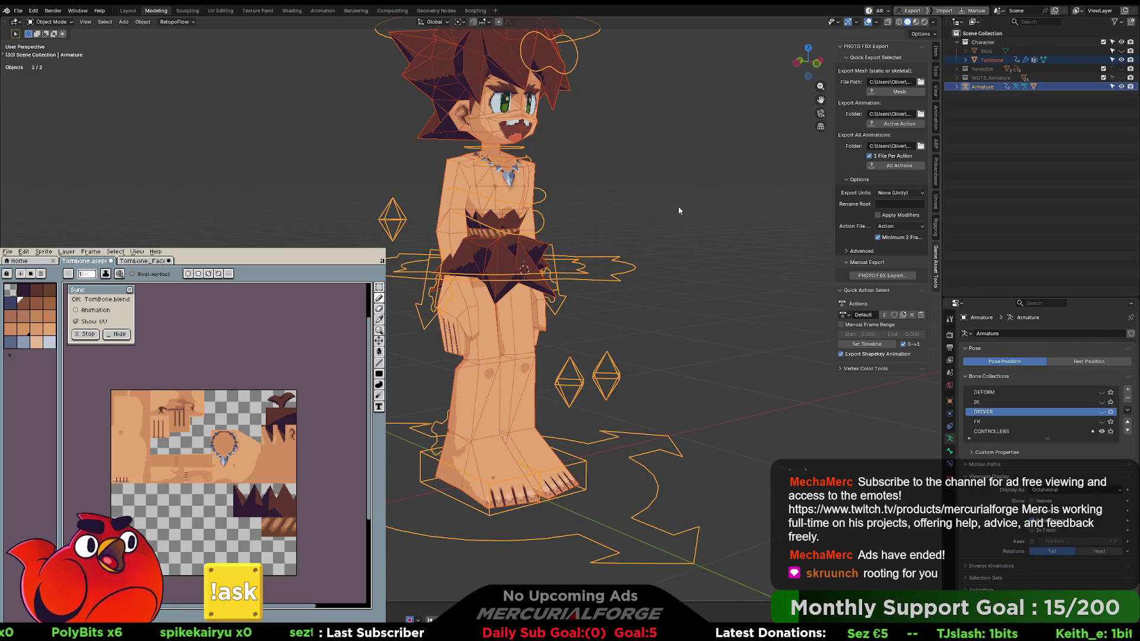
{"action": "key", "text": "alt+Tab"}
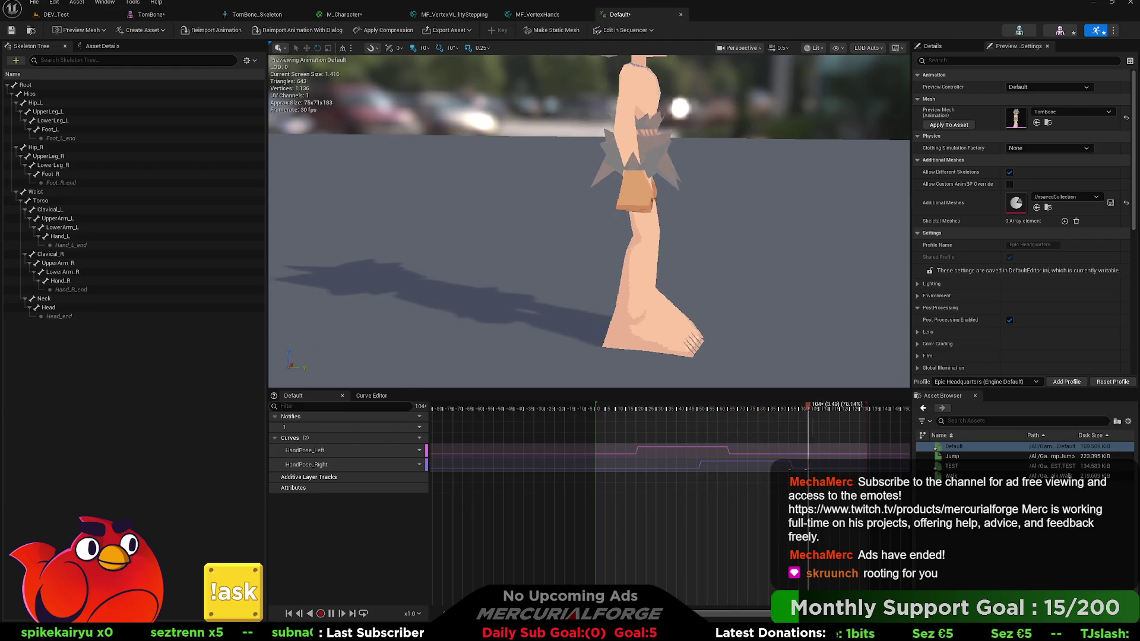
Reimport the TomBone skeletal mesh and view its hands up close in the Default animation preview.
{"action": "left_click", "coordinate": [151, 14]}
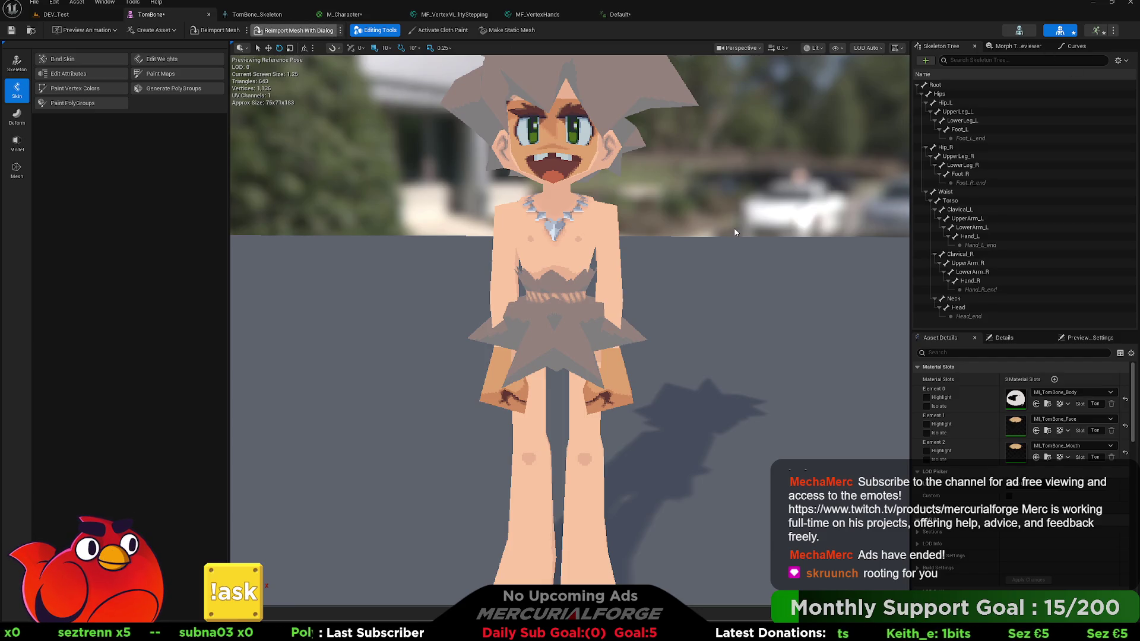
{"action": "left_click", "coordinate": [215, 30]}
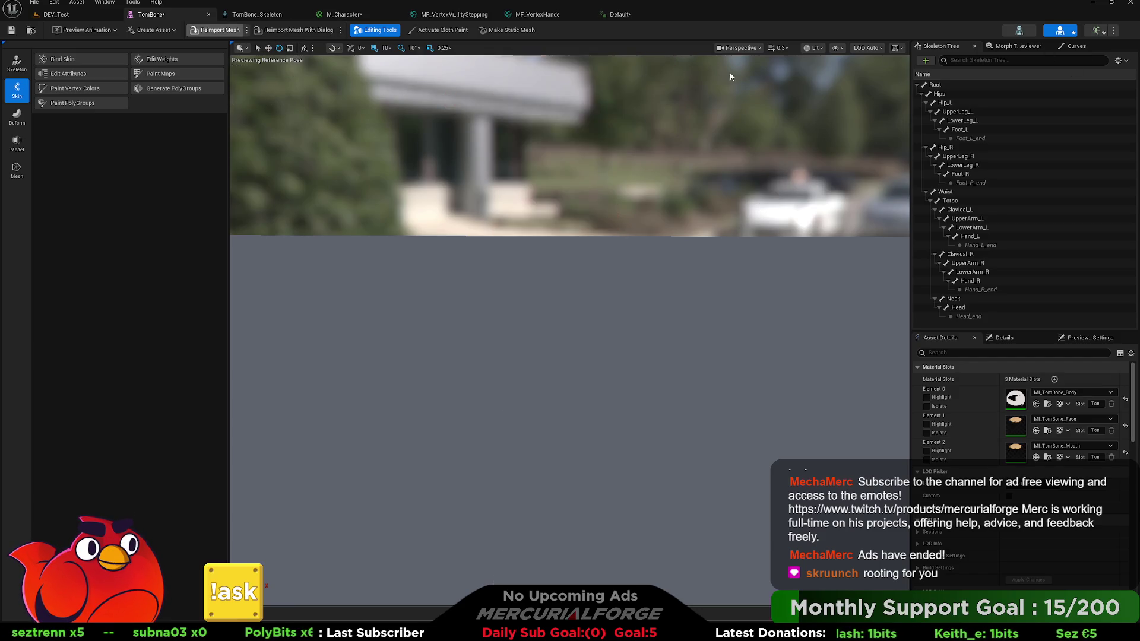
{"action": "left_click", "coordinate": [1096, 30]}
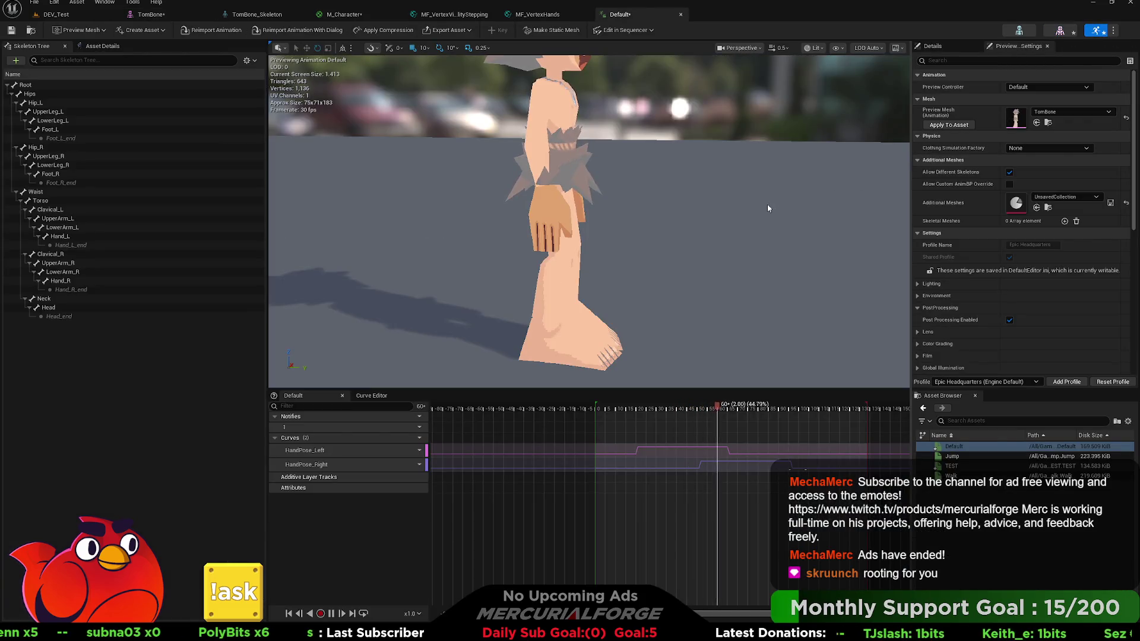
{"action": "mouse_move", "coordinate": [731, 212]}
{"action": "left_mouse_down"}
{"action": "mouse_move", "coordinate": [727, 195]}
{"action": "mouse_move", "coordinate": [665, 187]}
{"action": "left_mouse_up"}
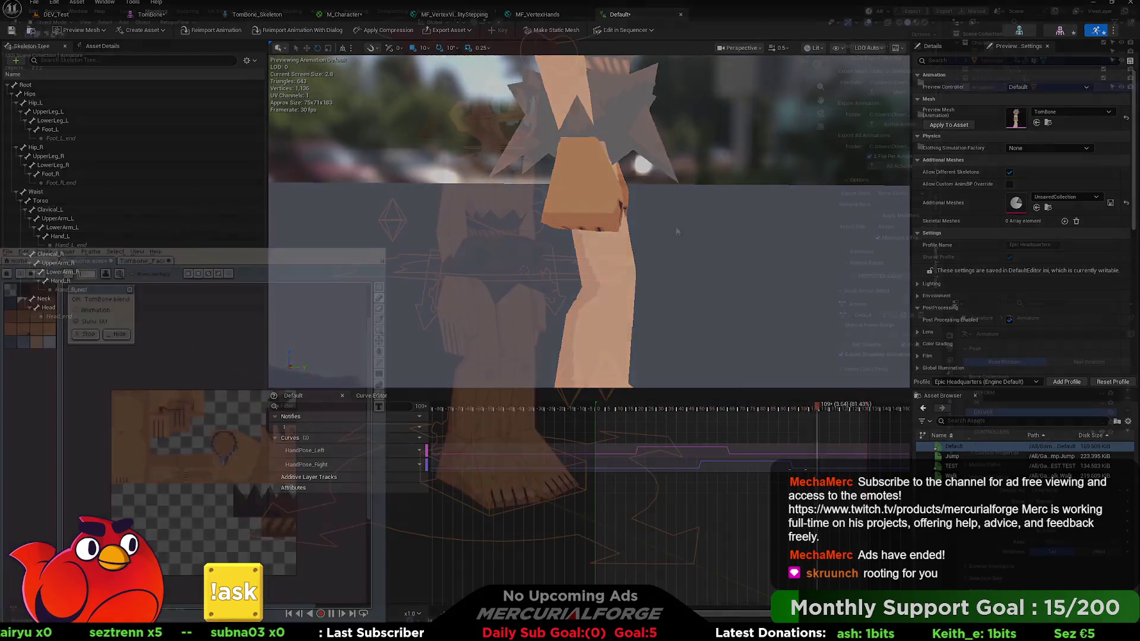
{"action": "right_click", "coordinate": [569, 260]}
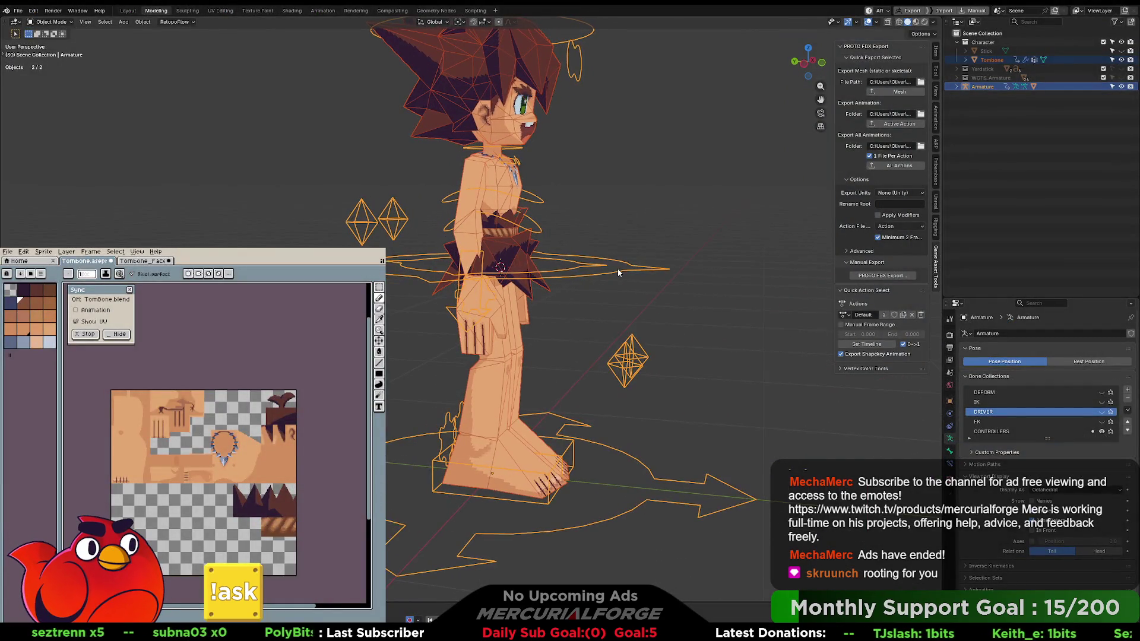
{"action": "right_click", "coordinate": [594, 267]}
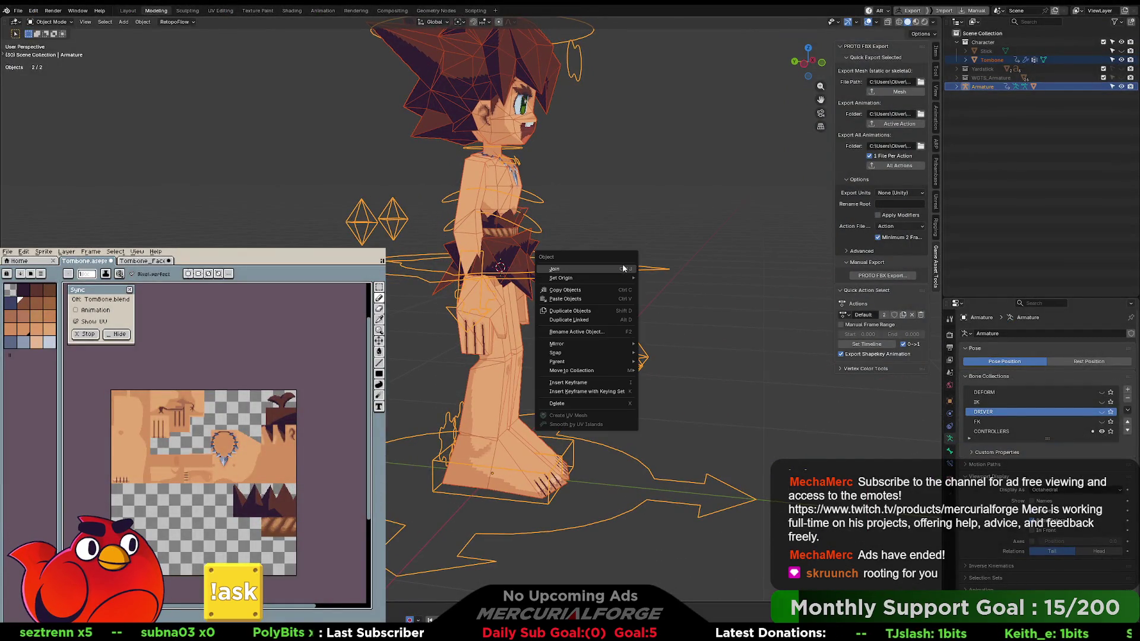
{"action": "scroll", "coordinate": [590, 251], "scroll_direction": "up", "scroll_amount": 3}
{"action": "scroll", "coordinate": [598, 261], "scroll_direction": "up", "scroll_amount": 5}
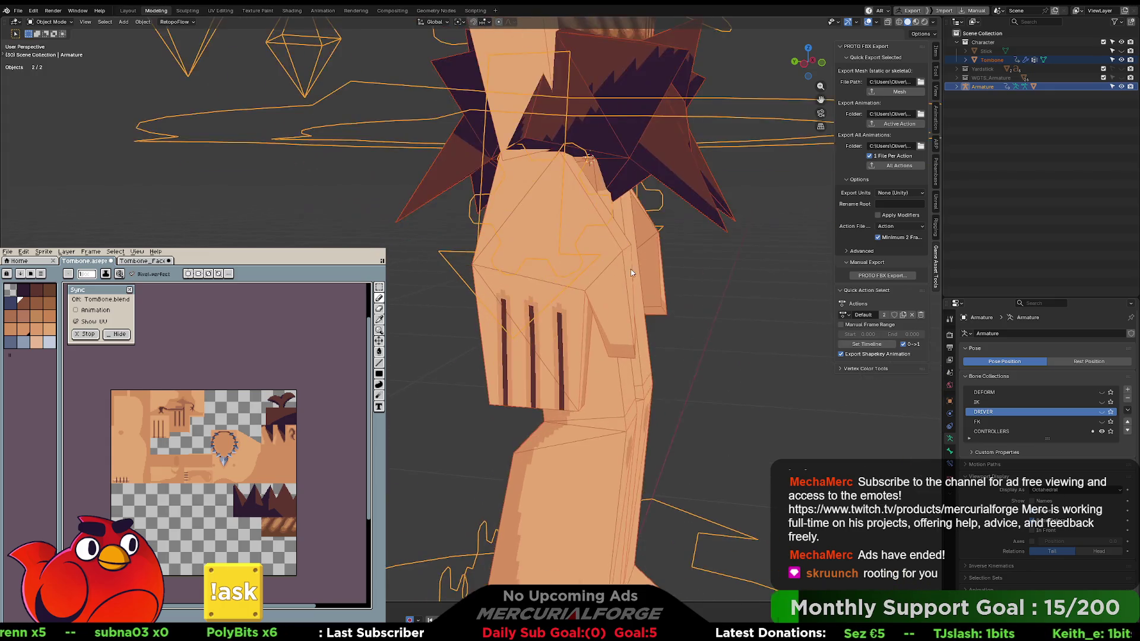
{"action": "mouse_move", "coordinate": [610, 272]}
{"action": "left_mouse_down"}
{"action": "mouse_move", "coordinate": [496, 260]}
{"action": "mouse_move", "coordinate": [535, 283]}
{"action": "mouse_move", "coordinate": [604, 278]}
{"action": "left_mouse_up"}
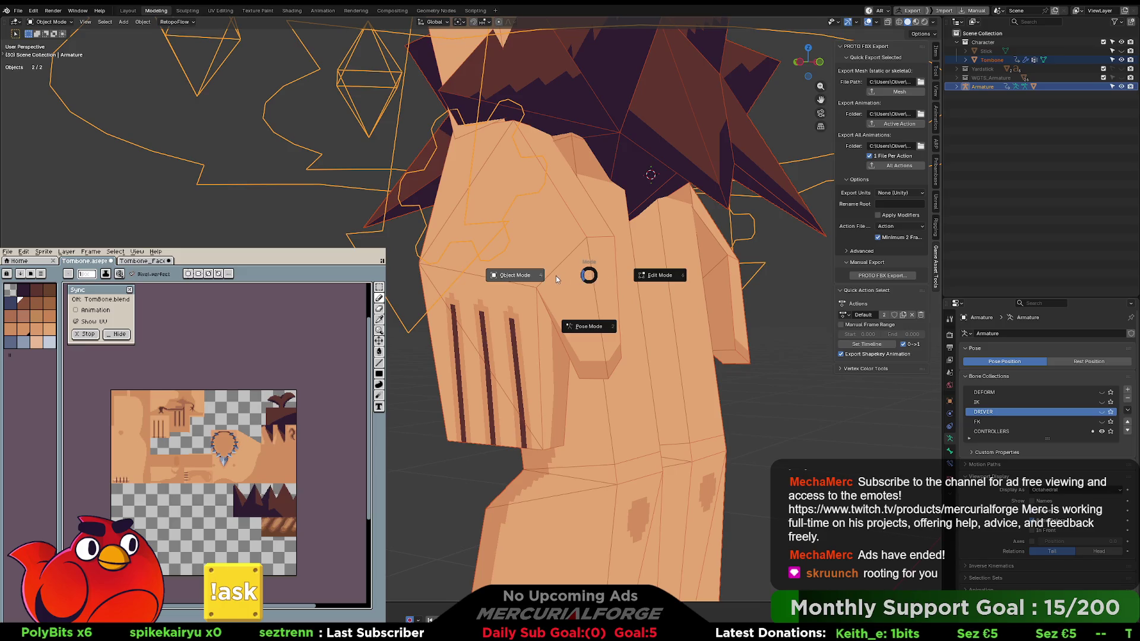
Enter Edit Mode on Tombone and raise a hip vertex along Z.
{"action": "key", "text": "alt+z"}
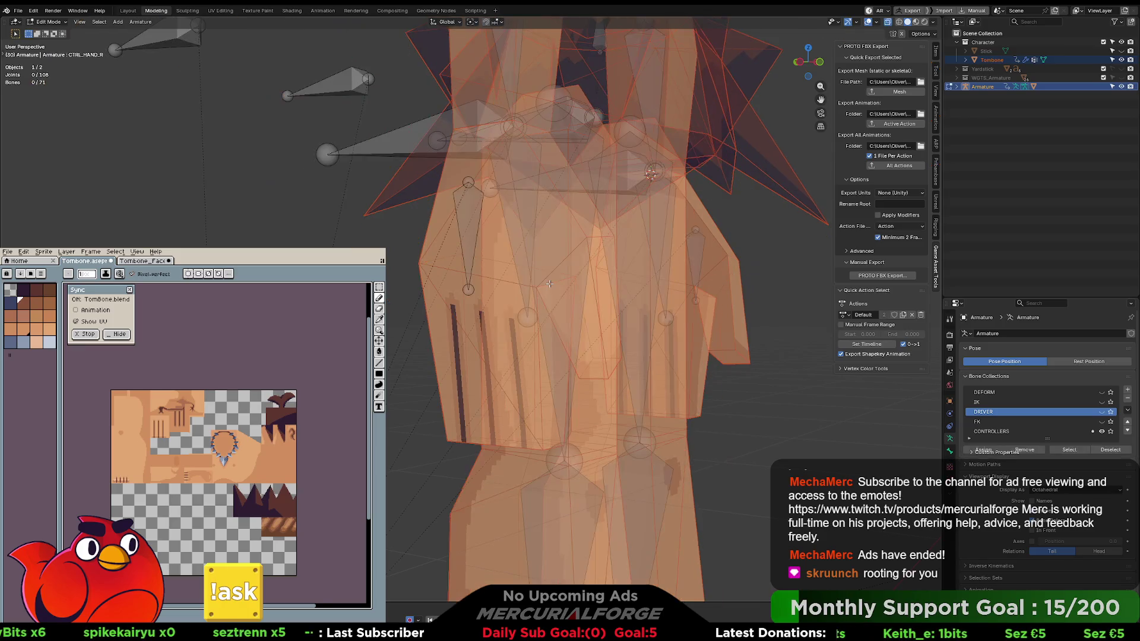
{"action": "left_click", "coordinate": [538, 284]}
{"action": "key", "text": "Tab"}
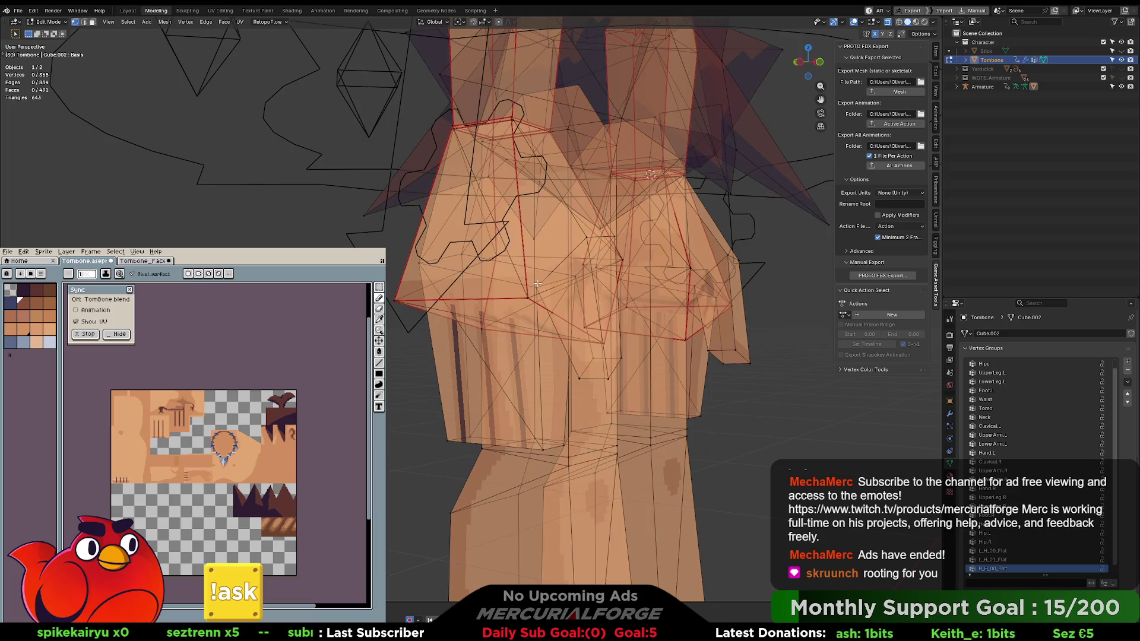
{"action": "key", "text": "alt+z"}
{"action": "key", "text": "alt+z"}
{"action": "left_click", "coordinate": [538, 288]}
{"action": "key", "text": "g"}
{"action": "key", "text": "z"}
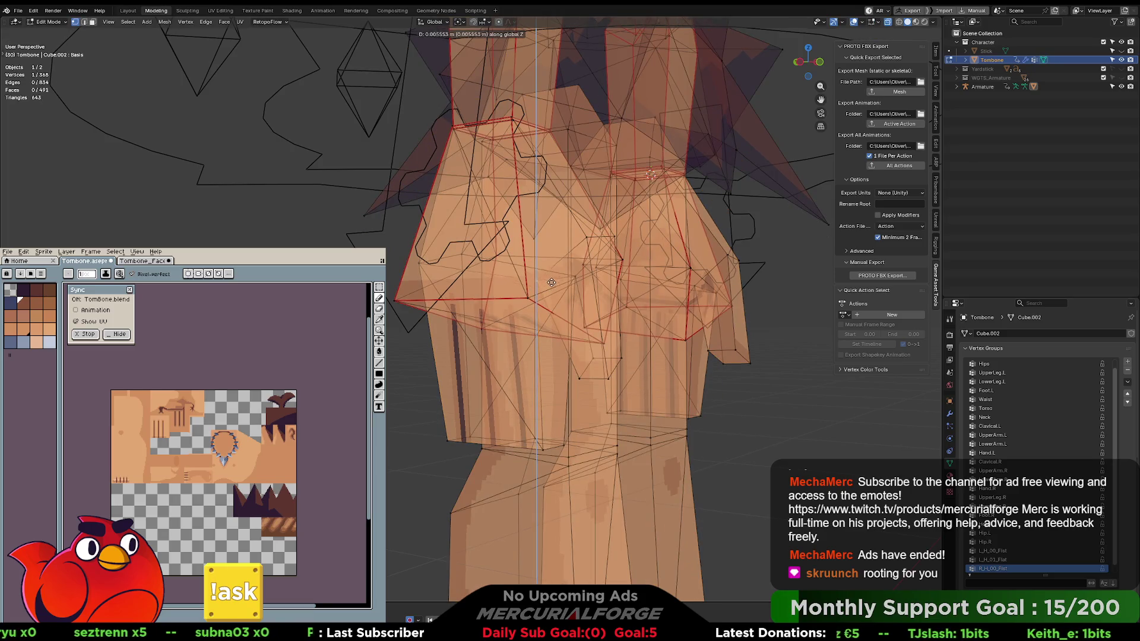
{"action": "left_click", "coordinate": [551, 277]}
Raise a hip vertex pair and then another single hip vertex along Z.
{"action": "left_click", "coordinate": [581, 275], "text": "shift"}
{"action": "key", "text": "g"}
{"action": "key", "text": "z"}
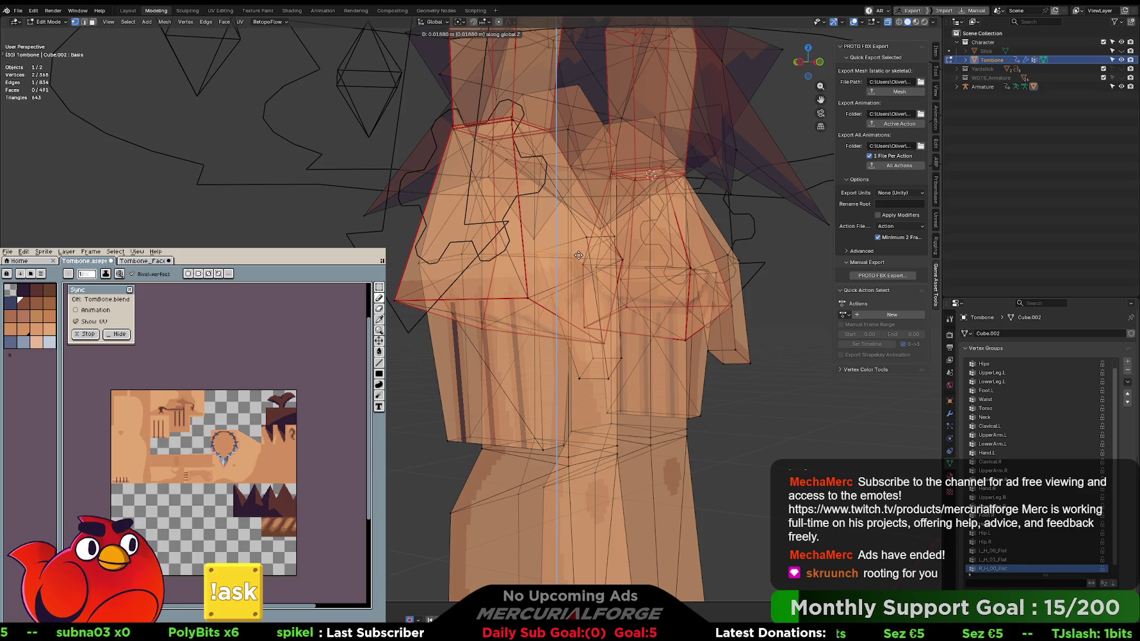
{"action": "left_click", "coordinate": [579, 255]}
{"action": "left_click", "coordinate": [536, 255]}
{"action": "key", "text": "g"}
{"action": "key", "text": "z"}
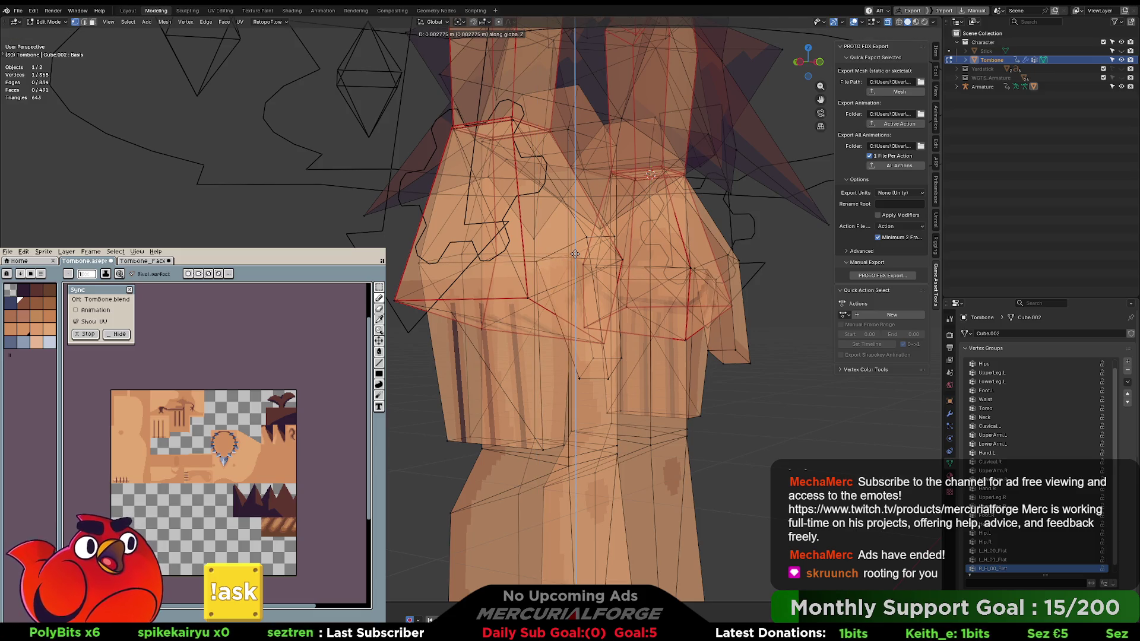
{"action": "left_click", "coordinate": [575, 254]}
{"action": "mouse_move", "coordinate": [541, 252]}
{"action": "left_mouse_down"}
{"action": "mouse_move", "coordinate": [459, 256]}
{"action": "mouse_move", "coordinate": [513, 255]}
{"action": "left_mouse_up"}
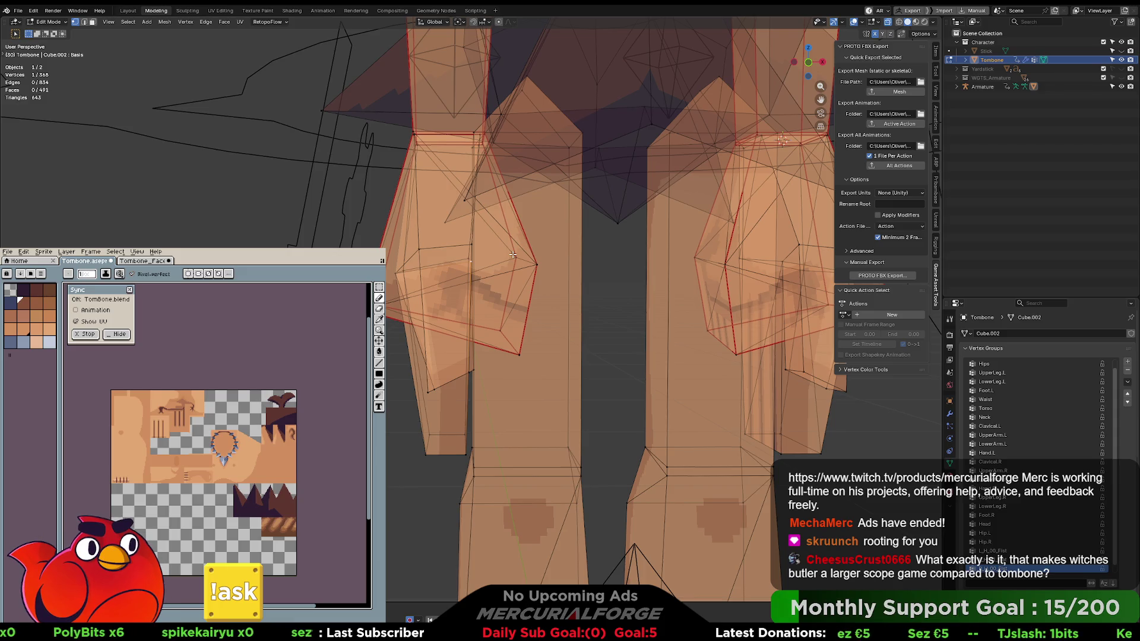
Nudge the selected thigh vertex slightly along Z.
{"action": "mouse_move", "coordinate": [509, 257]}
{"action": "left_mouse_down"}
{"action": "mouse_move", "coordinate": [507, 283]}
{"action": "mouse_move", "coordinate": [434, 272]}
{"action": "left_mouse_up"}
{"action": "scroll", "coordinate": [506, 283], "scroll_direction": "up", "scroll_amount": 8}
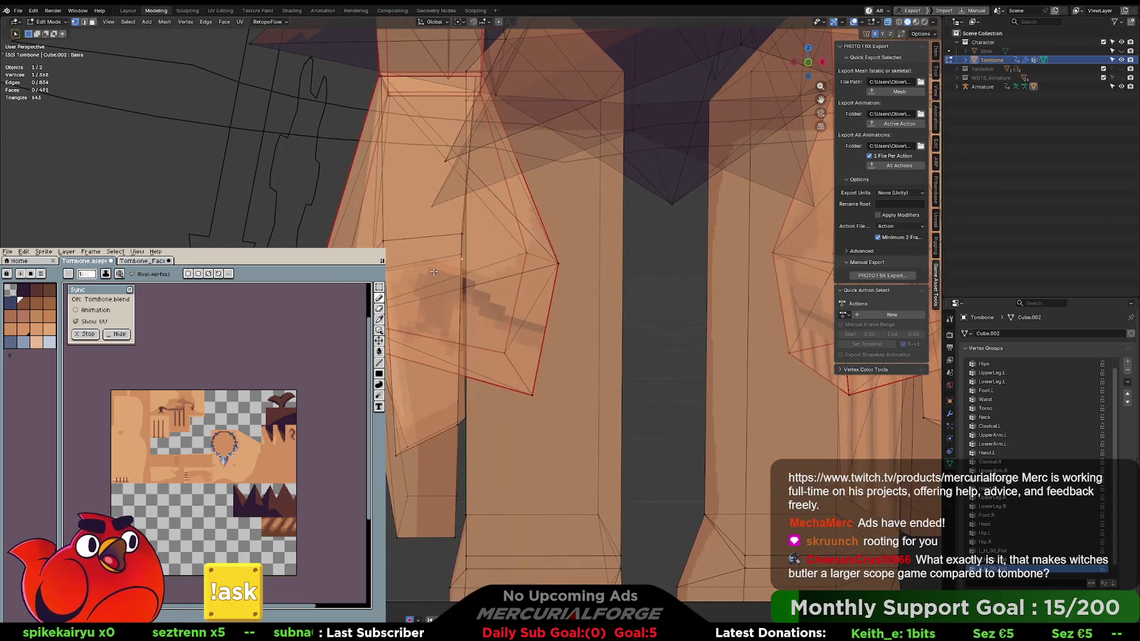
{"action": "key", "text": "g"}
{"action": "key", "text": "z"}
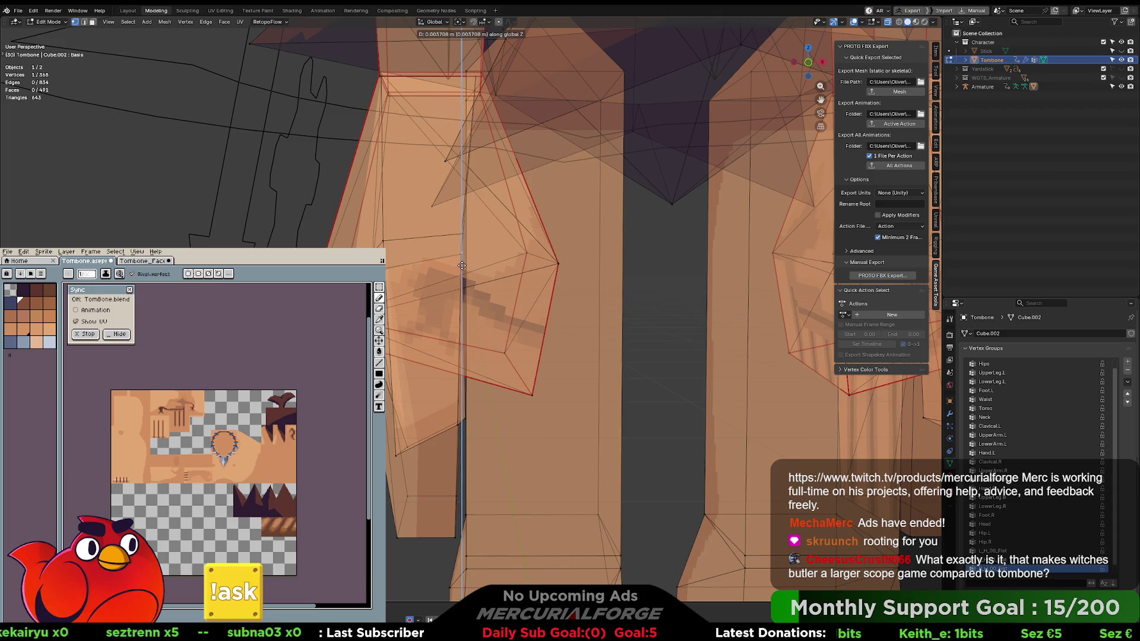
{"action": "left_click", "coordinate": [461, 267]}
{"action": "scroll", "coordinate": [458, 268], "scroll_direction": "down", "scroll_amount": 2}
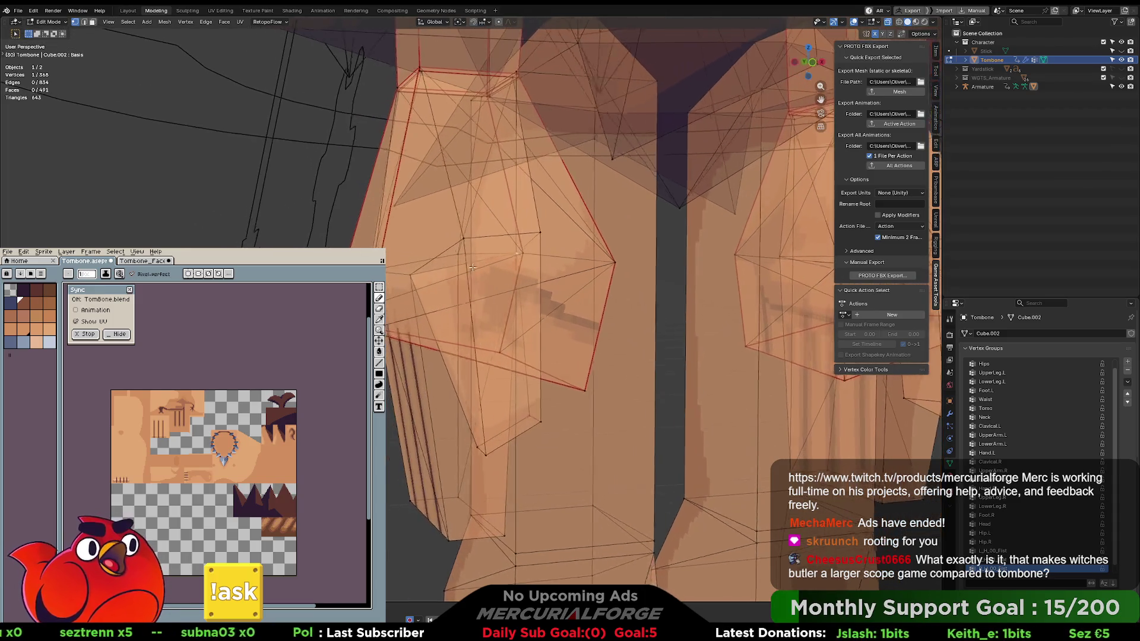
{"action": "mouse_move", "coordinate": [455, 268]}
{"action": "left_mouse_down"}
{"action": "mouse_move", "coordinate": [512, 282]}
{"action": "mouse_move", "coordinate": [478, 277]}
{"action": "left_mouse_up"}
{"action": "scroll", "coordinate": [453, 269], "scroll_direction": "down", "scroll_amount": 6}
{"action": "scroll", "coordinate": [512, 281], "scroll_direction": "up", "scroll_amount": 4}
Add a second vertex, try scaling the pair twice without applying, then deselect.
{"action": "left_click", "coordinate": [477, 277], "text": "shift"}
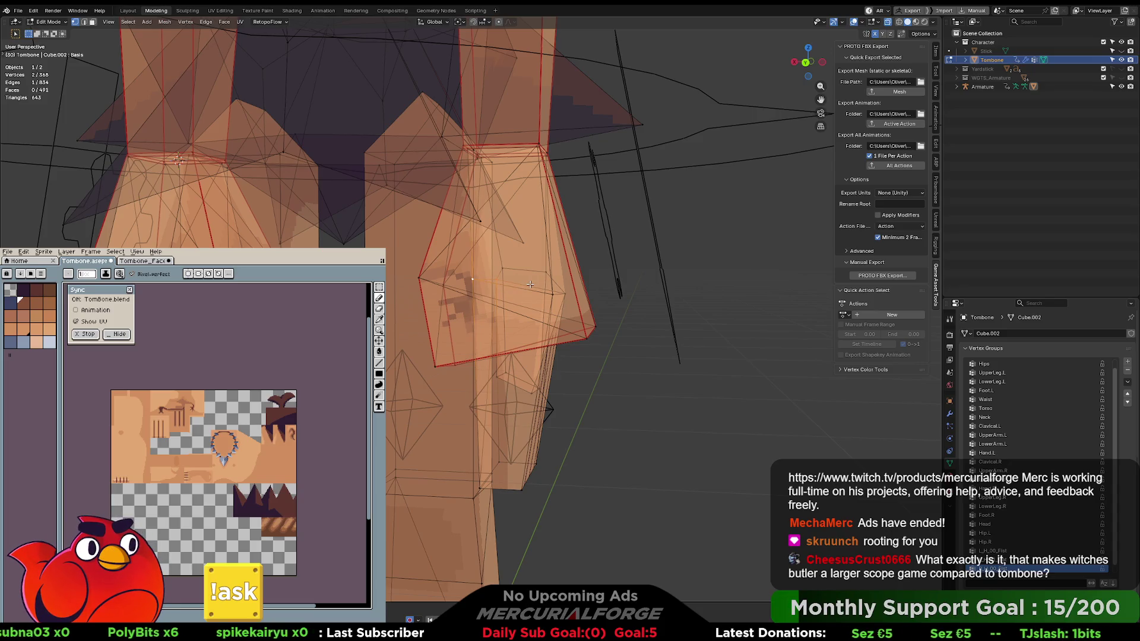
{"action": "key", "text": "s"}
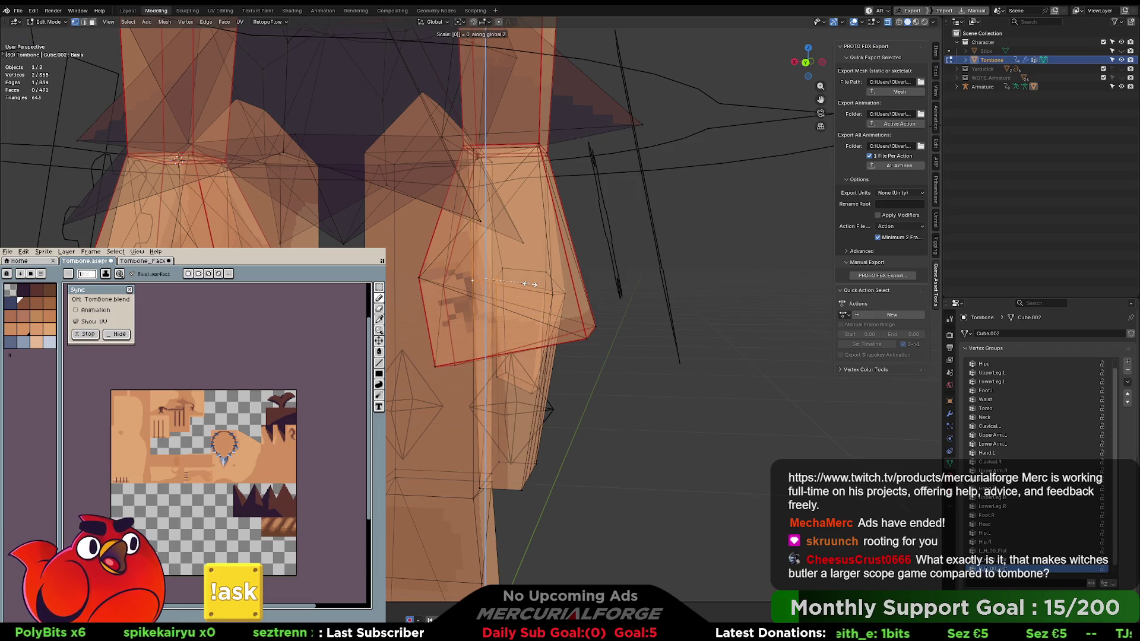
{"action": "key", "text": "Escape"}
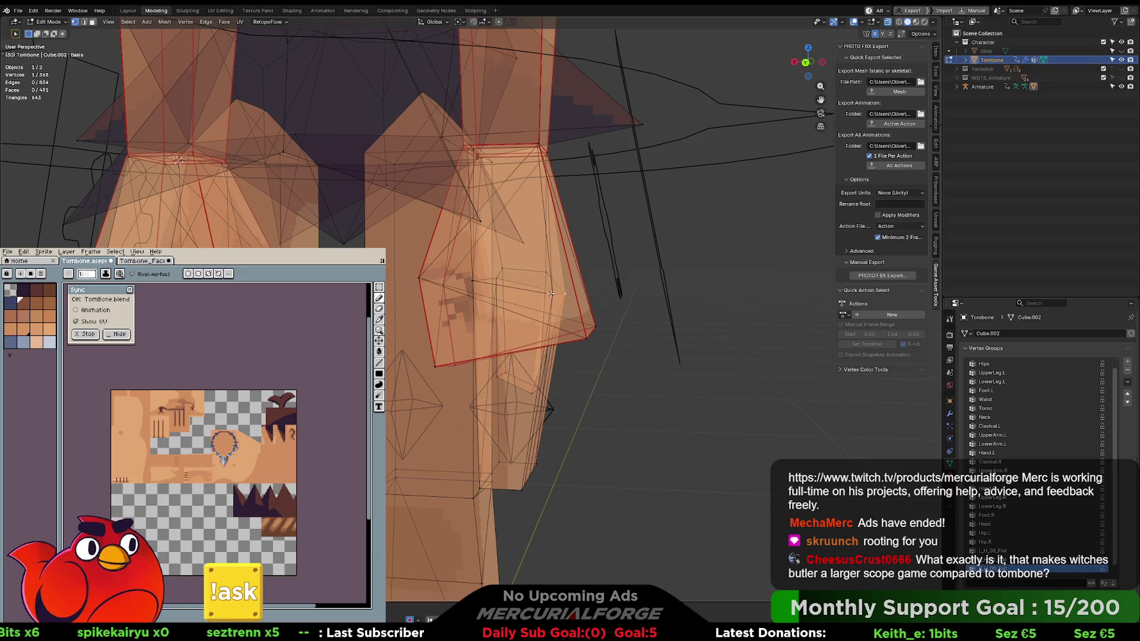
{"action": "key", "text": "s"}
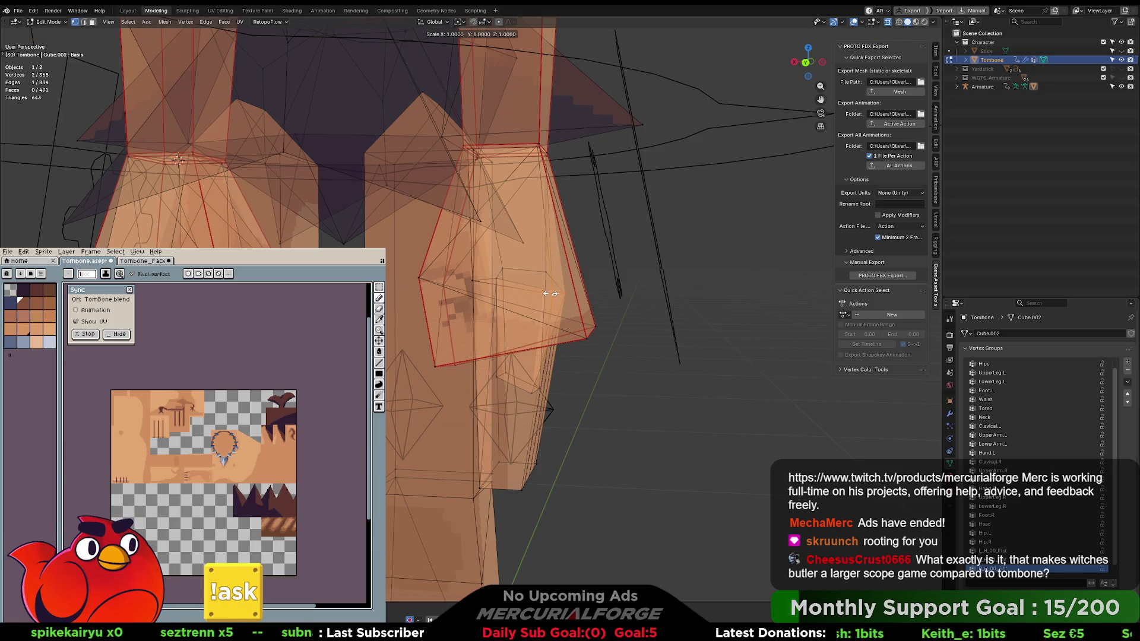
{"action": "key", "text": "Escape"}
{"action": "left_click", "coordinate": [621, 302]}
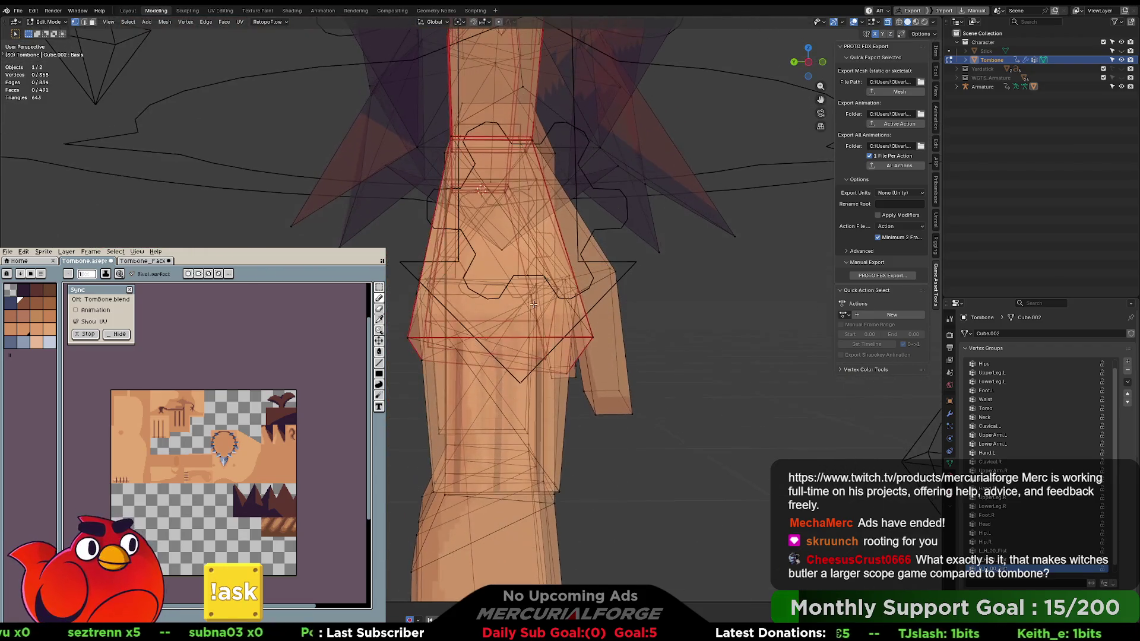
Move a thigh vertex inward and down to reshape the top of the leg.
{"action": "scroll", "coordinate": [534, 304], "scroll_direction": "up", "scroll_amount": 6}
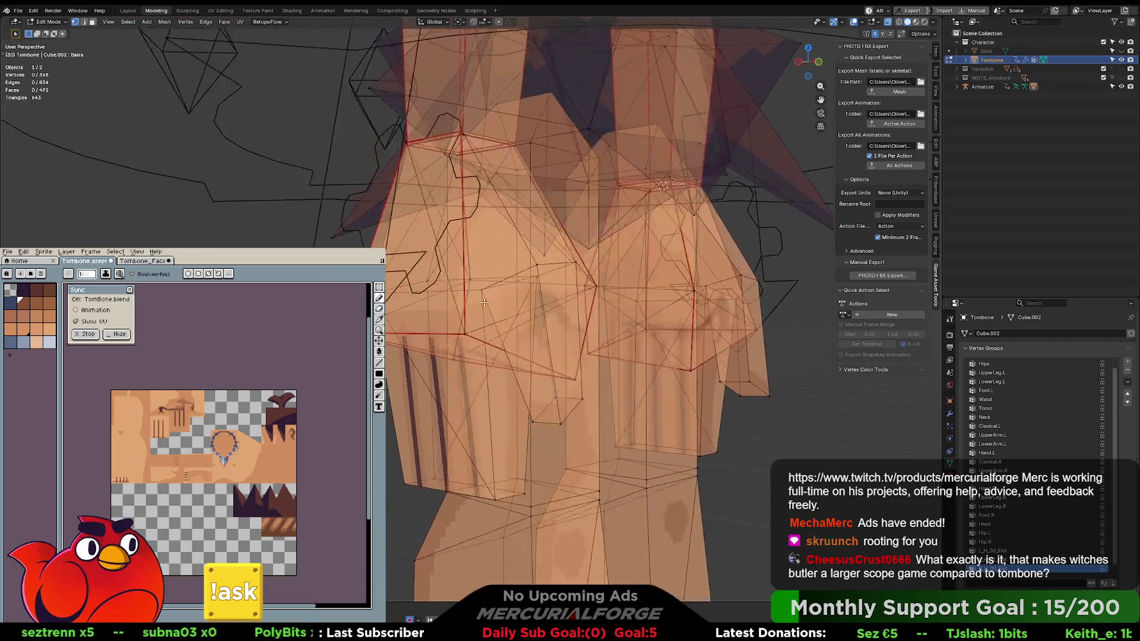
{"action": "left_click", "coordinate": [400, 269]}
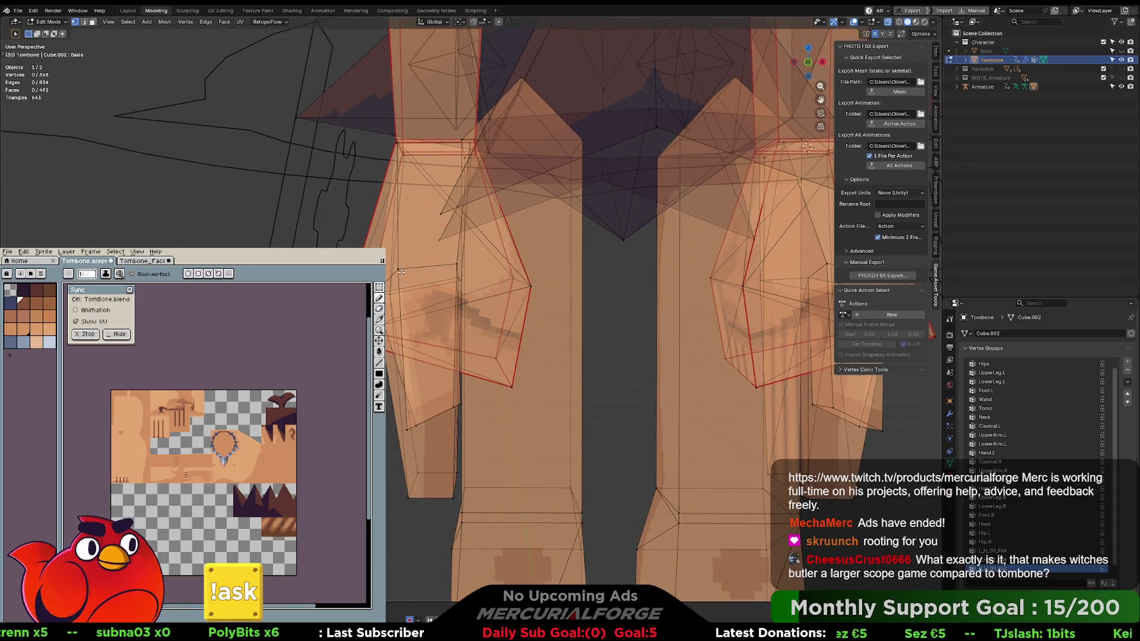
{"action": "key", "text": "g"}
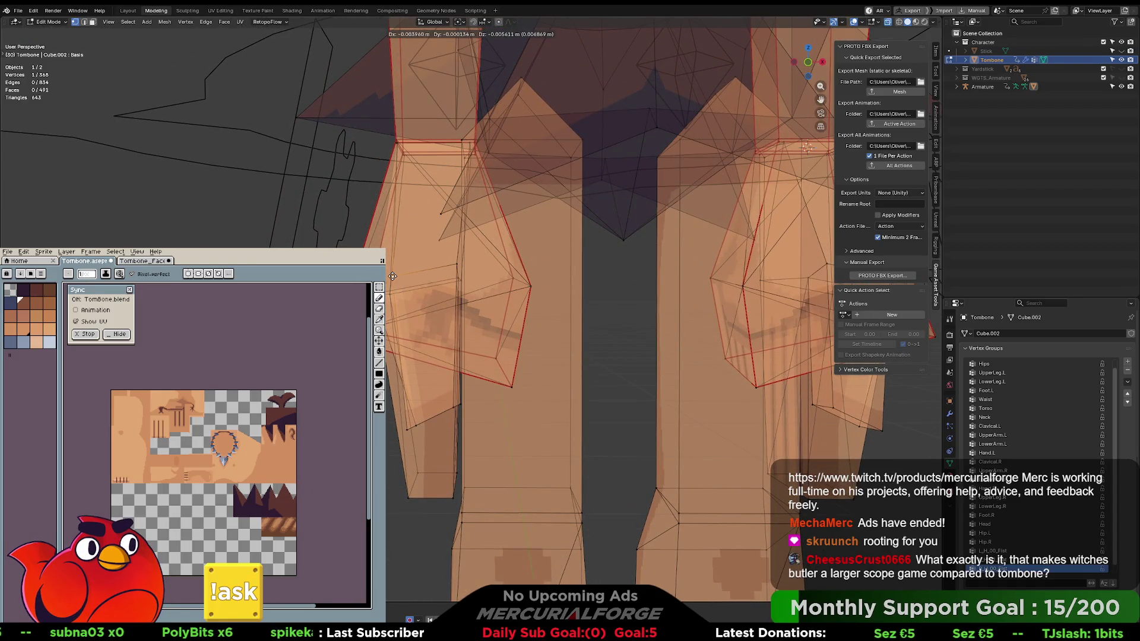
{"action": "left_click", "coordinate": [392, 275]}
{"action": "scroll", "coordinate": [426, 384], "scroll_direction": "up", "scroll_amount": 2}
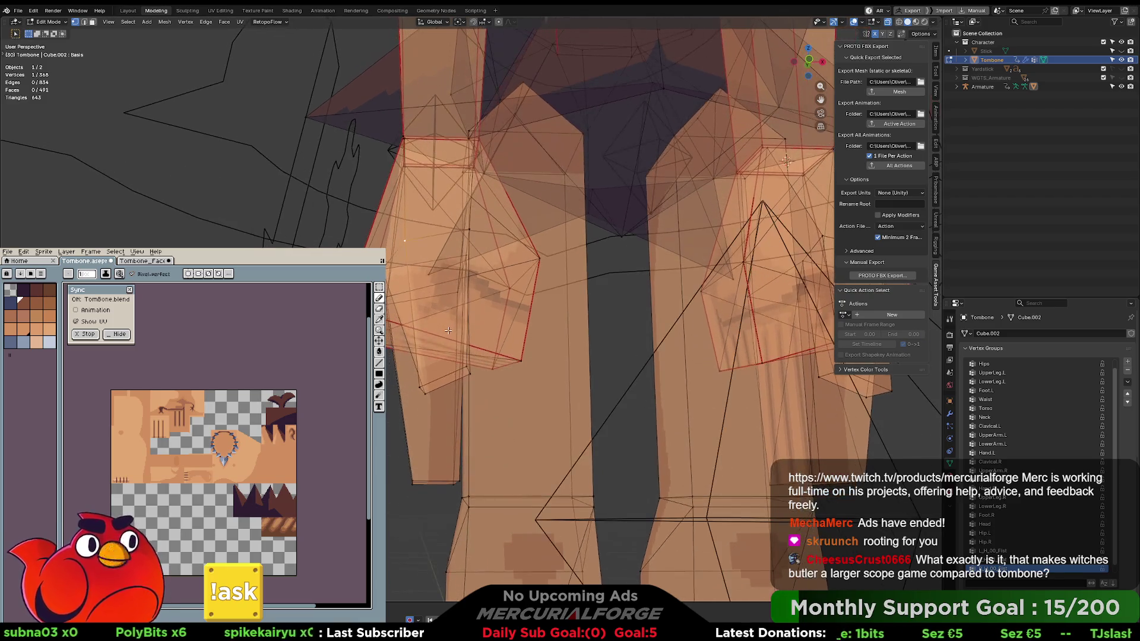
{"action": "key", "text": "g"}
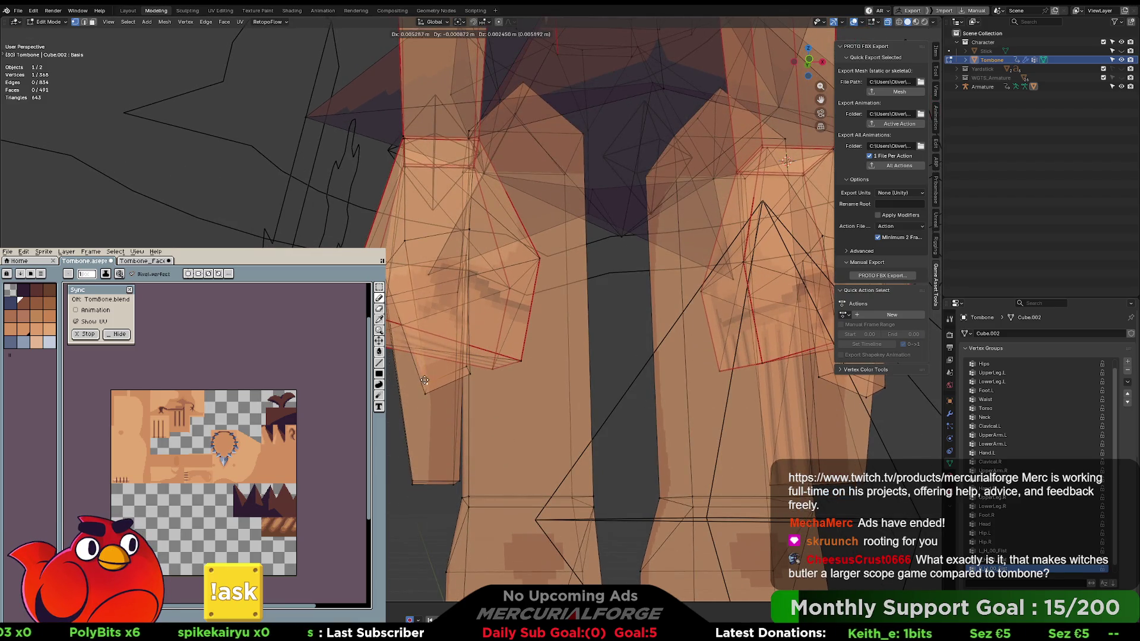
{"action": "left_click", "coordinate": [430, 379]}
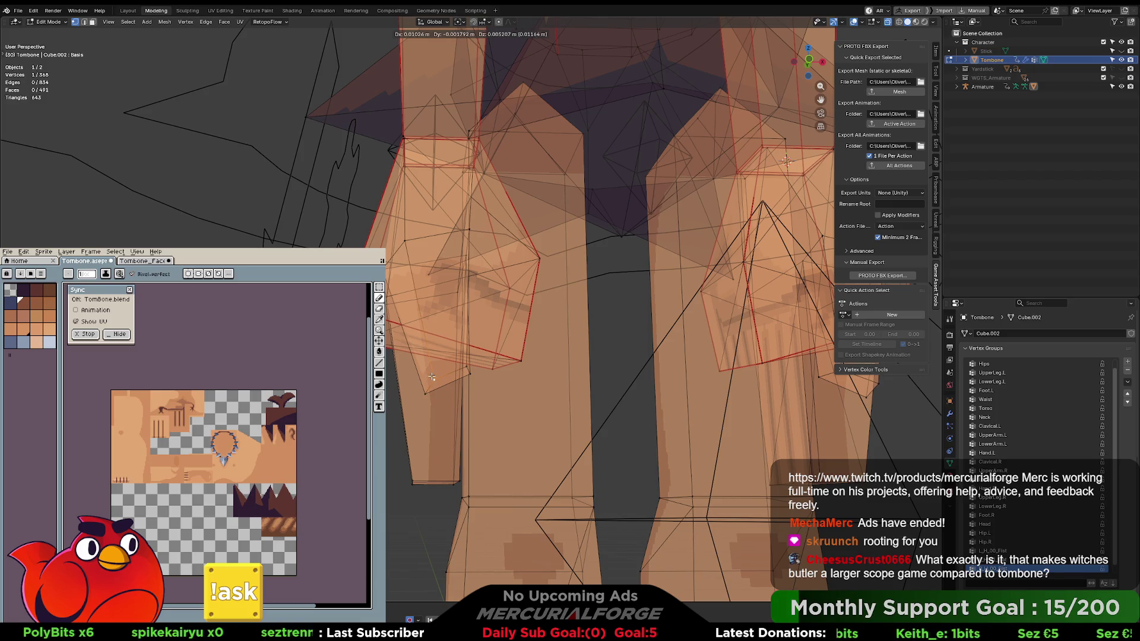
In front view, move two leg vertices together to level the hips.
{"action": "mouse_move", "coordinate": [444, 348]}
{"action": "left_mouse_down"}
{"action": "mouse_move", "coordinate": [519, 357]}
{"action": "mouse_move", "coordinate": [574, 398]}
{"action": "left_mouse_up"}
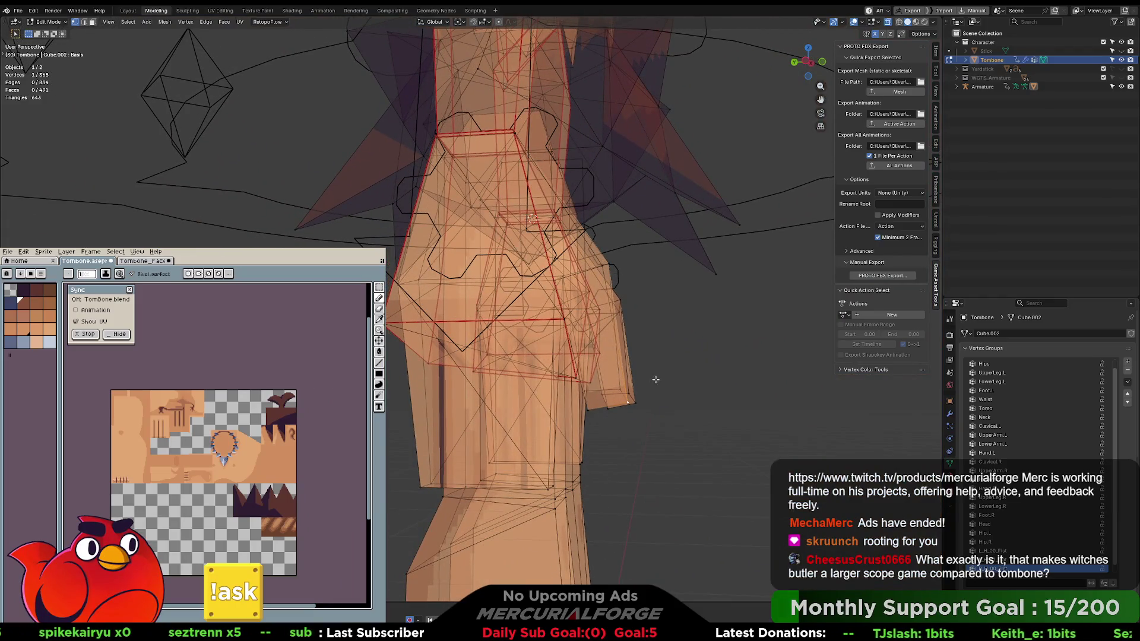
{"action": "key", "text": "KP_1"}
{"action": "left_click", "coordinate": [617, 389], "text": "shift"}
{"action": "scroll", "coordinate": [572, 392], "scroll_direction": "up", "scroll_amount": 4}
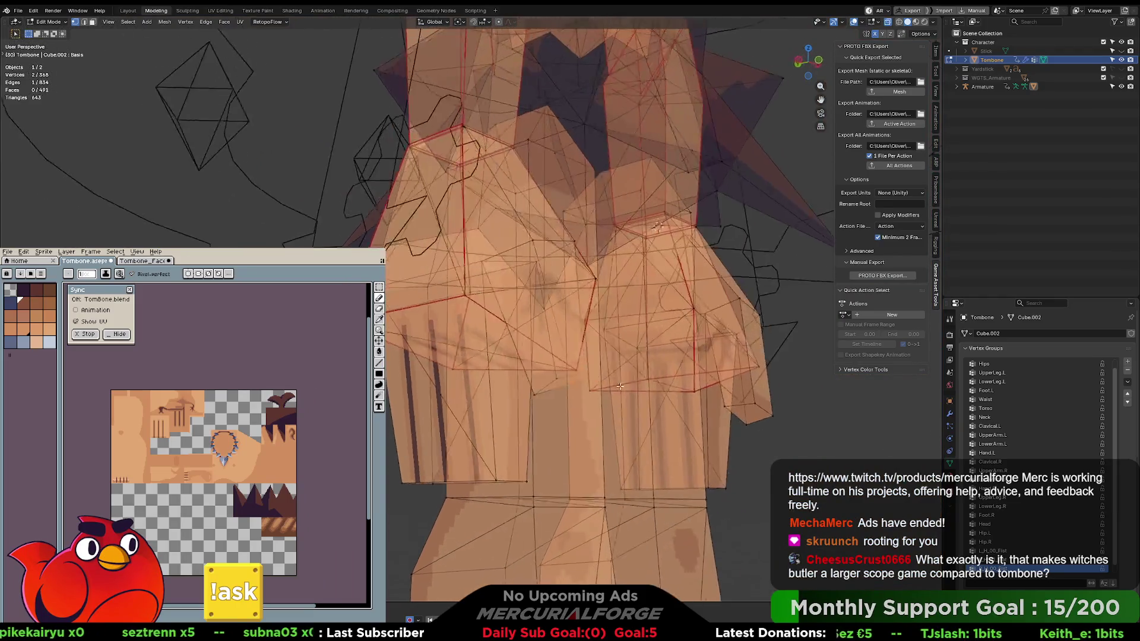
{"action": "key", "text": "g"}
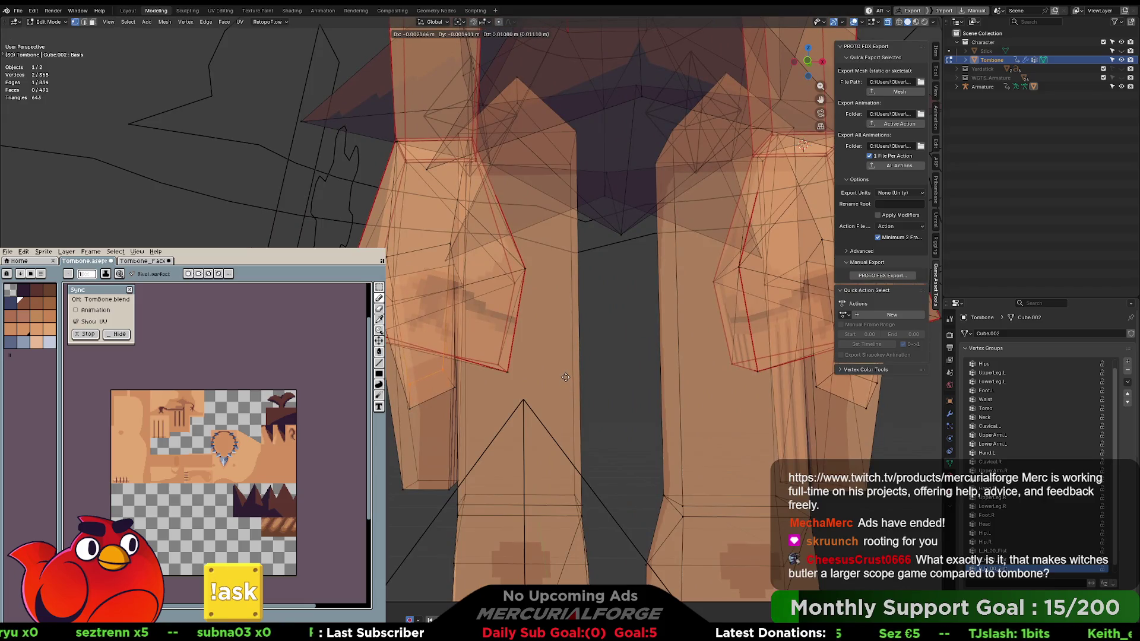
{"action": "left_click", "coordinate": [566, 376]}
Orbit around the torso and legs to check the tapered hip and thigh shape.
{"action": "mouse_move", "coordinate": [566, 376]}
{"action": "left_mouse_down"}
{"action": "mouse_move", "coordinate": [667, 371]}
{"action": "mouse_move", "coordinate": [653, 366]}
{"action": "left_mouse_up"}
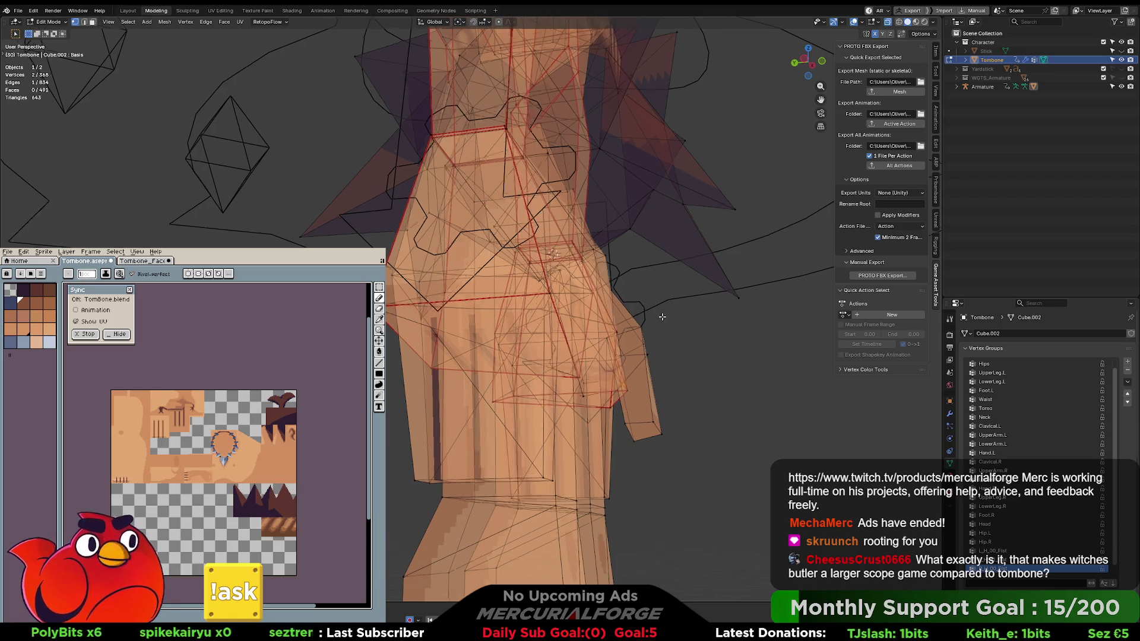
{"action": "scroll", "coordinate": [661, 321], "scroll_direction": "up", "scroll_amount": 5}
{"action": "left_click_drag", "start_coordinate": [808, 364], "coordinate": [590, 343]}
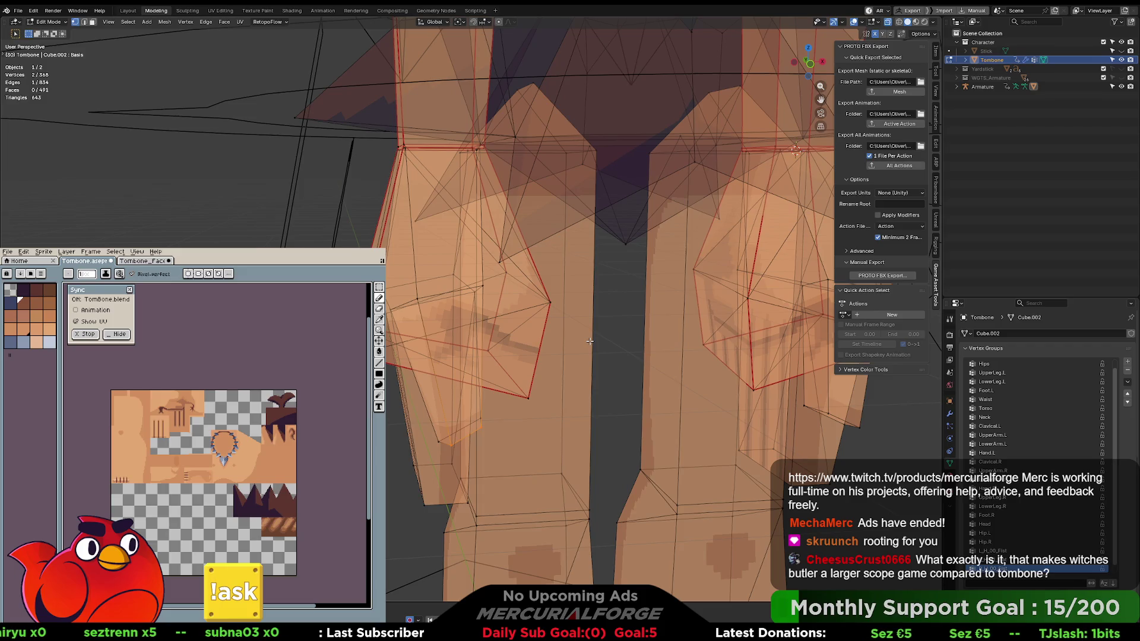
{"action": "mouse_move", "coordinate": [644, 347]}
{"action": "left_mouse_down"}
{"action": "mouse_move", "coordinate": [602, 374]}
{"action": "mouse_move", "coordinate": [611, 368]}
{"action": "left_mouse_up"}
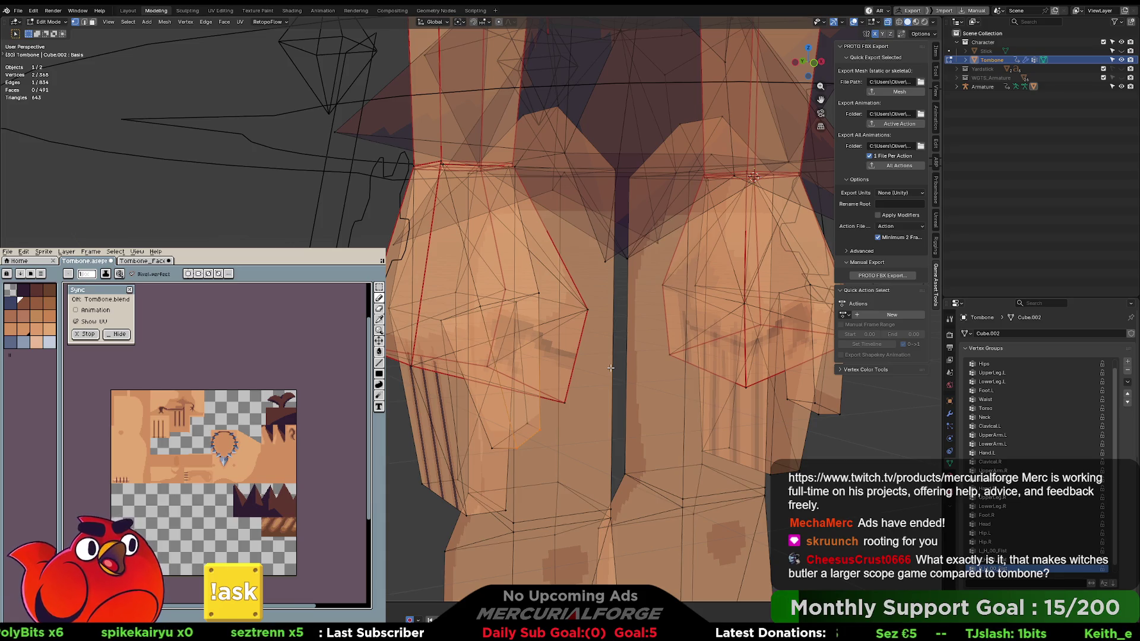
{"action": "scroll", "coordinate": [610, 368], "scroll_direction": "down", "scroll_amount": 6}
{"action": "scroll", "coordinate": [611, 313], "scroll_direction": "up", "scroll_amount": 2}
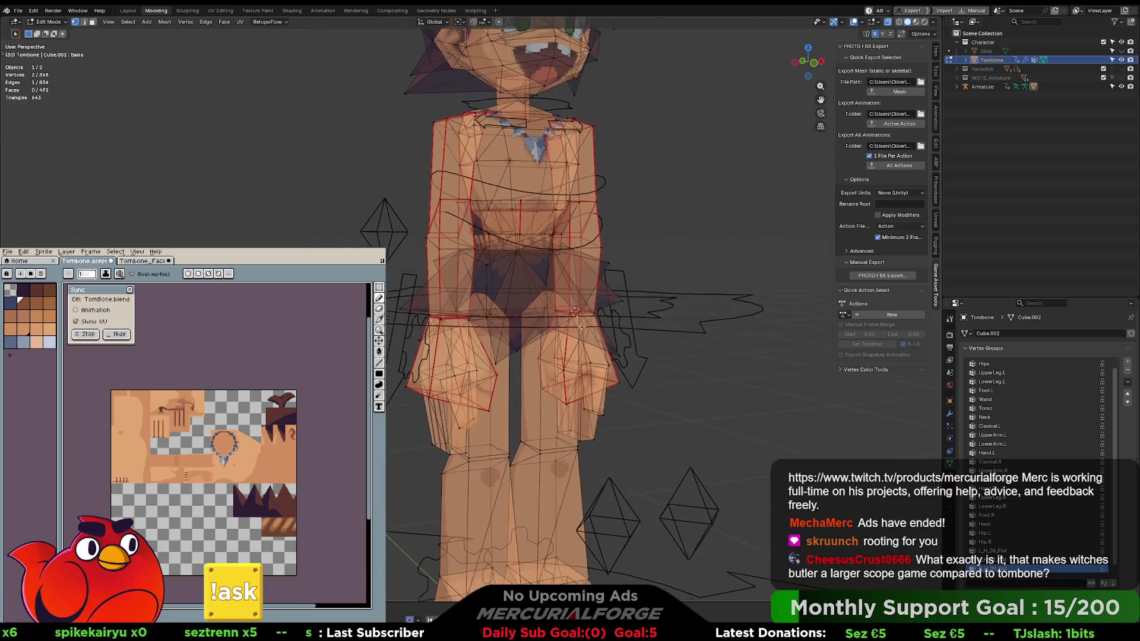
Recenter the view on Tombone and switch back to Object Mode.
{"action": "scroll", "coordinate": [589, 320], "scroll_direction": "up", "scroll_amount": 1}
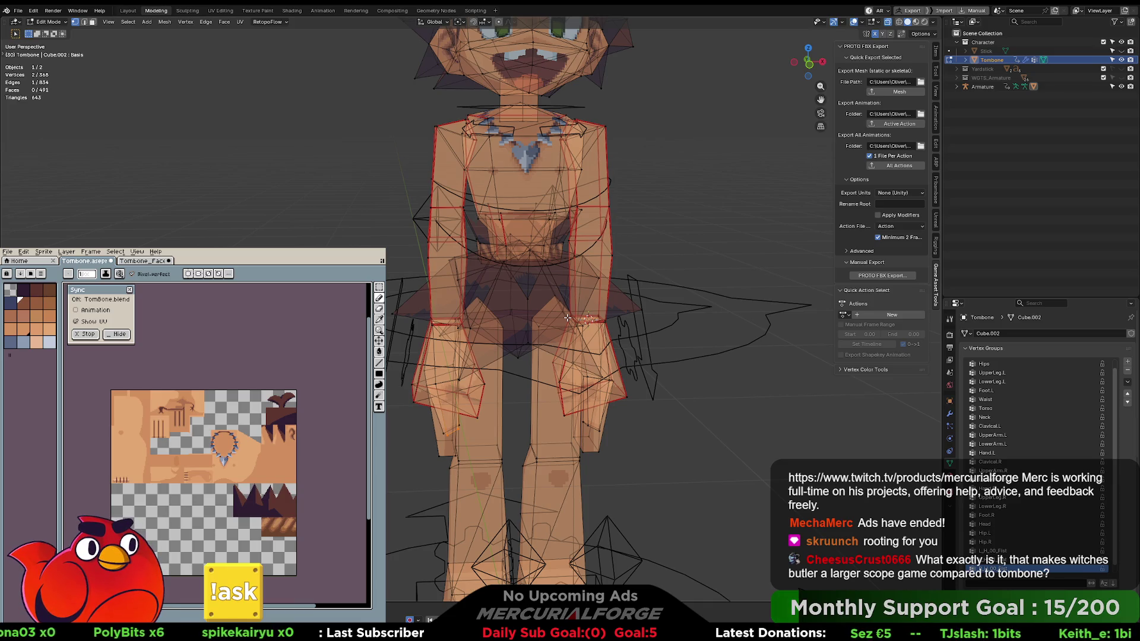
{"action": "left_click_drag", "start_coordinate": [651, 306], "coordinate": [638, 325]}
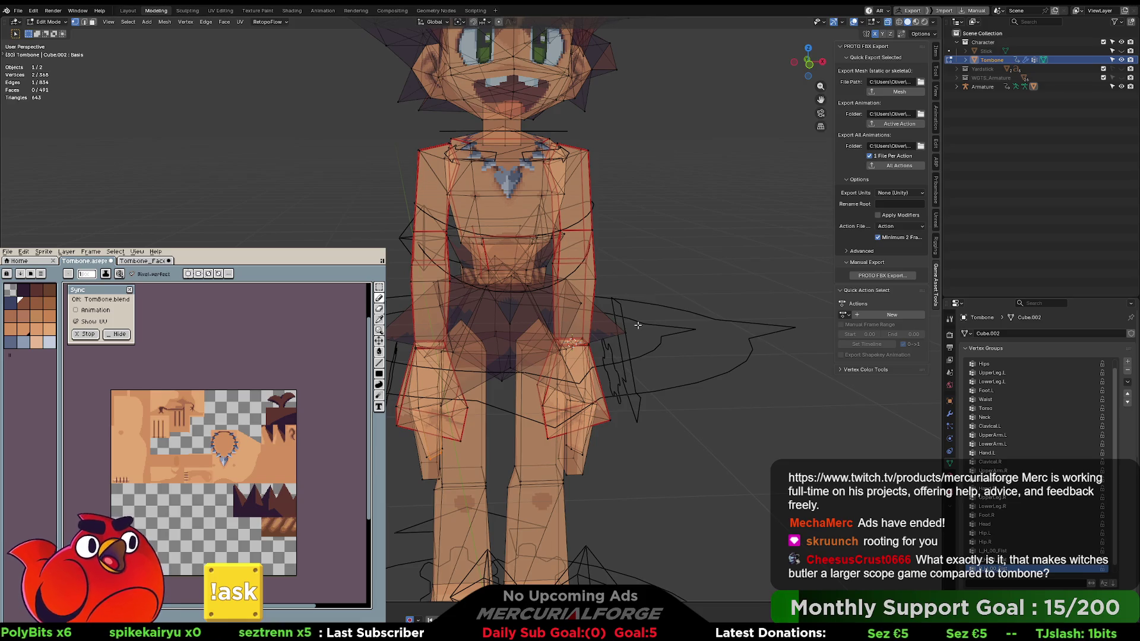
{"action": "left_click_drag", "start_coordinate": [638, 325], "coordinate": [602, 334]}
{"action": "key", "text": "Tab"}
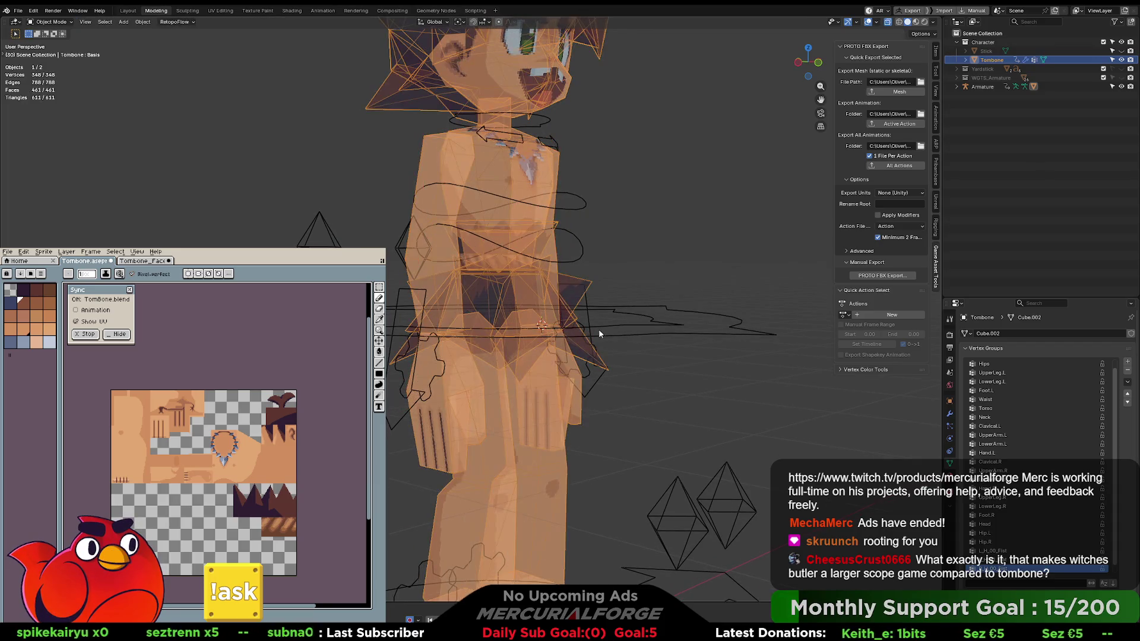
Select the Tombone mesh, then add the Armature as the active object.
{"action": "left_click", "coordinate": [597, 260]}
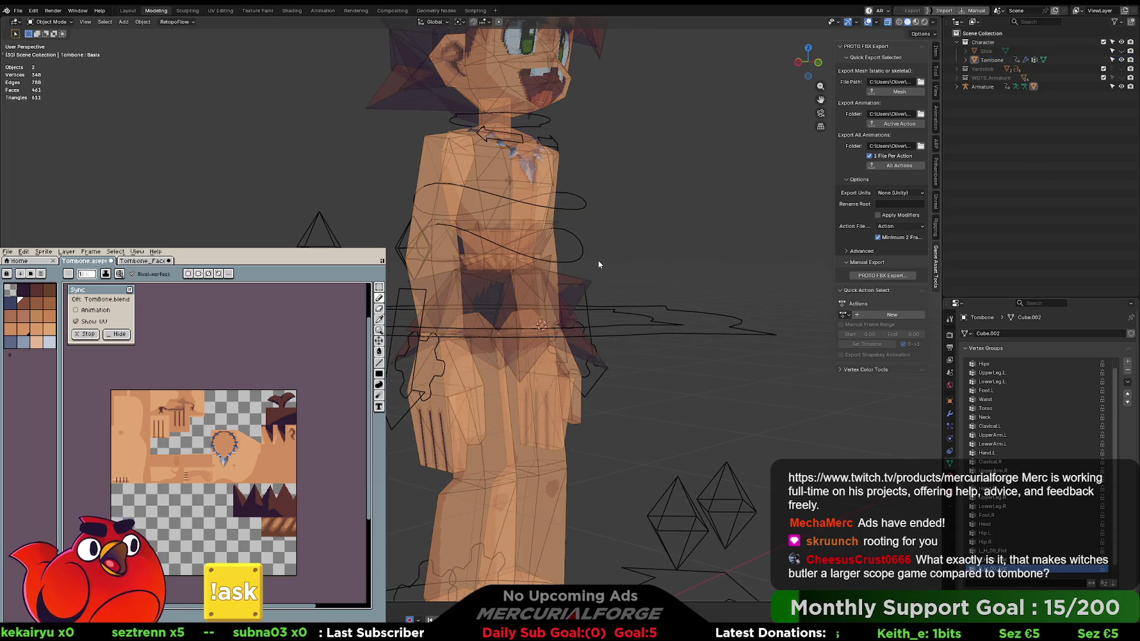
{"action": "left_click", "coordinate": [540, 220]}
{"action": "left_click", "coordinate": [684, 336], "text": "shift"}
{"action": "left_click_drag", "start_coordinate": [685, 337], "coordinate": [677, 353]}
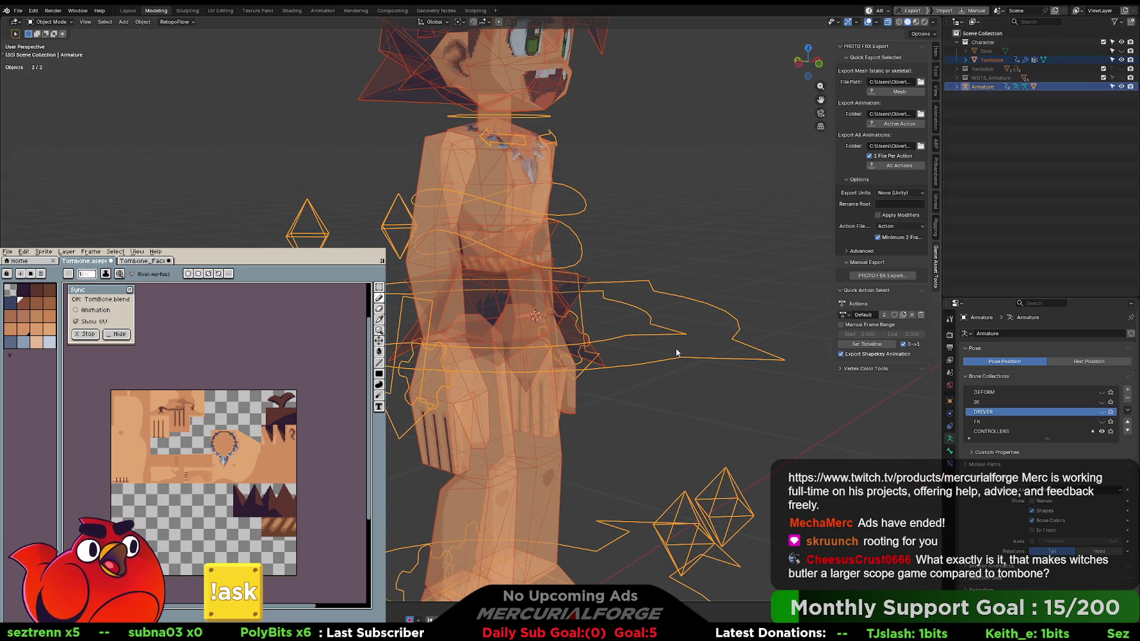
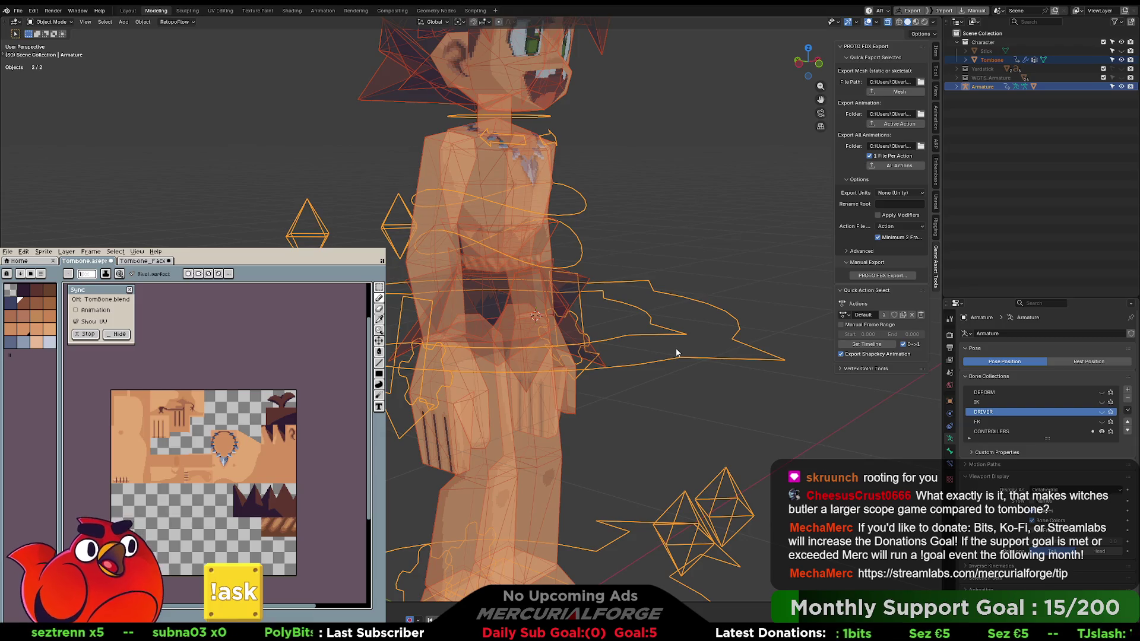
Zoom out and orbit around the rigged caveman, then play its animation in the viewport.
{"action": "scroll", "coordinate": [676, 353], "scroll_direction": "down", "scroll_amount": 2}
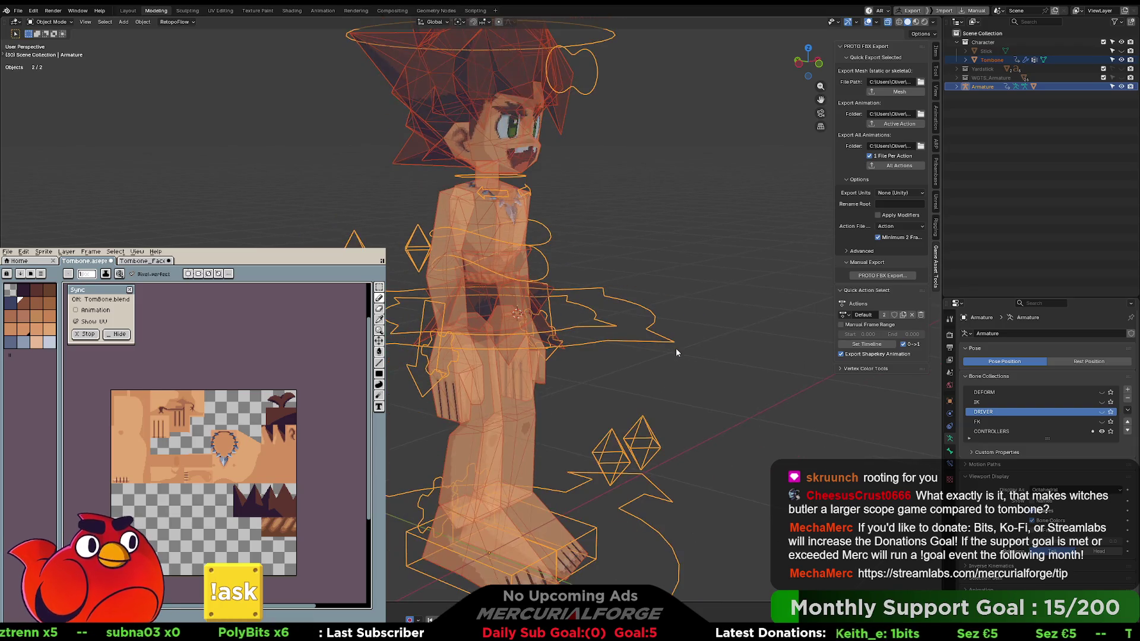
{"action": "left_click_drag", "start_coordinate": [679, 337], "coordinate": [668, 333]}
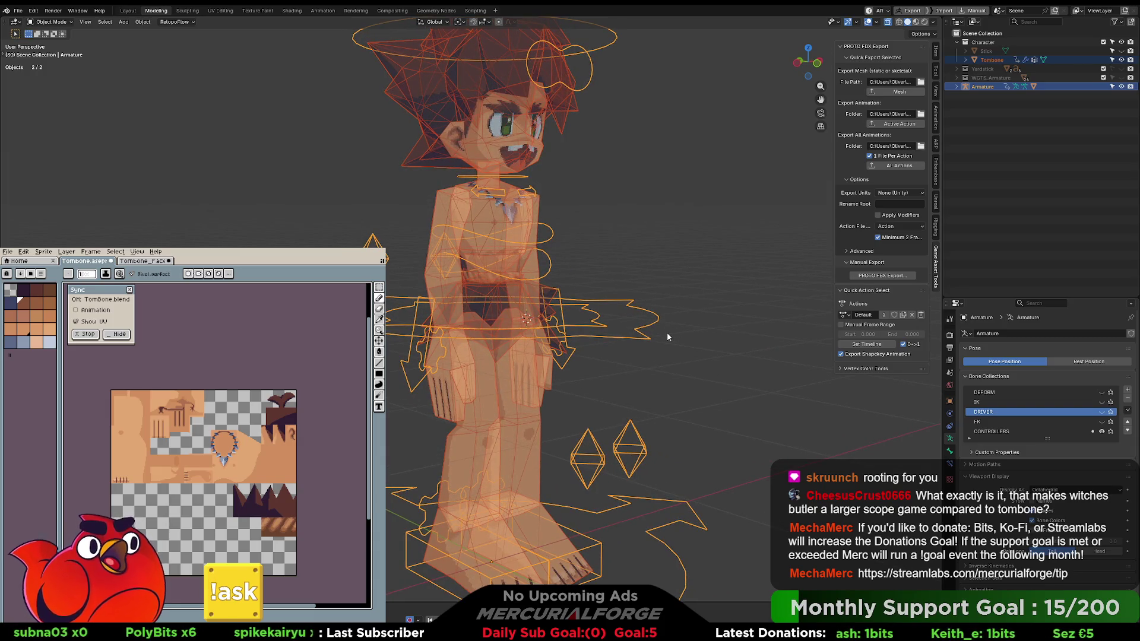
{"action": "left_click_drag", "start_coordinate": [667, 337], "coordinate": [651, 372]}
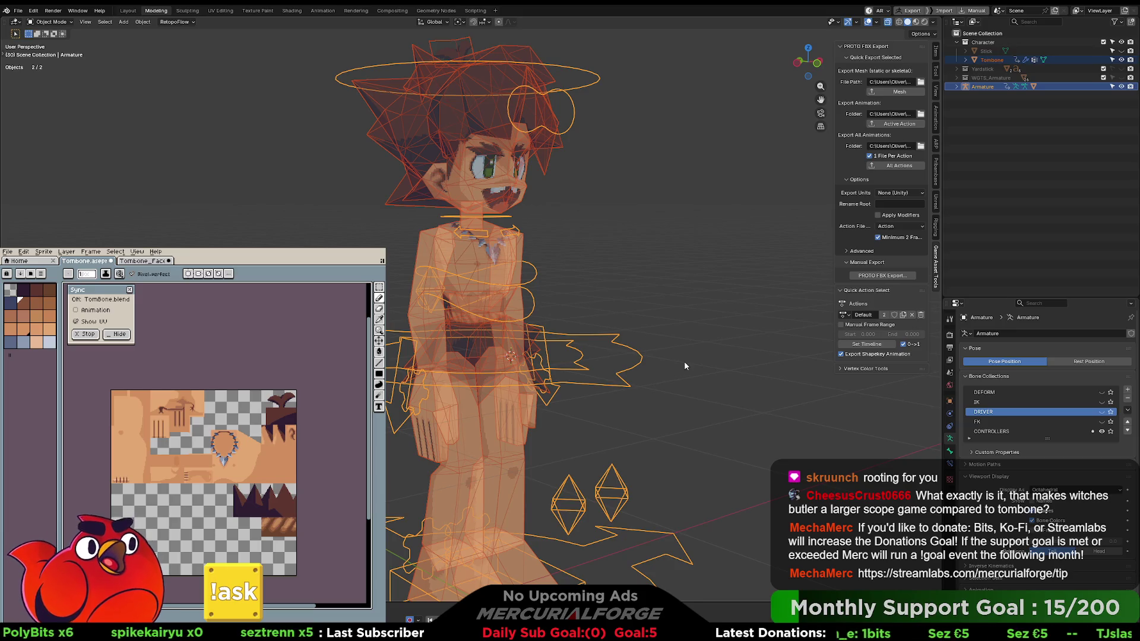
{"action": "key", "text": "space"}
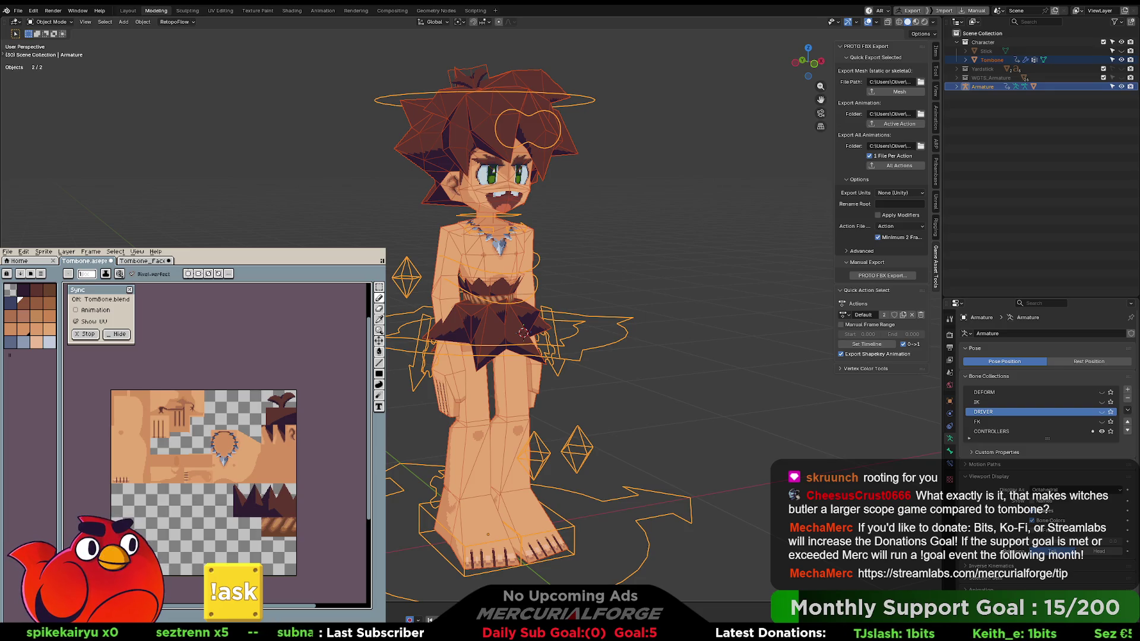
{"action": "key", "text": "alt+Tab"}
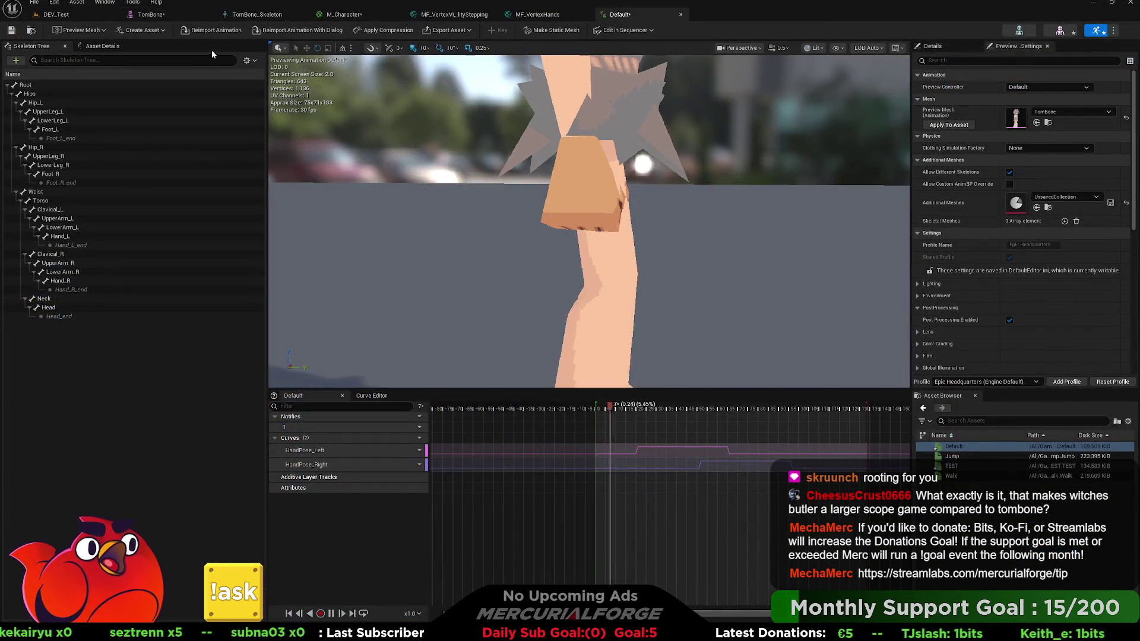
Compare the hand in Unreal's TomBone mesh and Default animation previews, then return to Blender.
{"action": "left_click", "coordinate": [1054, 32]}
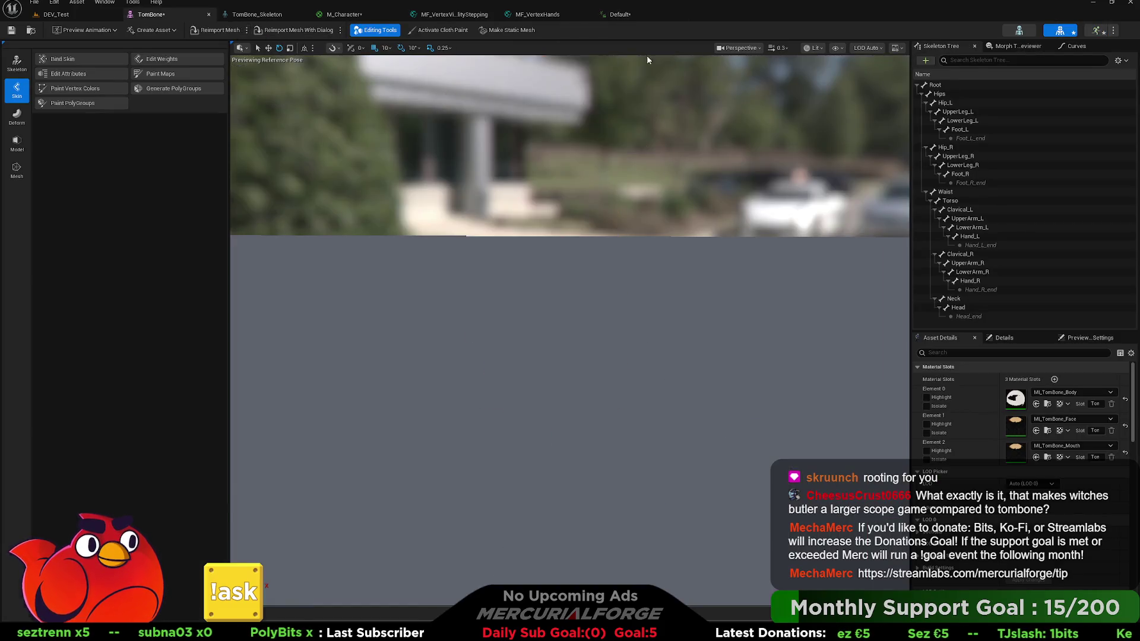
{"action": "left_click", "coordinate": [1096, 30]}
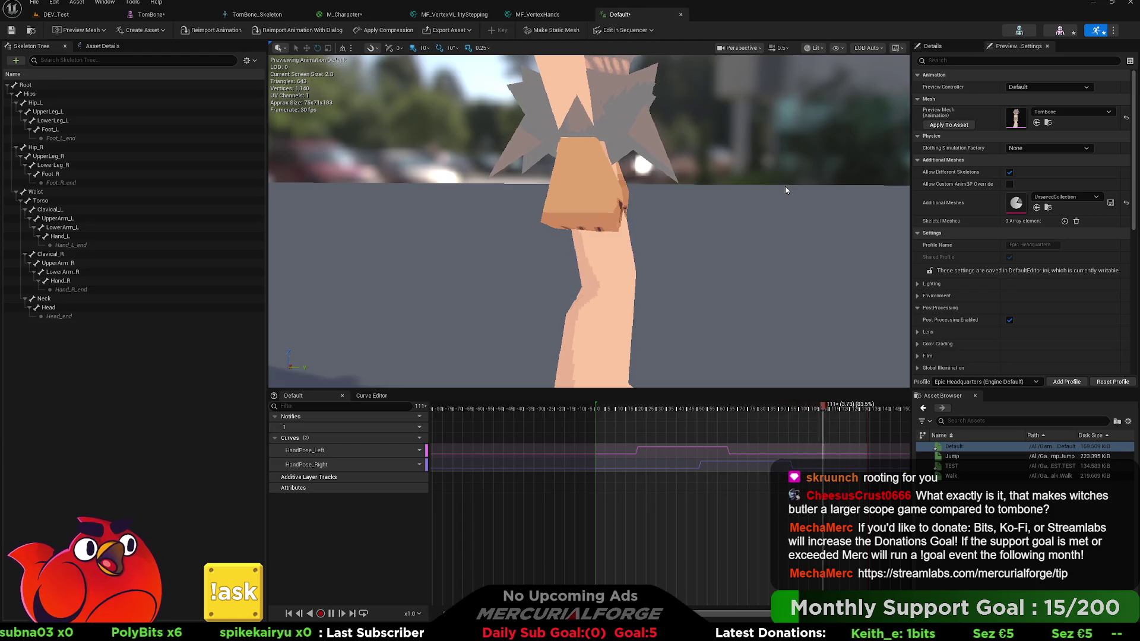
{"action": "key", "text": "alt+Tab"}
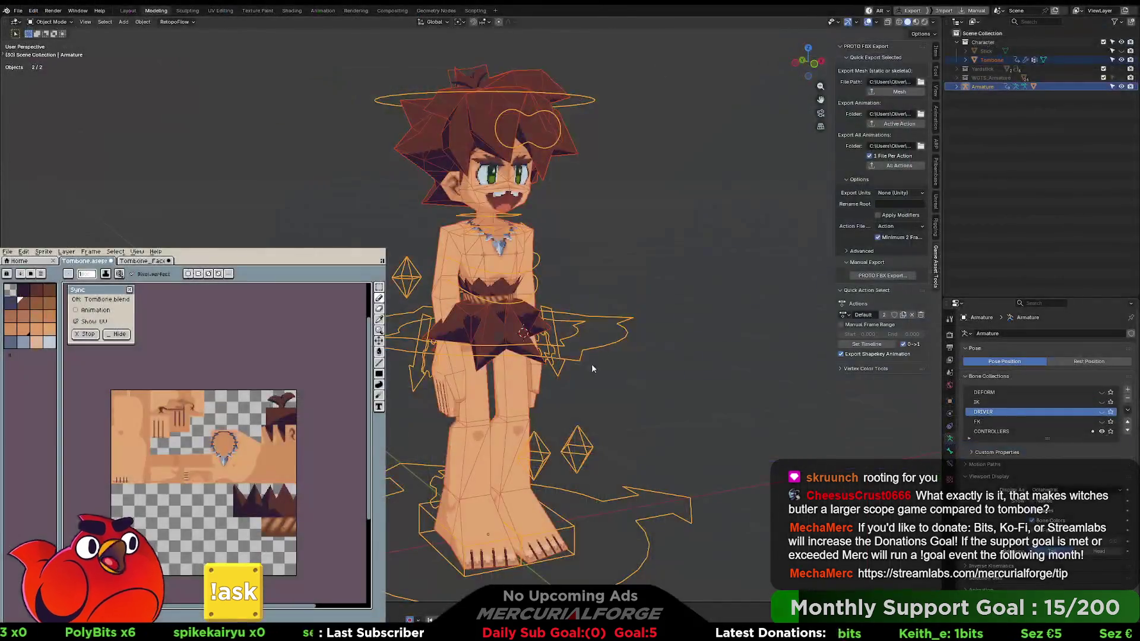
Zoom in on the character and select the Tombone mesh, staying in Object Mode.
{"action": "left_click_drag", "start_coordinate": [577, 394], "coordinate": [629, 401]}
{"action": "scroll", "coordinate": [629, 402], "scroll_direction": "up", "scroll_amount": 3}
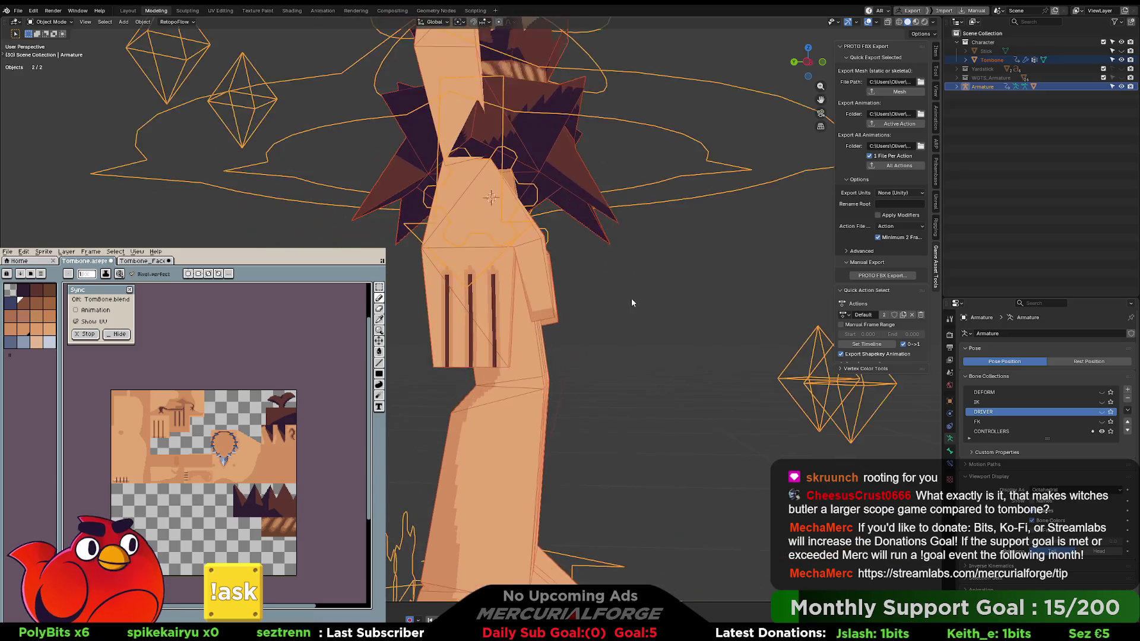
{"action": "scroll", "coordinate": [631, 297], "scroll_direction": "up", "scroll_amount": 2}
{"action": "scroll", "coordinate": [604, 330], "scroll_direction": "up", "scroll_amount": 1}
{"action": "left_click", "coordinate": [537, 340]}
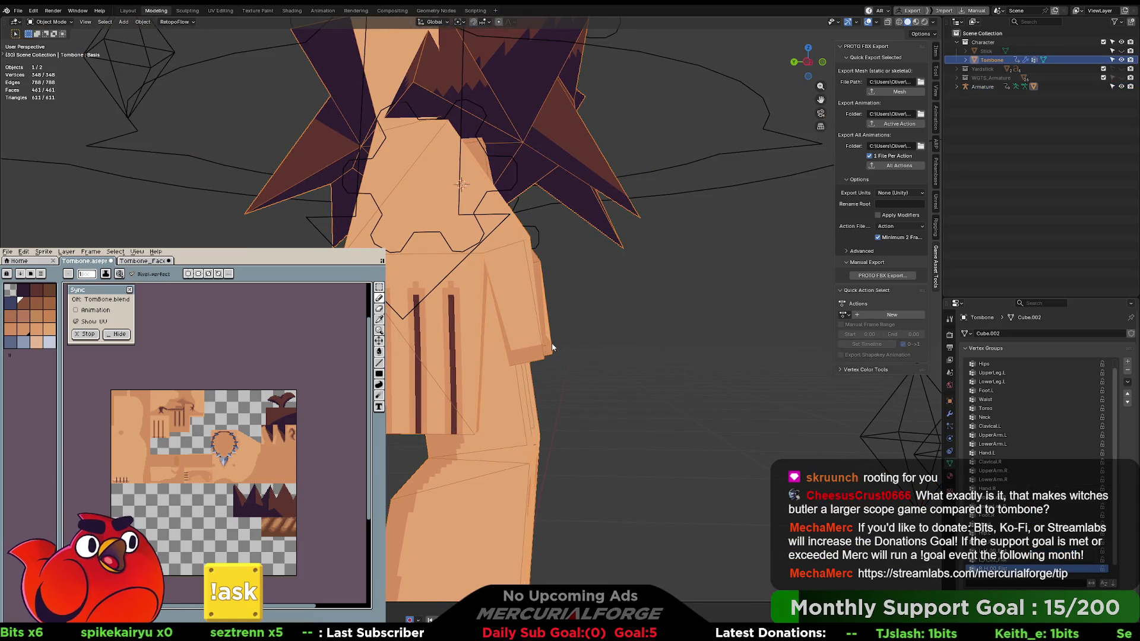
{"action": "key", "text": "ctrl+Tab"}
{"action": "left_click", "coordinate": [487, 343]}
Edit Tombone vertices around the hand and thigh, then reselect the mesh together with the Armature.
{"action": "left_click_drag", "start_coordinate": [536, 343], "coordinate": [505, 262]}
{"action": "key", "text": "ctrl+Tab"}
{"action": "left_click", "coordinate": [519, 270]}
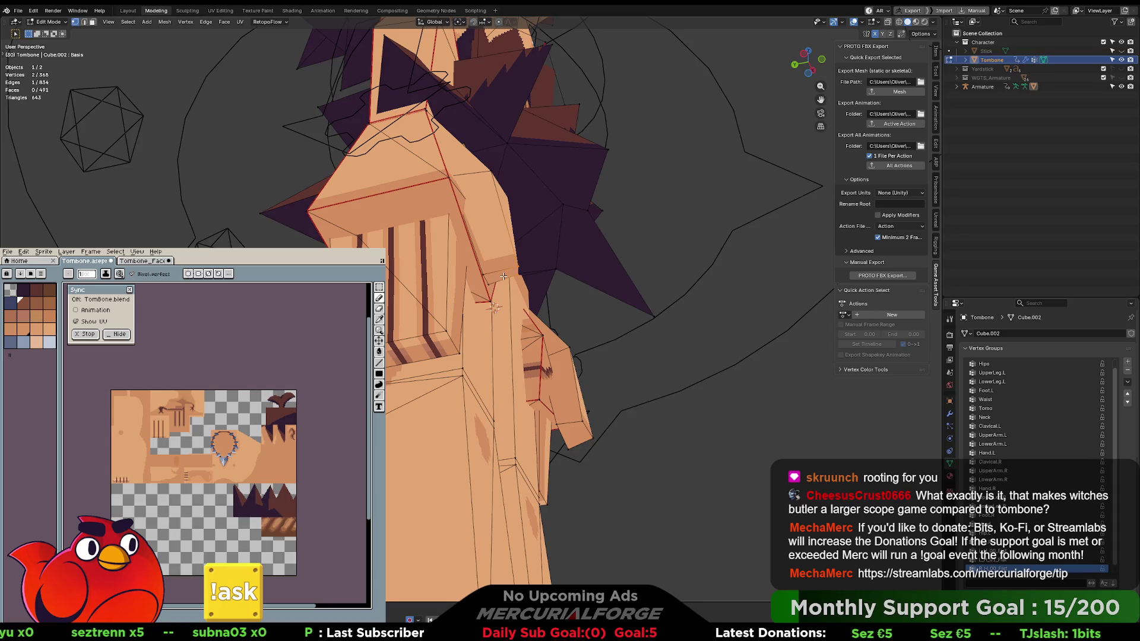
{"action": "left_click", "coordinate": [504, 276], "text": "shift"}
{"action": "left_click_drag", "start_coordinate": [503, 276], "coordinate": [429, 319]}
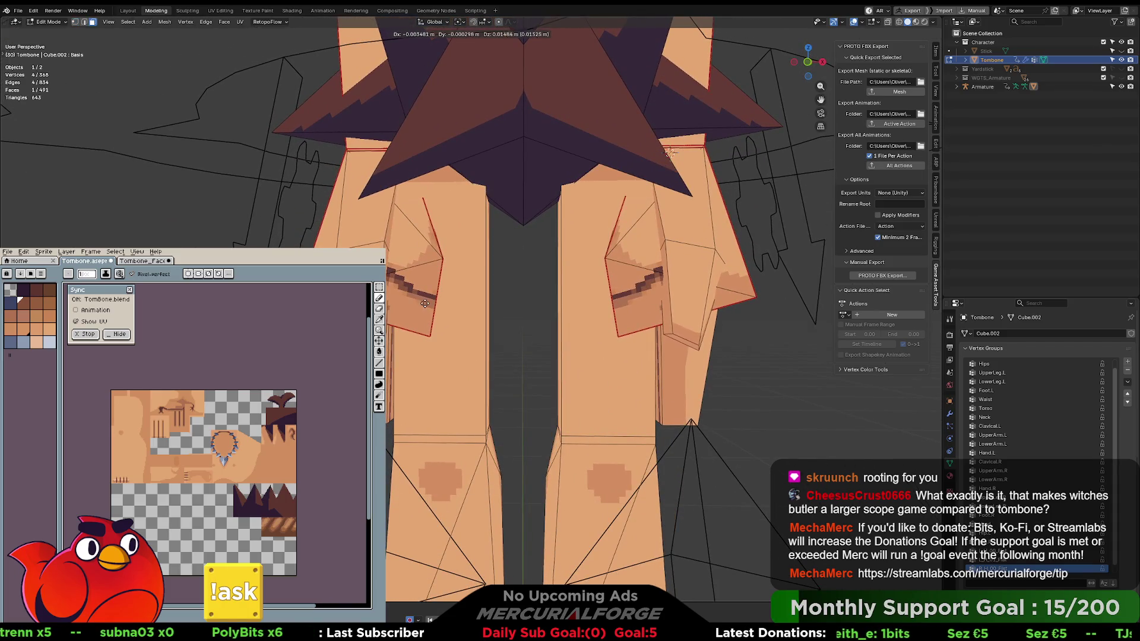
{"action": "left_click_drag", "start_coordinate": [425, 298], "coordinate": [516, 302]}
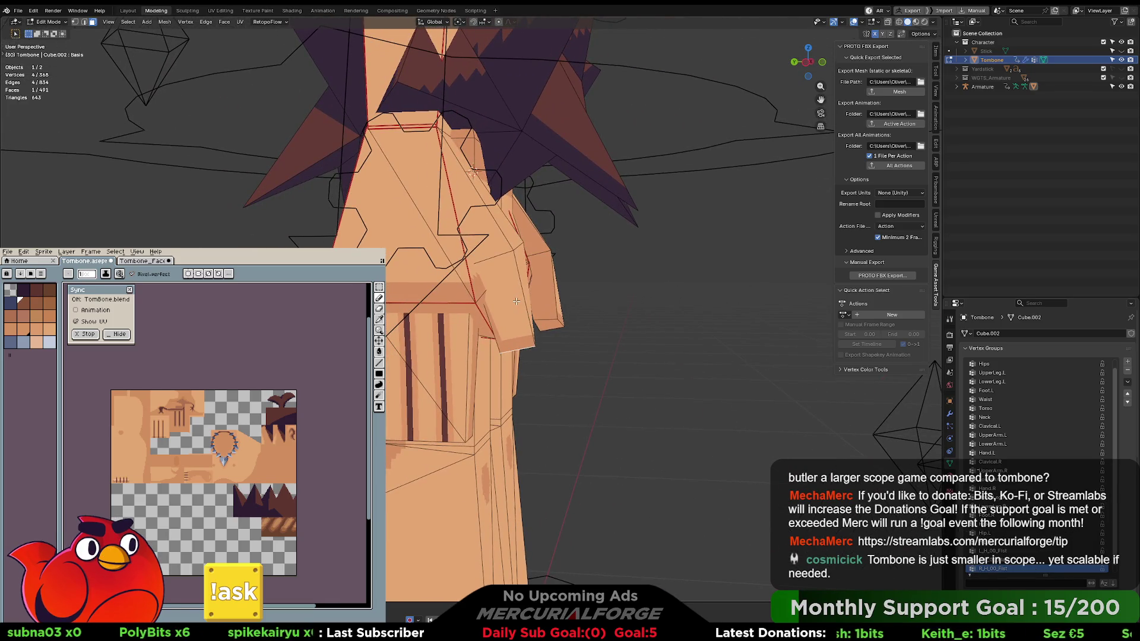
{"action": "key", "text": "Tab"}
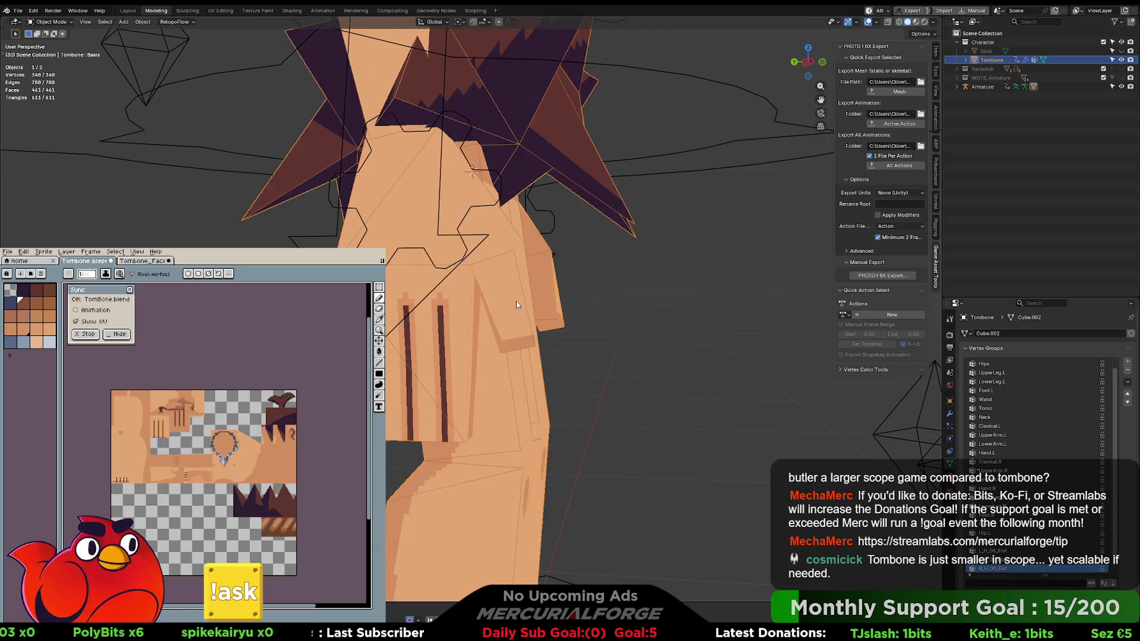
{"action": "left_click_drag", "start_coordinate": [517, 299], "coordinate": [594, 267]}
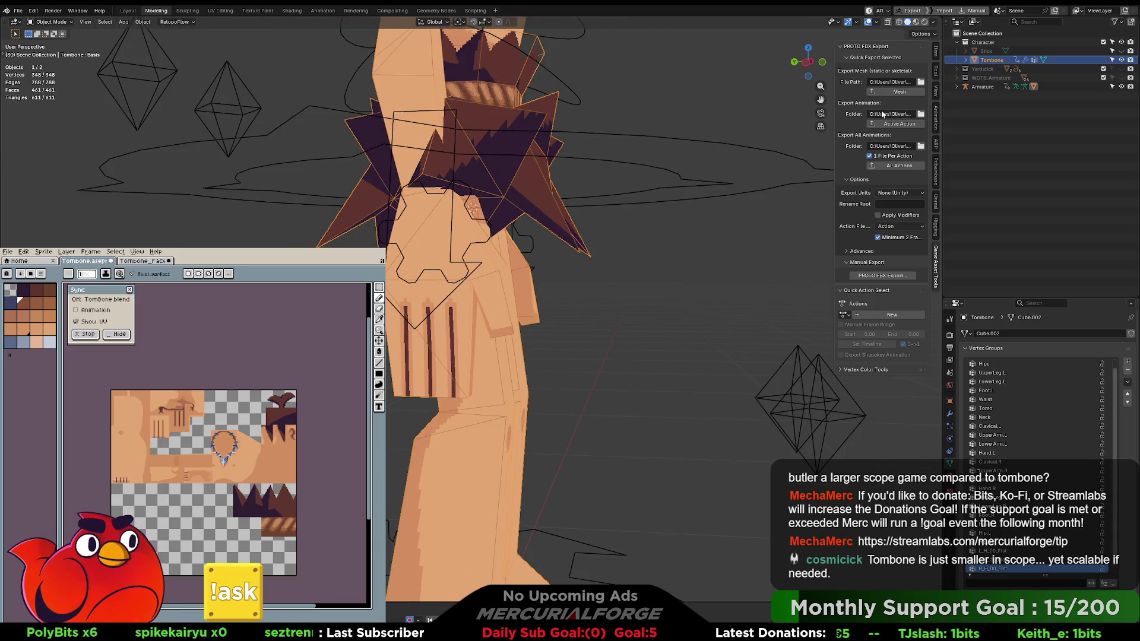
{"action": "key", "text": "a"}
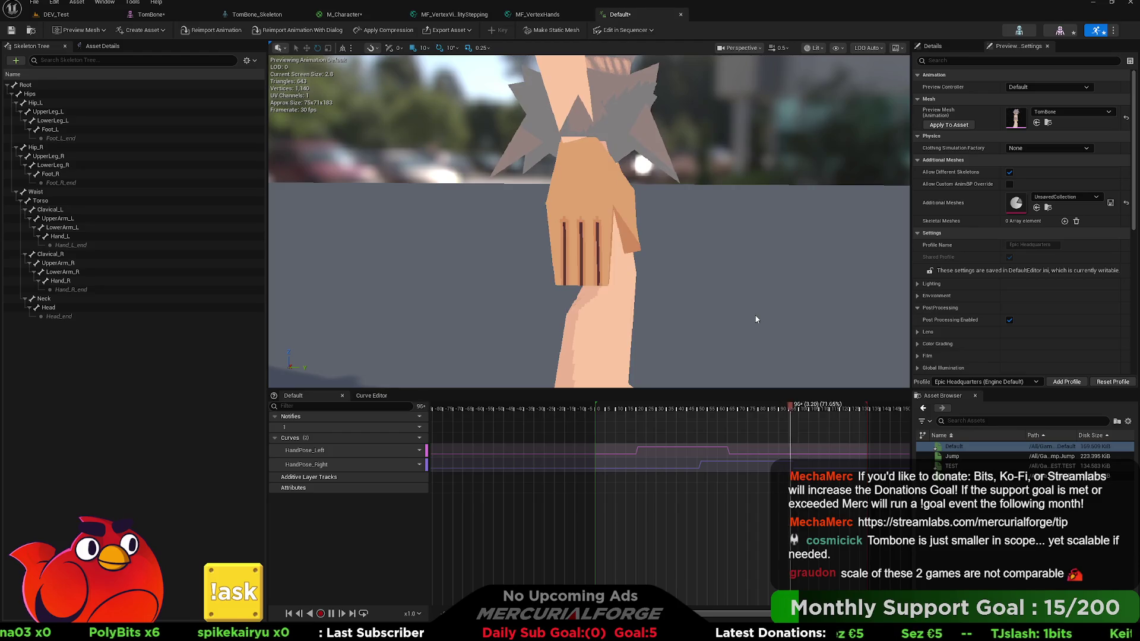
Reimport the updated TomBone mesh, inspect it in the Default animation preview, then open DEV_Test.
{"action": "left_click", "coordinate": [151, 14]}
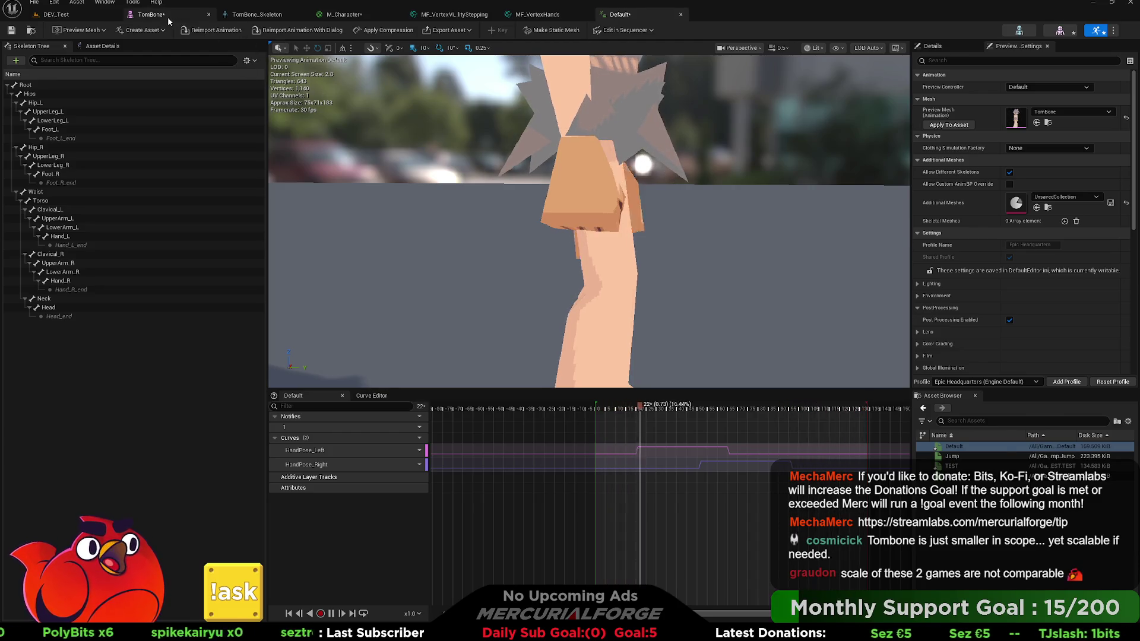
{"action": "left_click", "coordinate": [203, 32]}
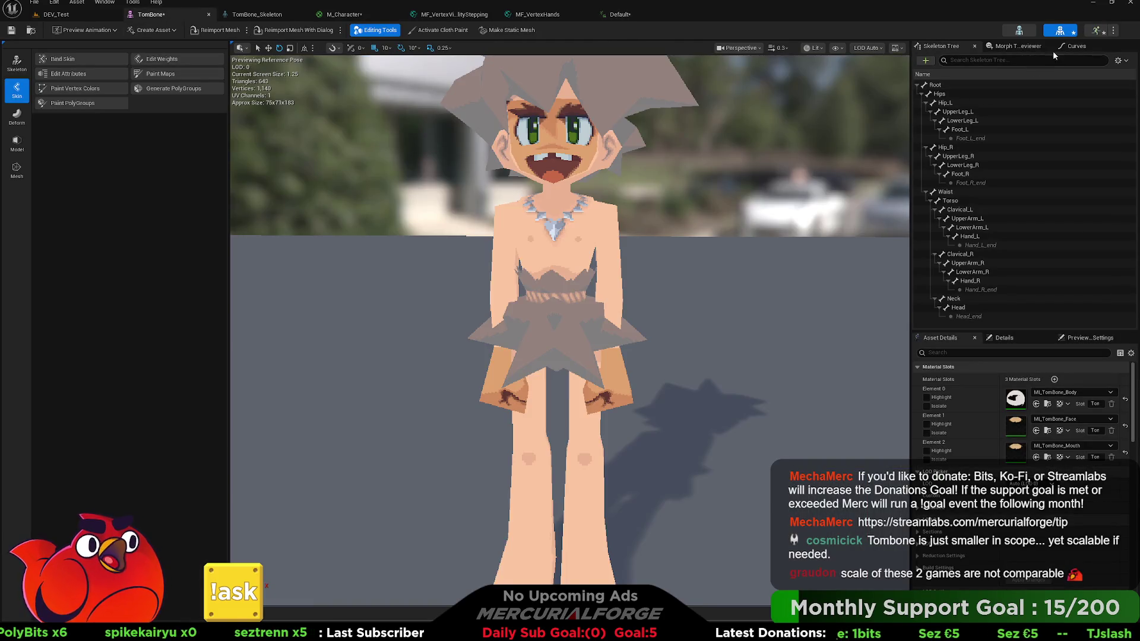
{"action": "left_click", "coordinate": [1099, 31]}
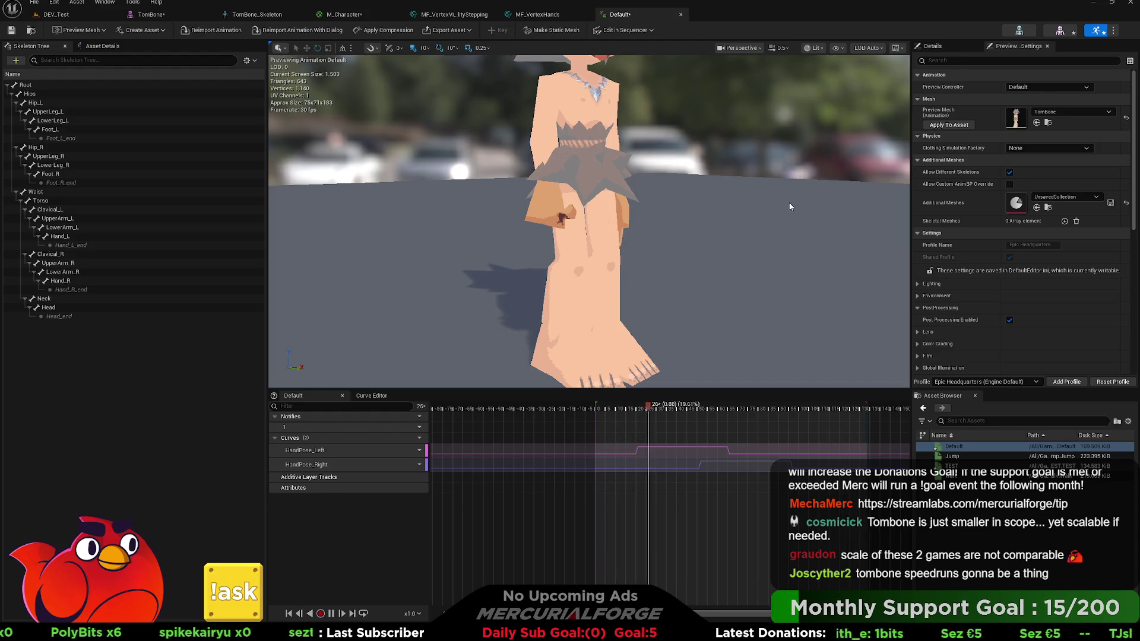
{"action": "mouse_move", "coordinate": [790, 206]}
{"action": "left_mouse_down"}
{"action": "mouse_move", "coordinate": [831, 149]}
{"action": "mouse_move", "coordinate": [766, 156]}
{"action": "mouse_move", "coordinate": [674, 231]}
{"action": "left_mouse_up"}
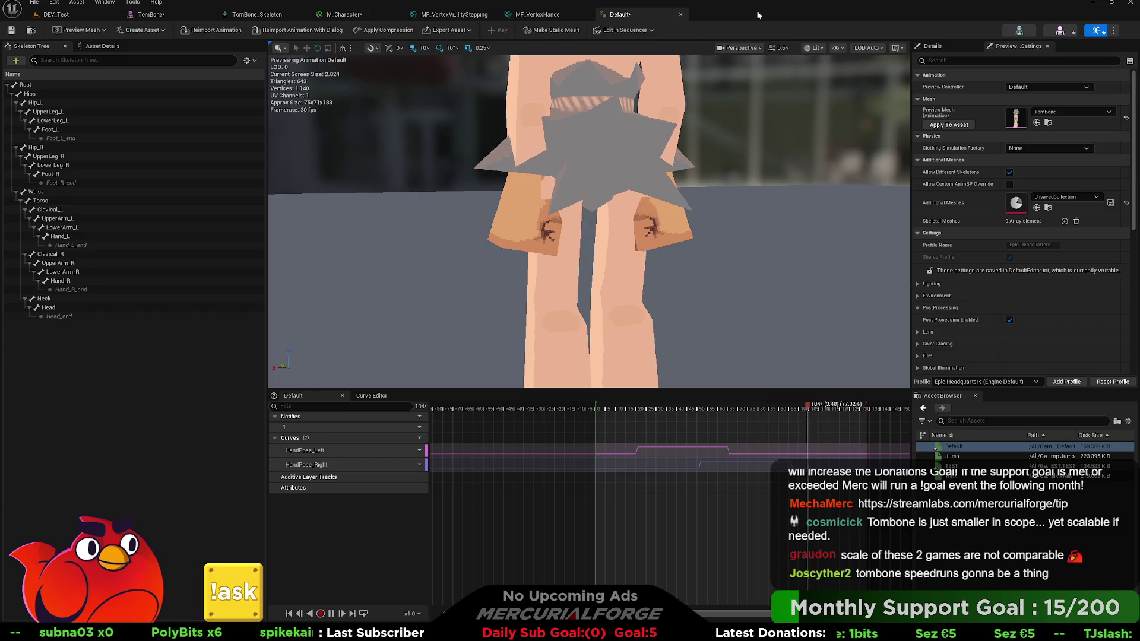
{"action": "mouse_move", "coordinate": [719, 116]}
{"action": "left_mouse_down"}
{"action": "mouse_move", "coordinate": [535, 127]}
{"action": "mouse_move", "coordinate": [535, 179]}
{"action": "mouse_move", "coordinate": [523, 184]}
{"action": "mouse_move", "coordinate": [650, 212]}
{"action": "left_mouse_up"}
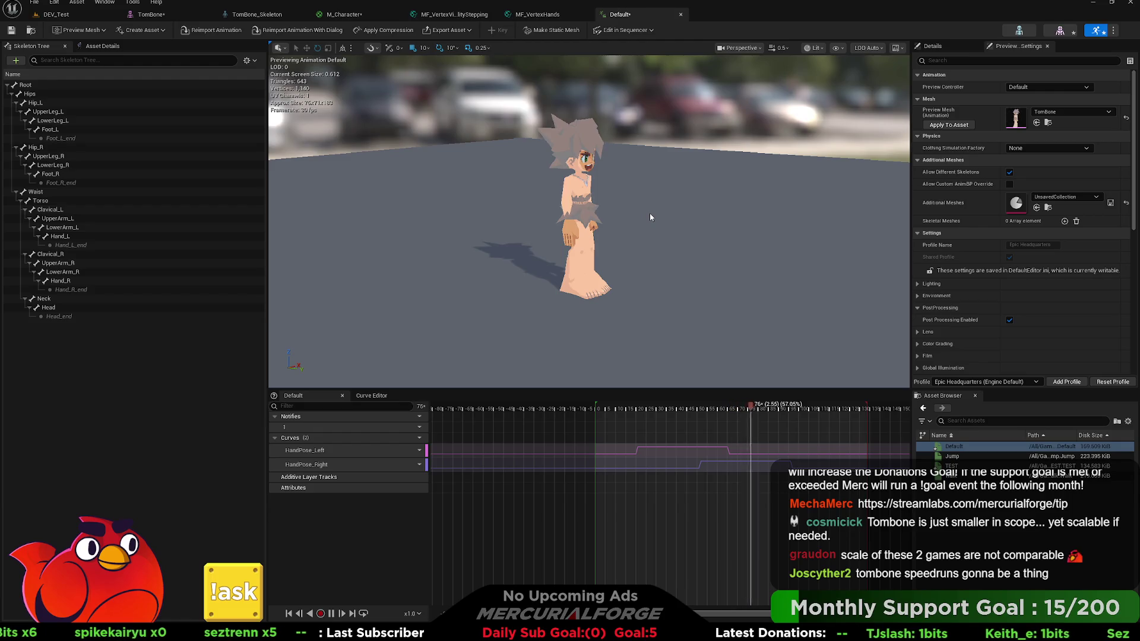
{"action": "left_click", "coordinate": [59, 14]}
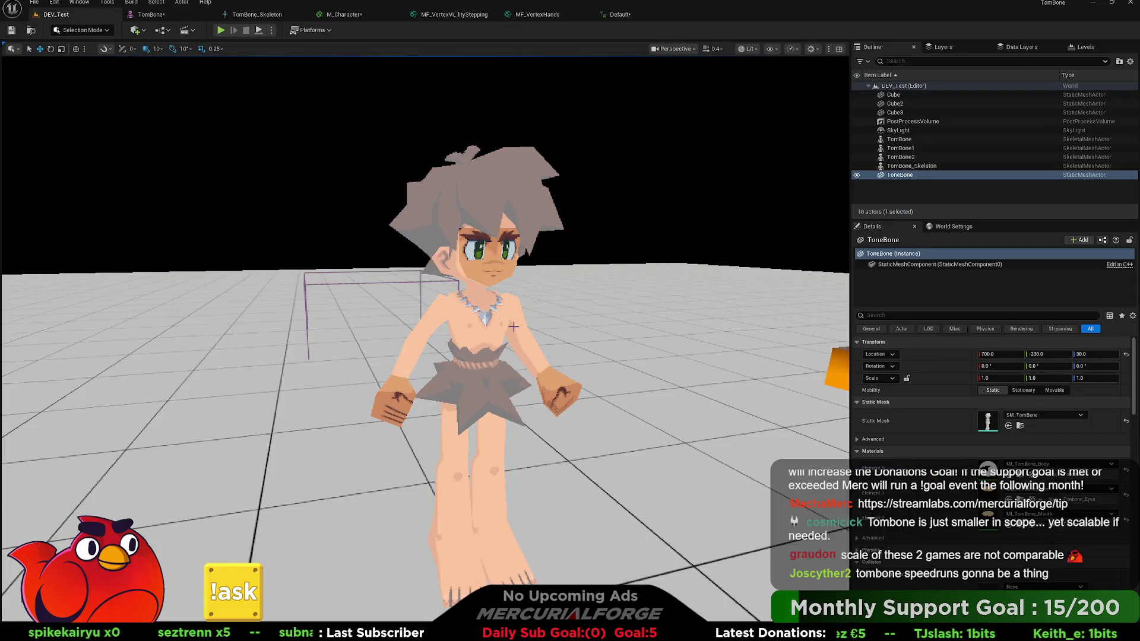
Set TomBone2 to play the Default animation and test it in a play session.
{"action": "left_click", "coordinate": [491, 329]}
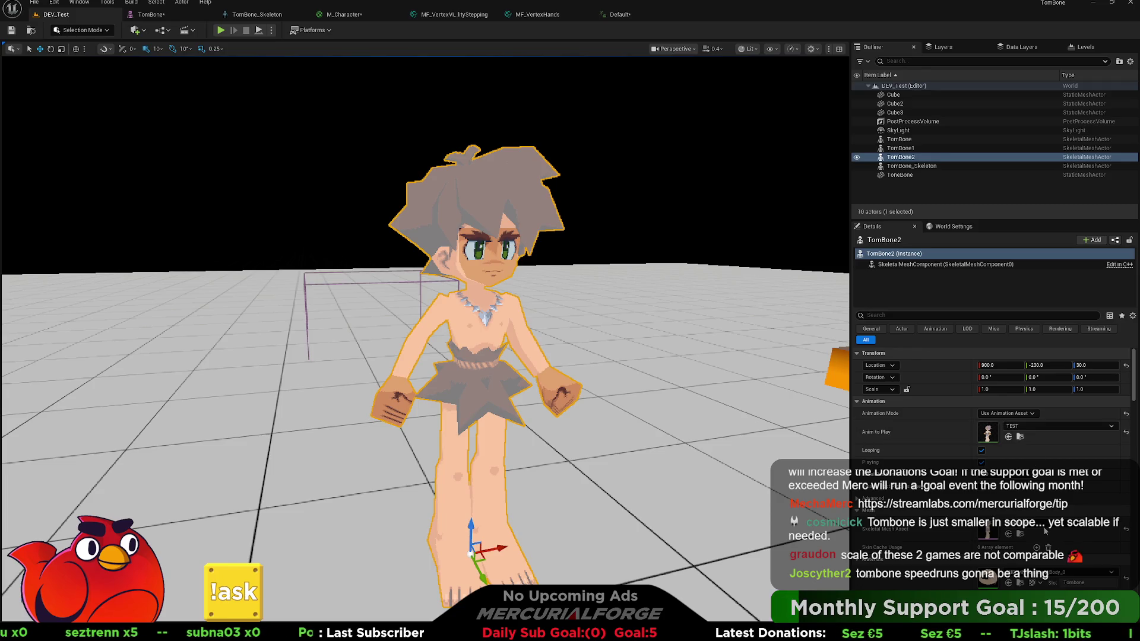
{"action": "key", "text": "ctrl+z"}
{"action": "key", "text": "alt+p"}
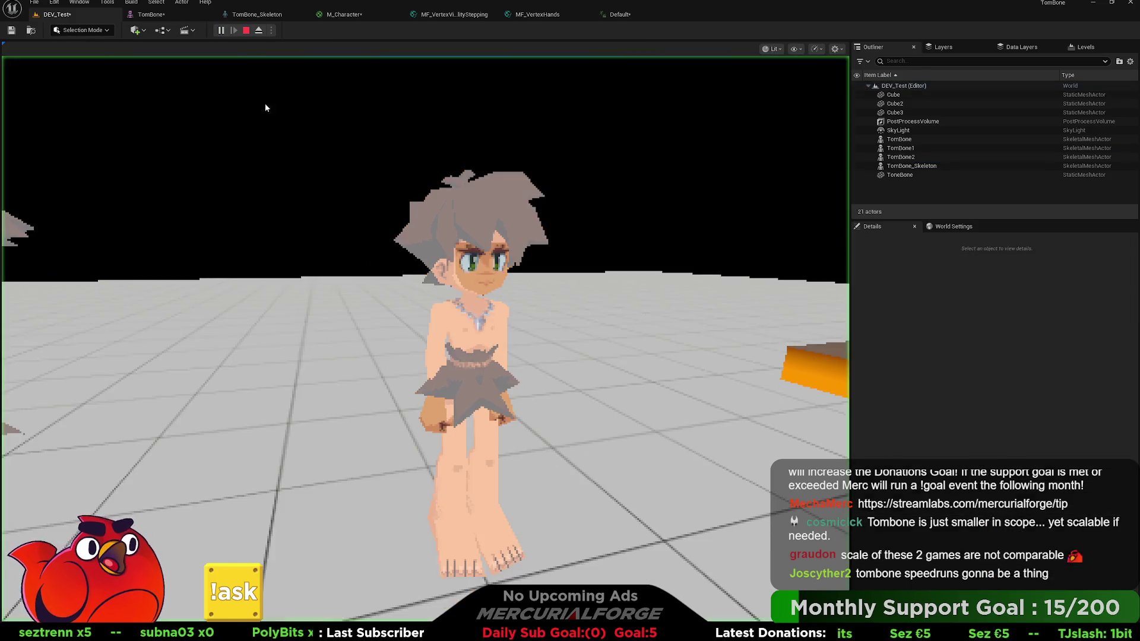
{"action": "key", "text": "s"}
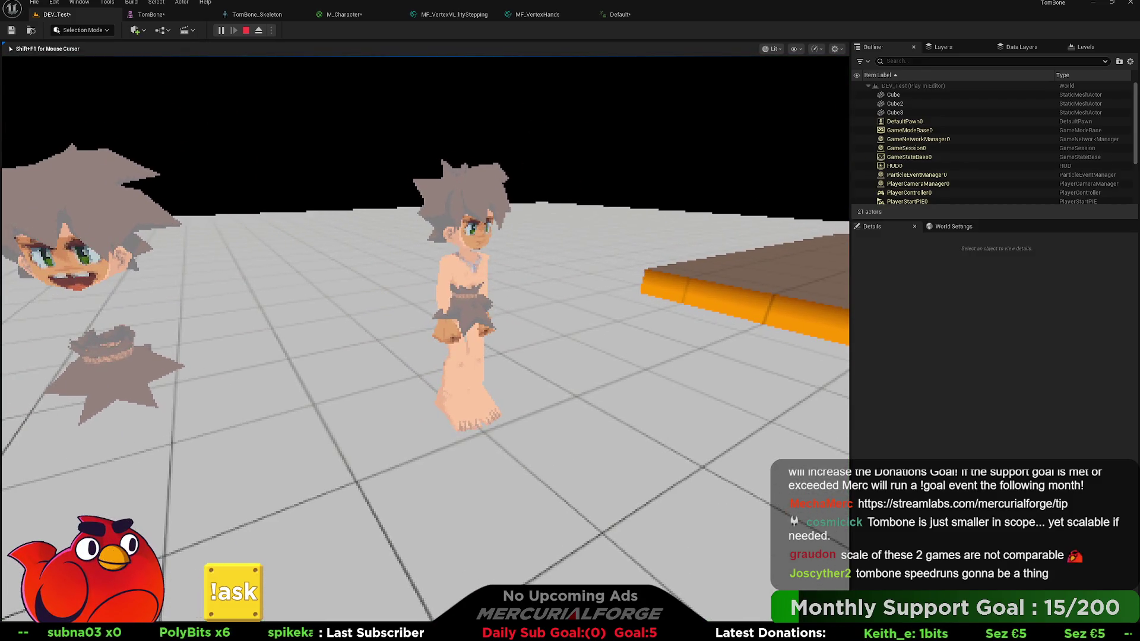
{"action": "key", "text": "shift+F1"}
{"action": "left_click", "coordinate": [343, 14]}
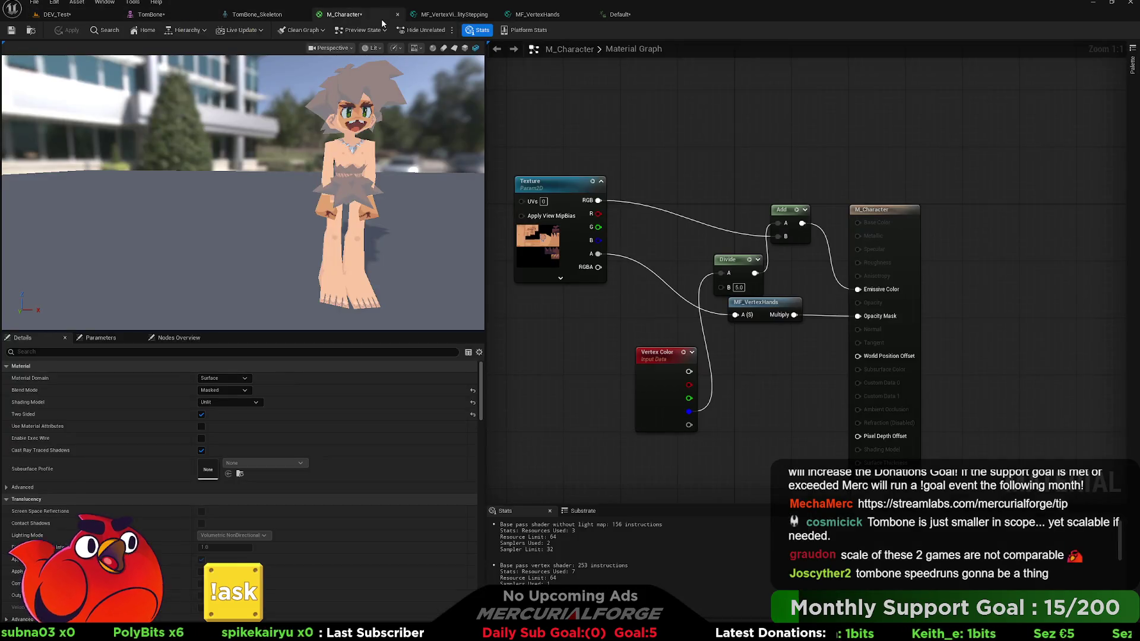
In M_Character, delete the Add and Divide nodes, wire the texture straight into Emissive Color, and apply.
{"action": "left_click", "coordinate": [806, 232]}
{"action": "left_click", "coordinate": [743, 261], "text": "ctrl"}
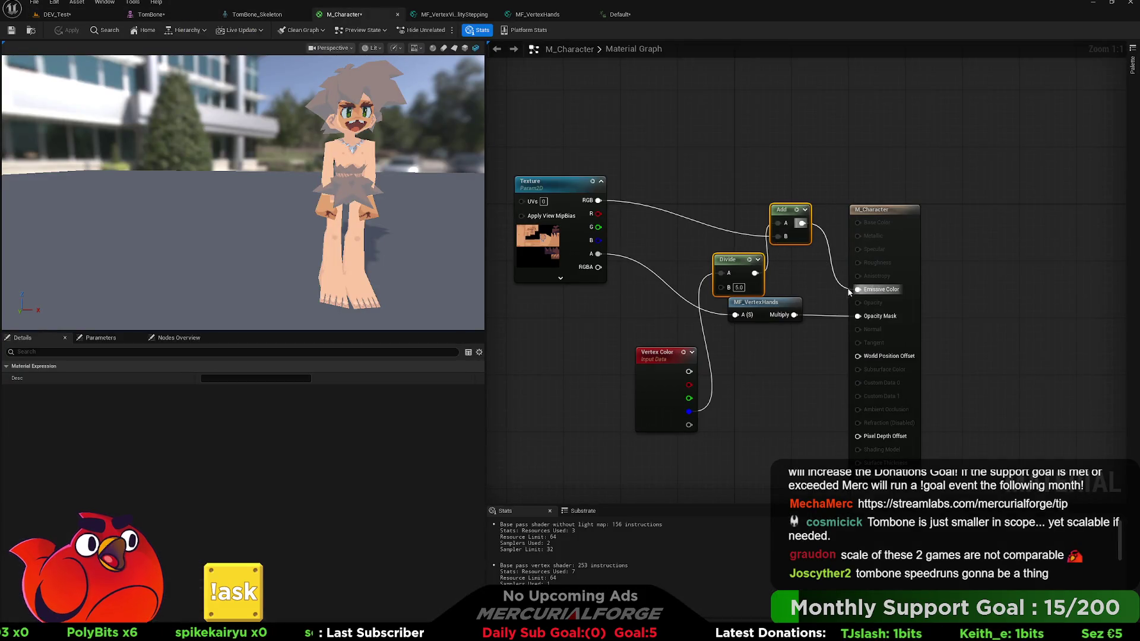
{"action": "key", "text": "Delete"}
{"action": "left_click_drag", "start_coordinate": [857, 290], "coordinate": [599, 200]}
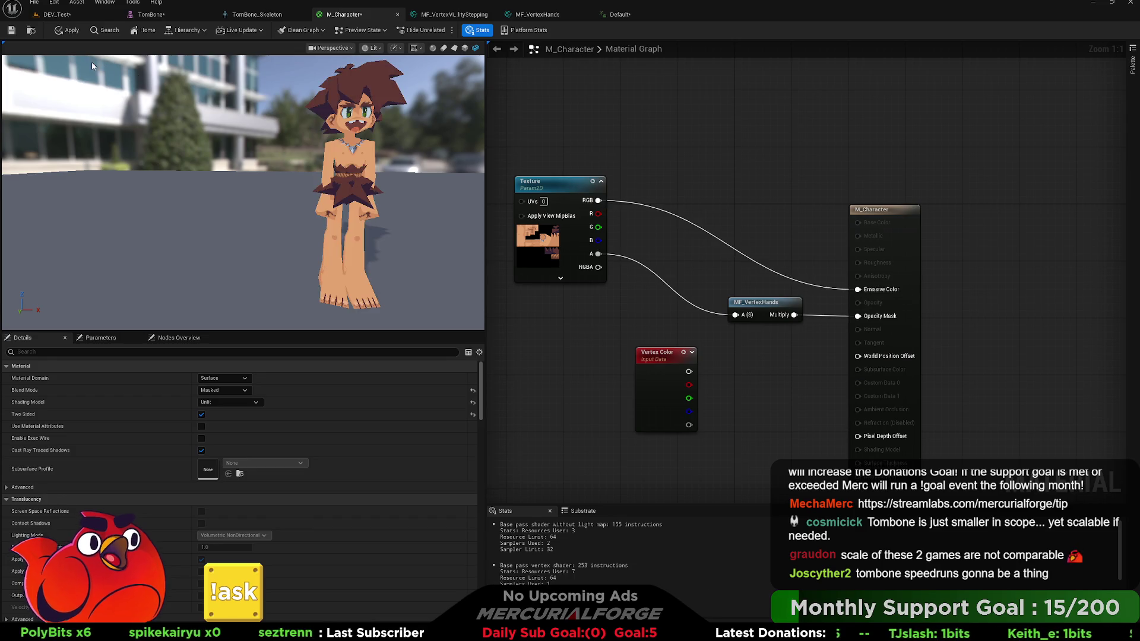
{"action": "left_click", "coordinate": [66, 31]}
{"action": "left_click", "coordinate": [56, 14]}
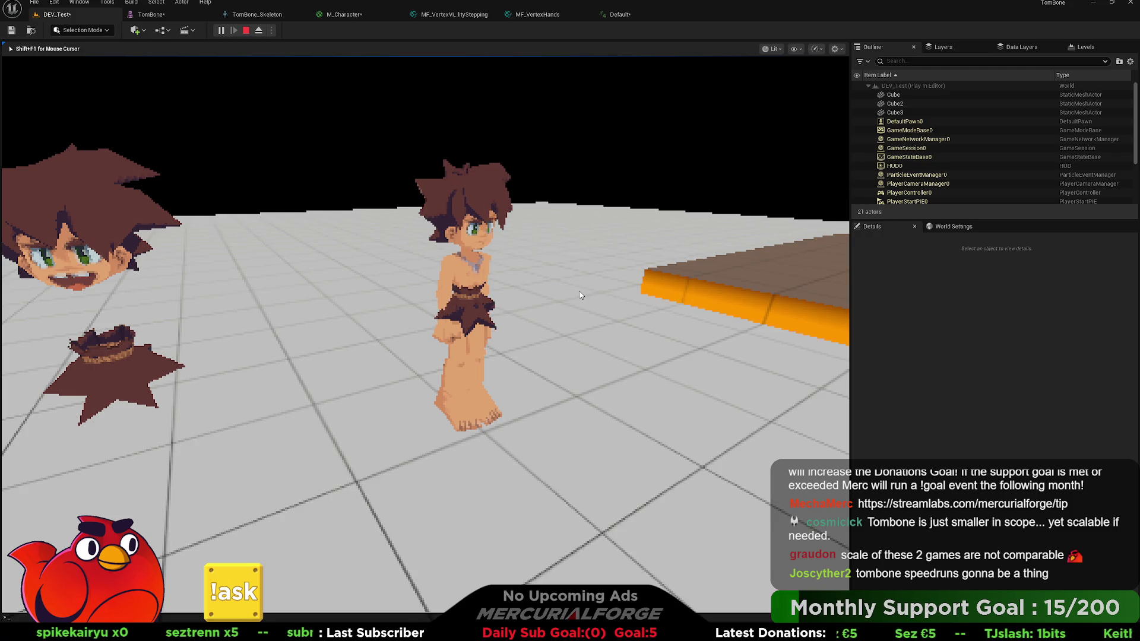
Restart the play session and fly the camera around the characters to inspect them.
{"action": "key", "text": "grave"}
{"action": "type", "text": "w"}
{"action": "left_click", "coordinate": [246, 30]}
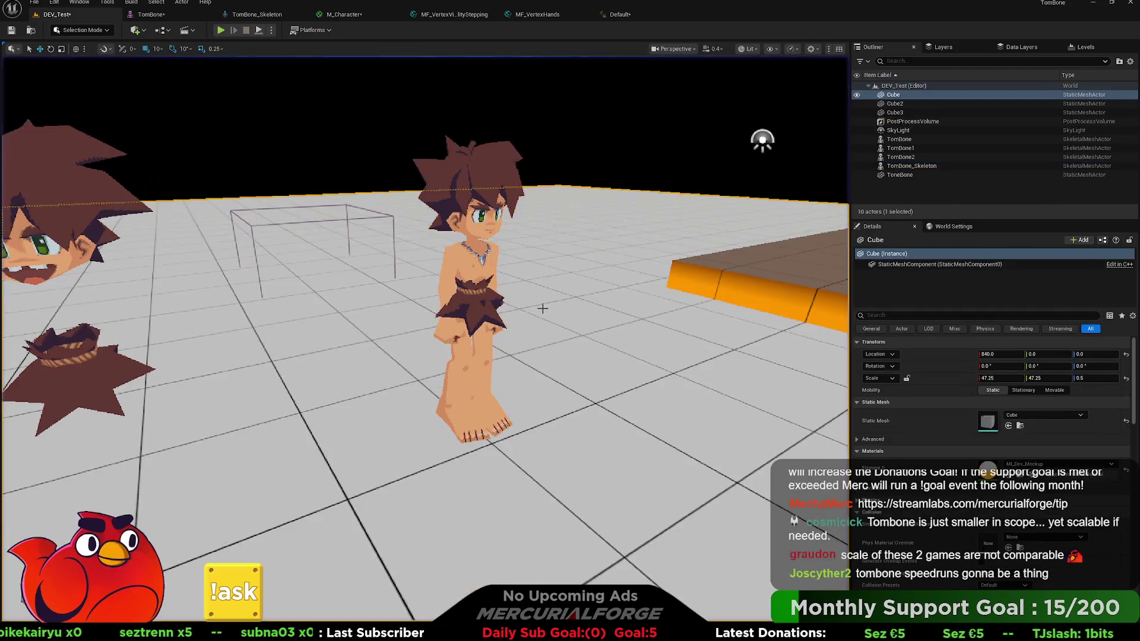
{"action": "left_click", "coordinate": [218, 30]}
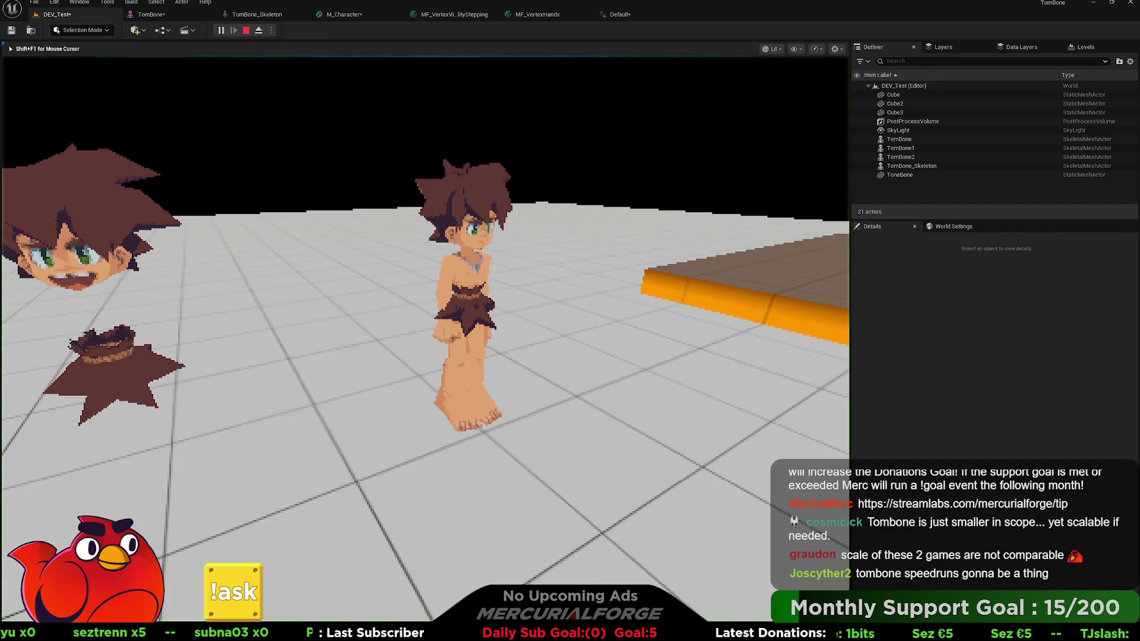
{"action": "key", "text": "w"}
{"action": "key", "text": "s"}
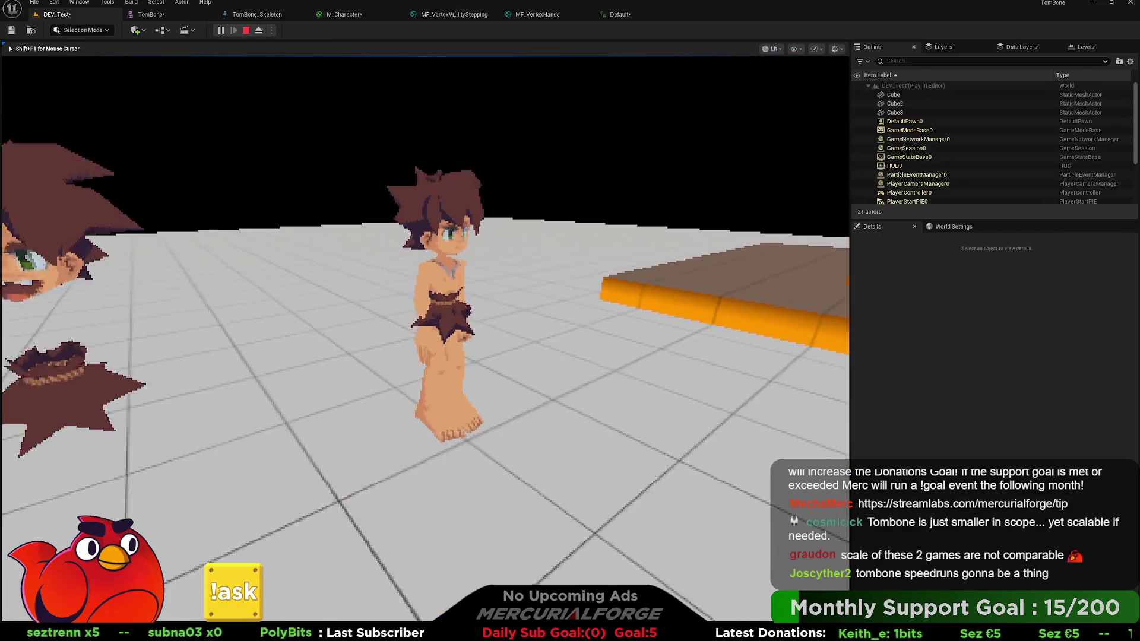
{"action": "key", "text": "s"}
{"action": "key", "text": "a"}
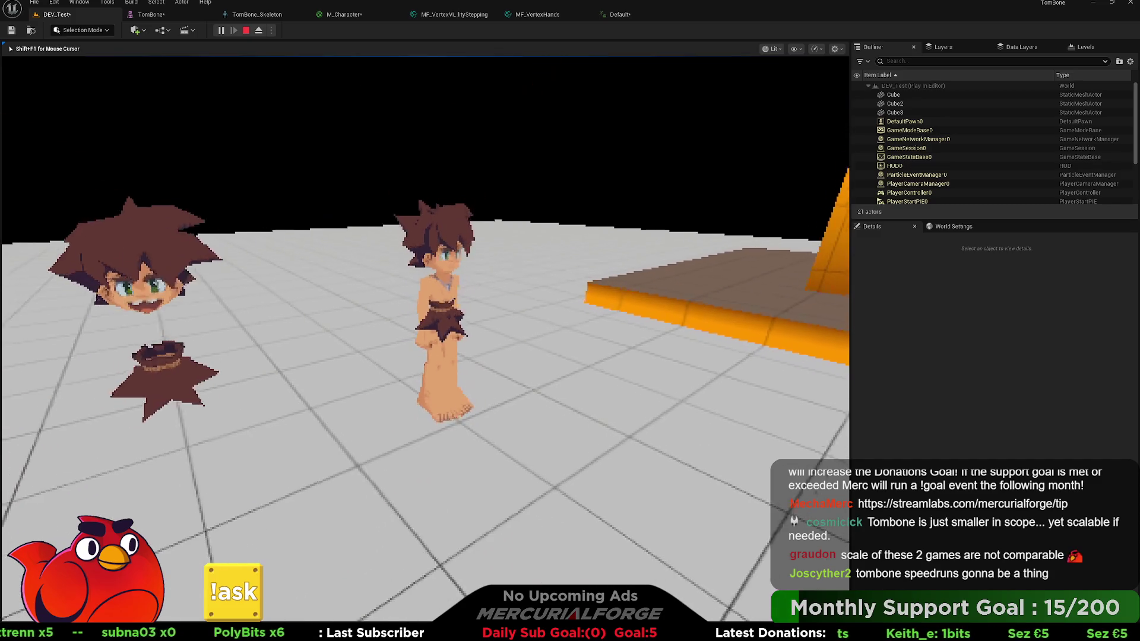
{"action": "key", "text": "a"}
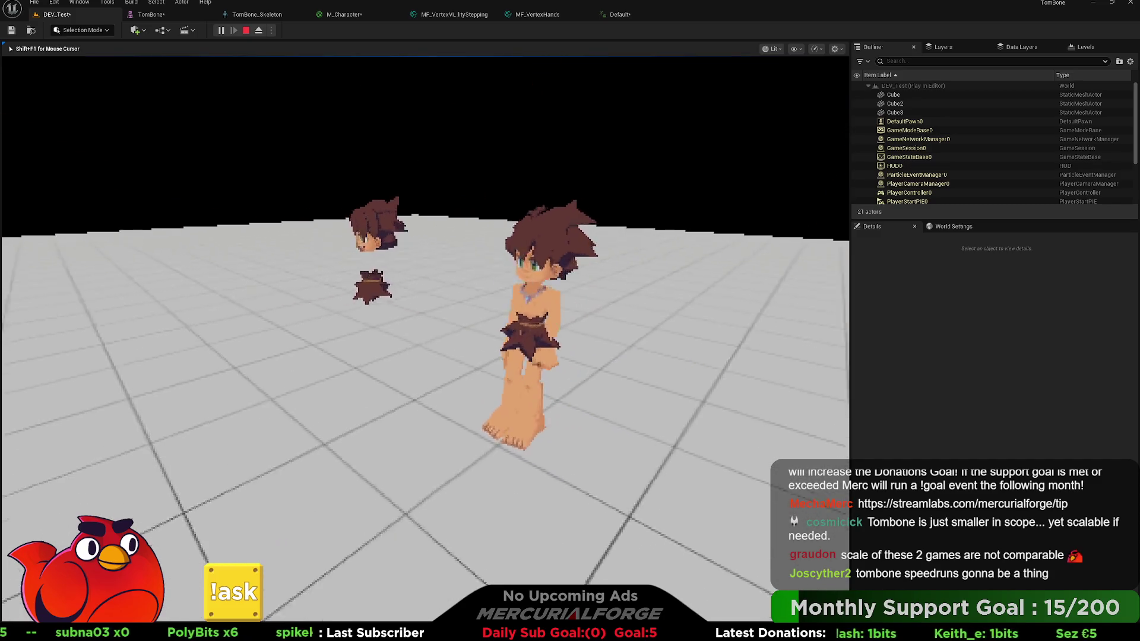
{"action": "key", "text": "w"}
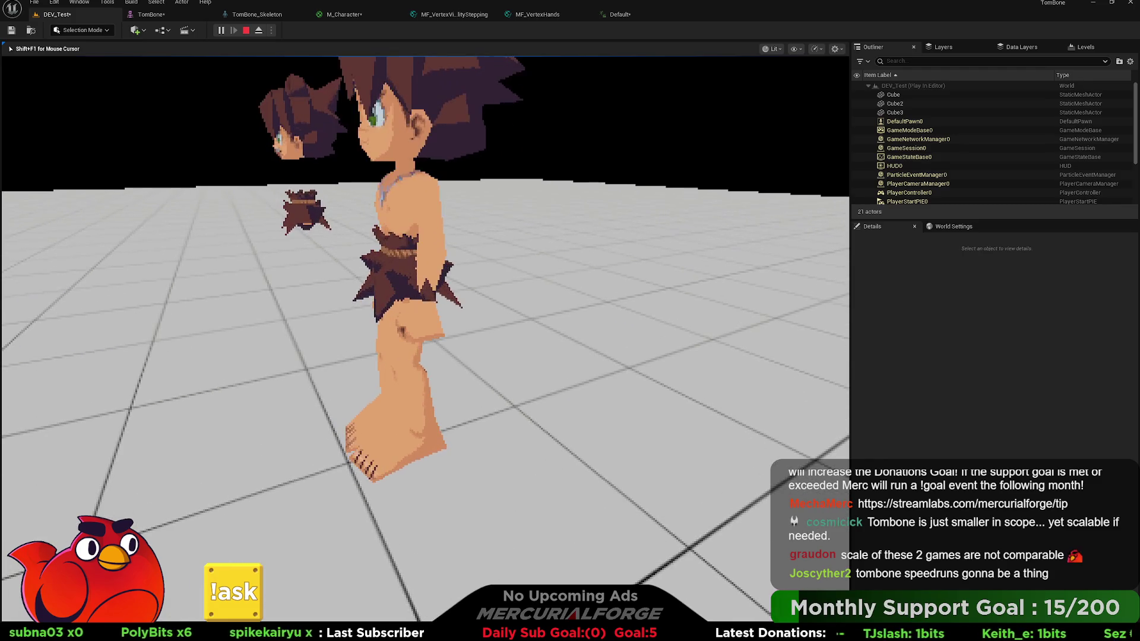
{"action": "key", "text": "s"}
{"action": "key", "text": "w"}
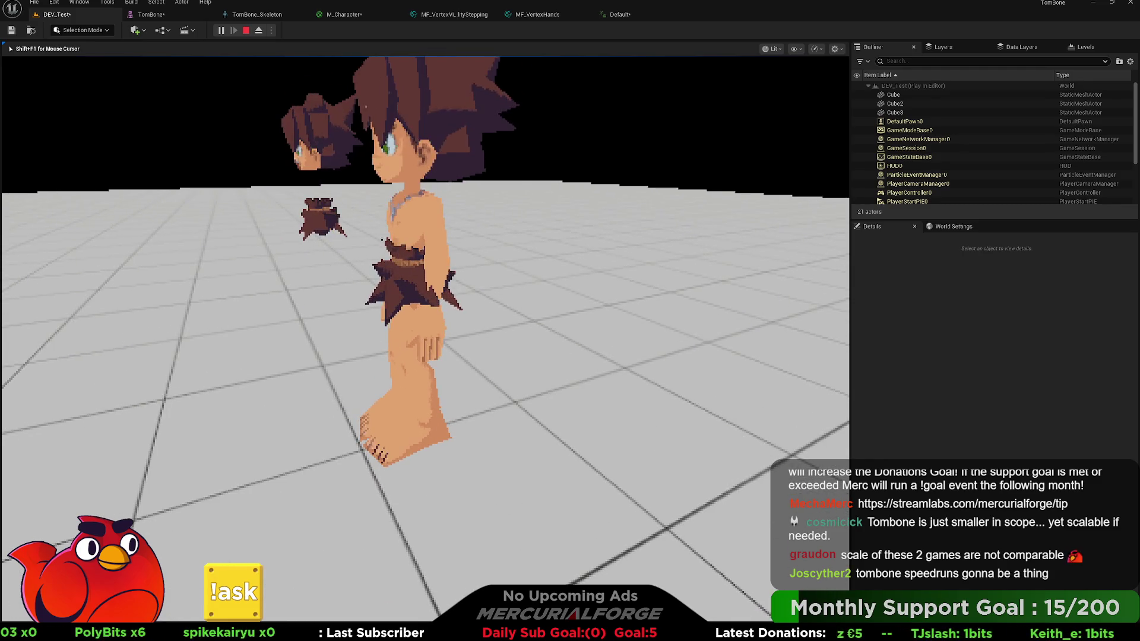
{"action": "key", "text": "Escape"}
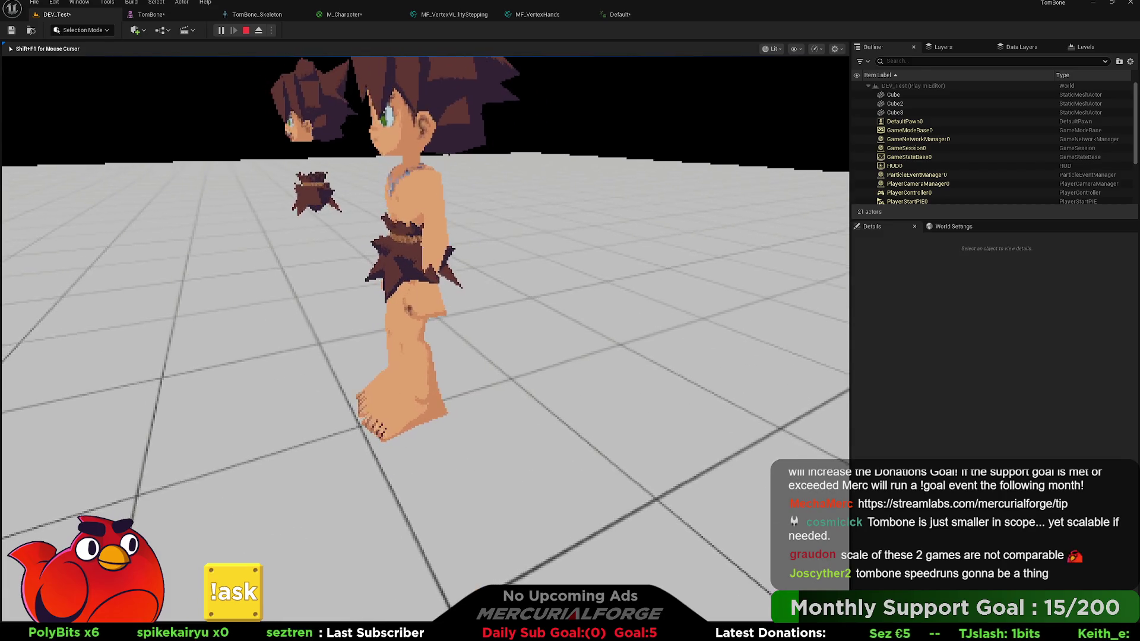
Play the level again and run r.ScreenPercentage from the console to render at lower resolution.
{"action": "left_click", "coordinate": [298, 283]}
{"action": "scroll", "coordinate": [298, 283], "scroll_direction": "down", "scroll_amount": 10}
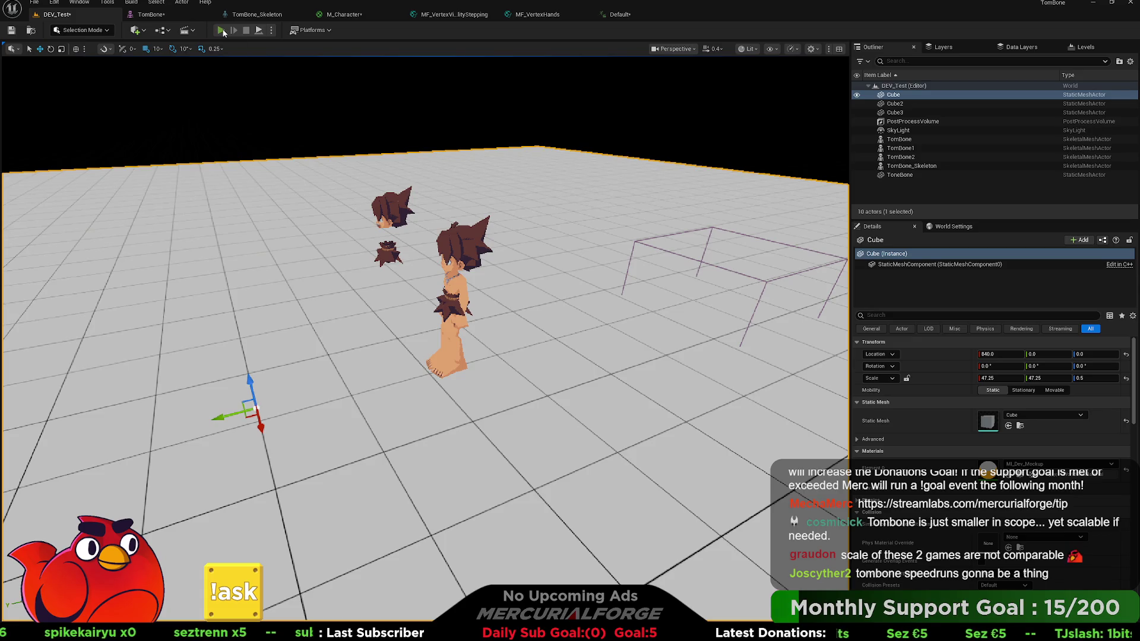
{"action": "left_click", "coordinate": [221, 30]}
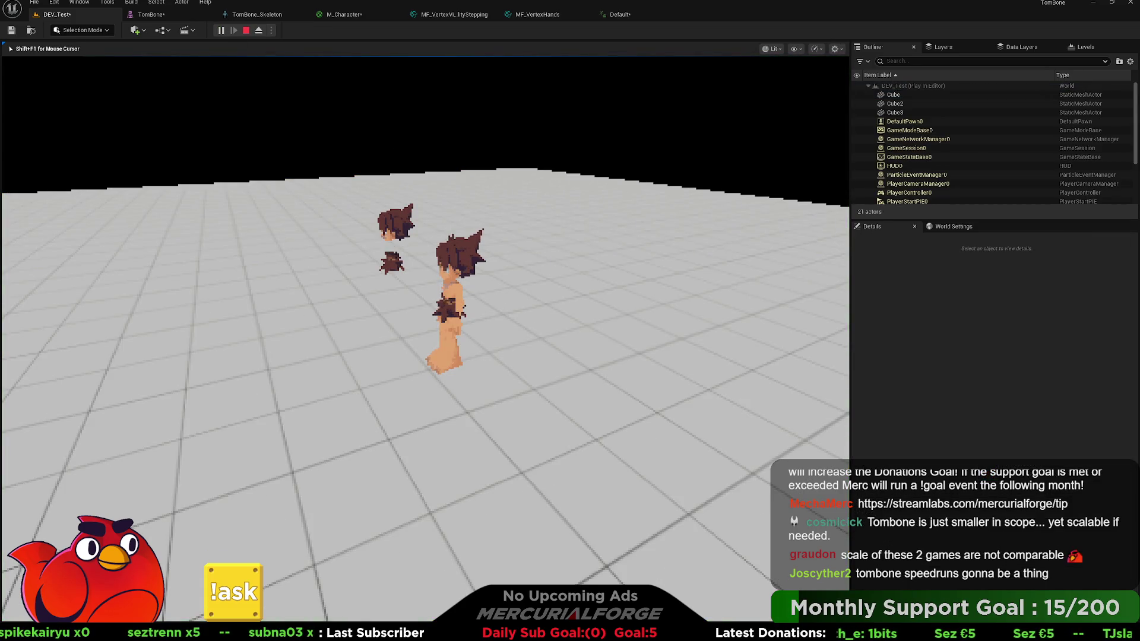
{"action": "key", "text": "grave"}
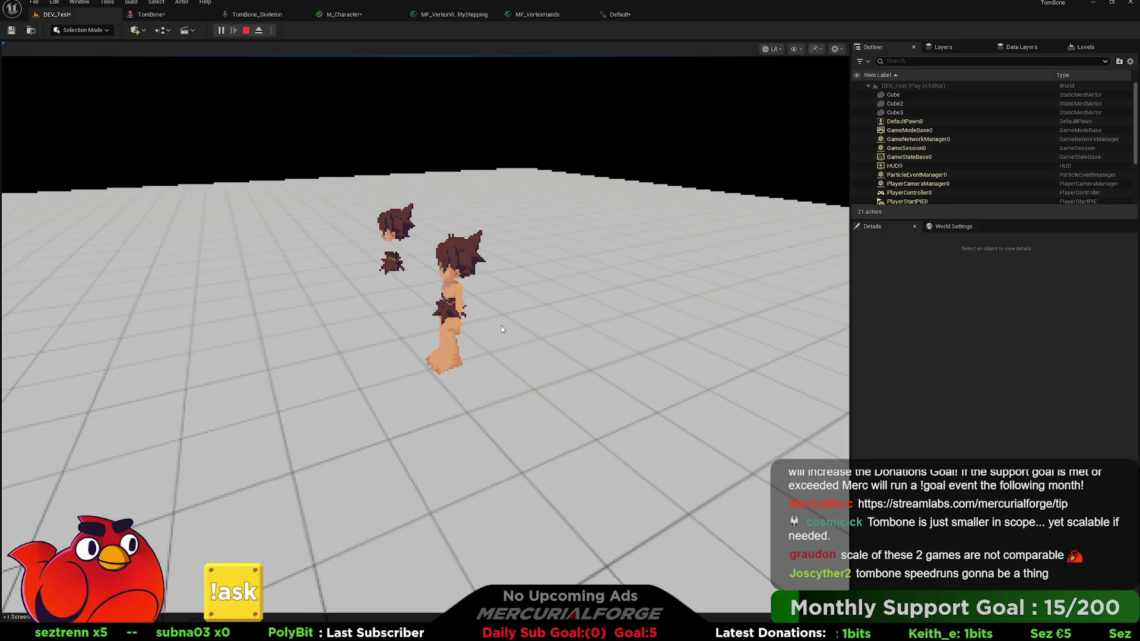
{"action": "key", "text": "Return"}
{"action": "key", "text": "w"}
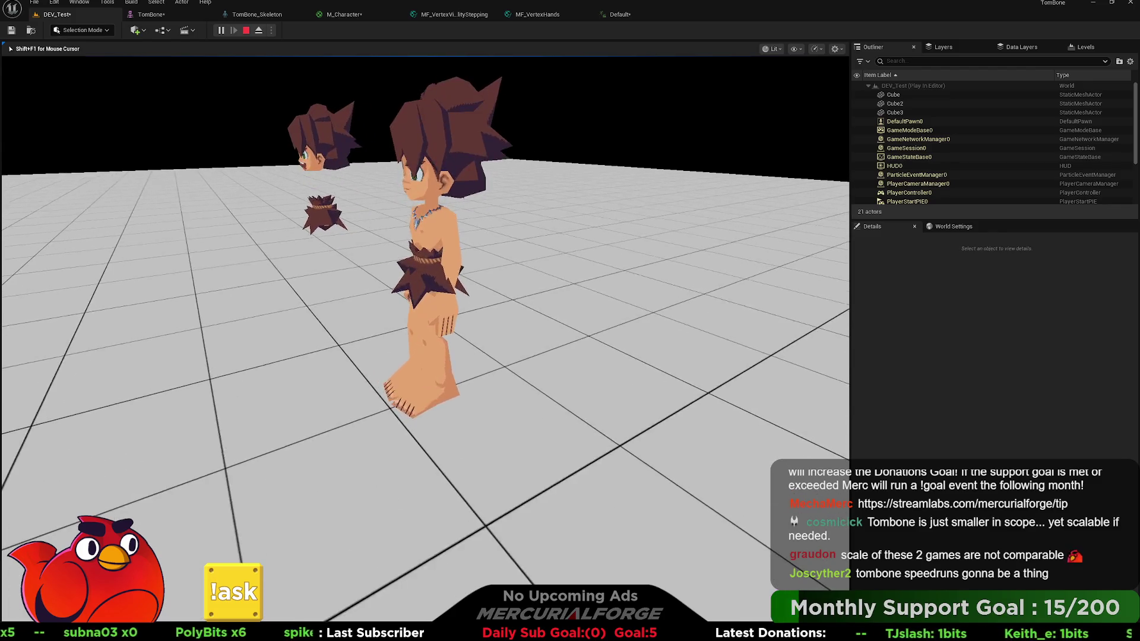
{"action": "key", "text": "w"}
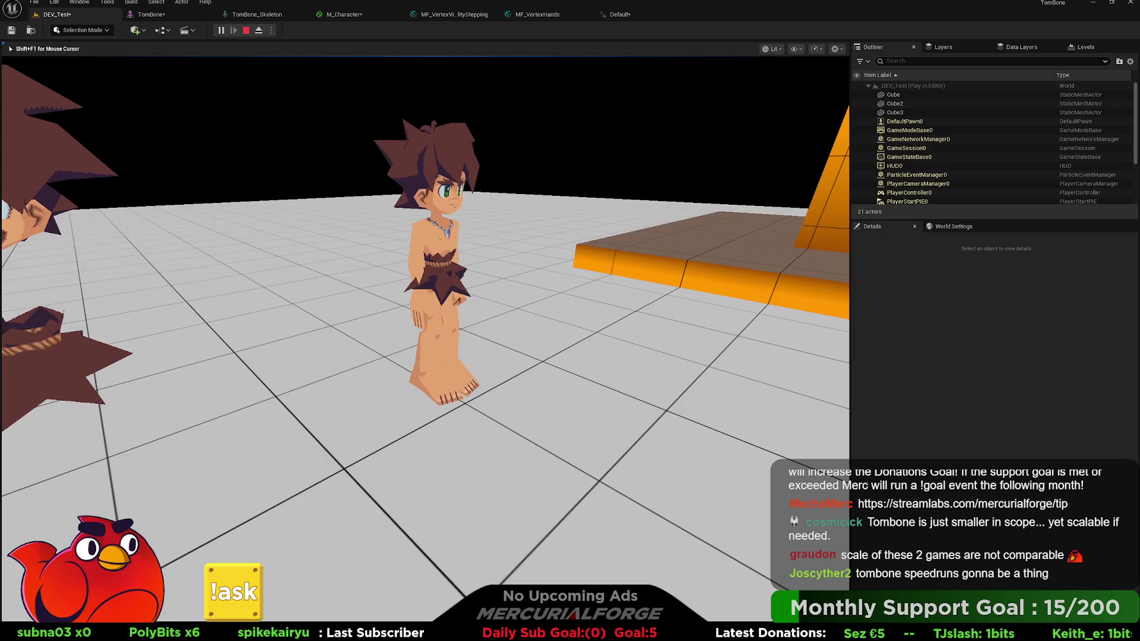
{"action": "key", "text": "w"}
{"action": "key", "text": "grave"}
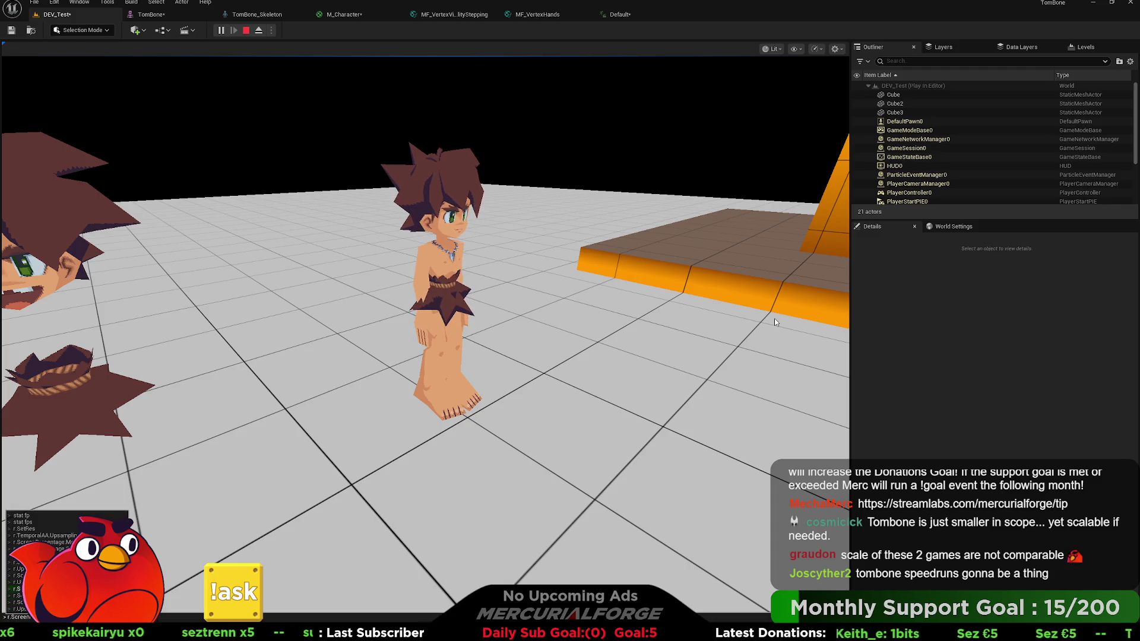
{"action": "key", "text": "Return"}
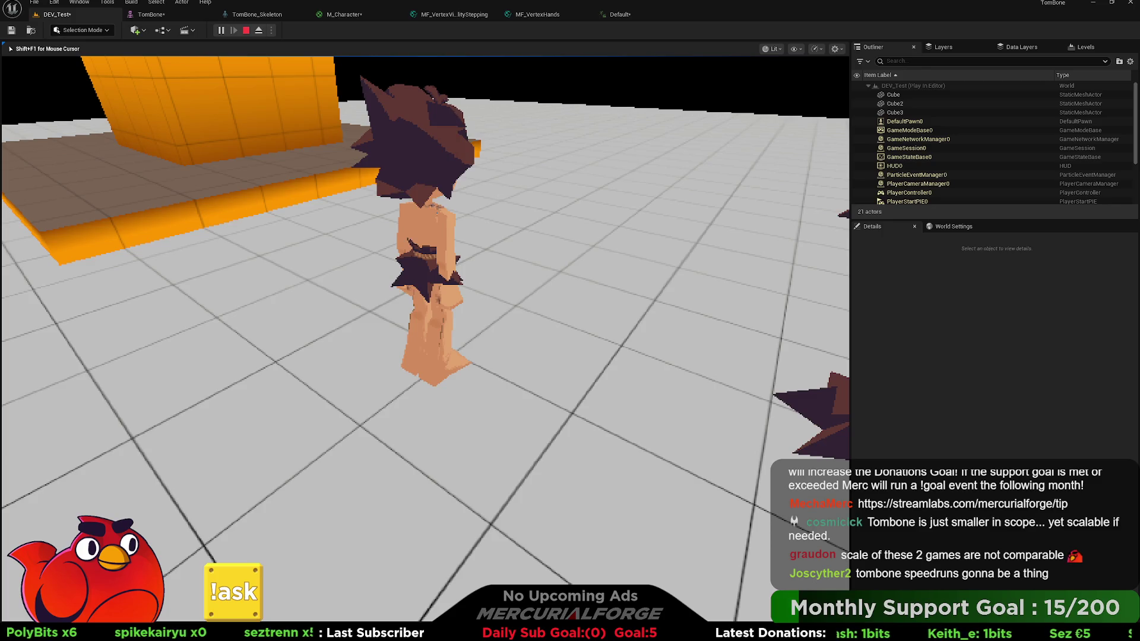
Rerun the recalled rendering command from the console history and return to the game.
{"action": "key", "text": "shift+F1"}
{"action": "key", "text": "grave"}
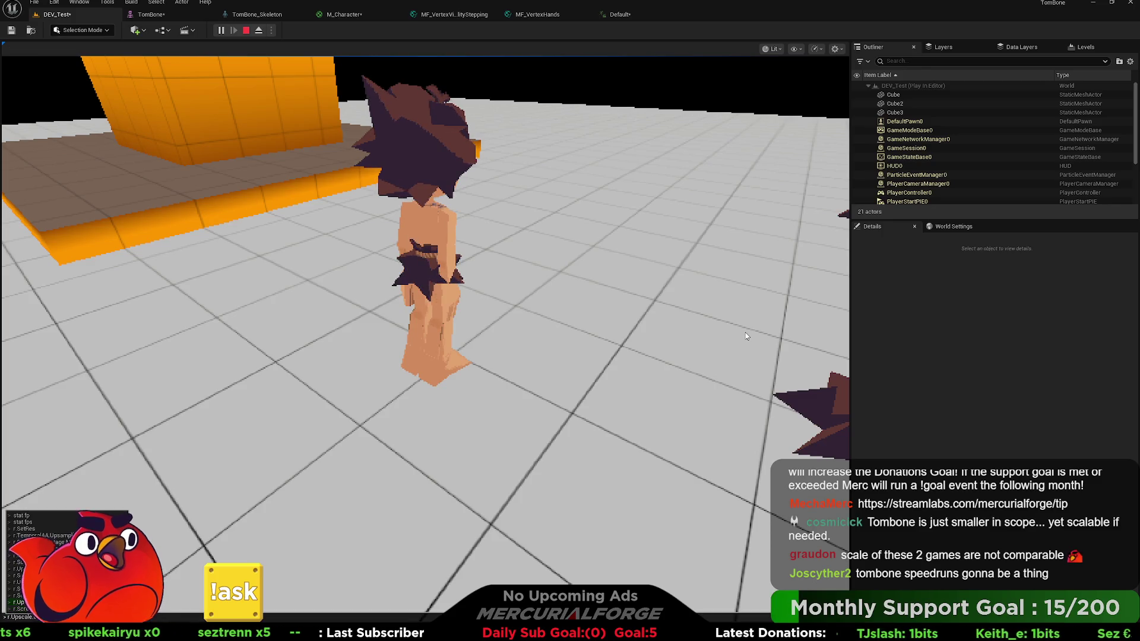
{"action": "key", "text": "Return"}
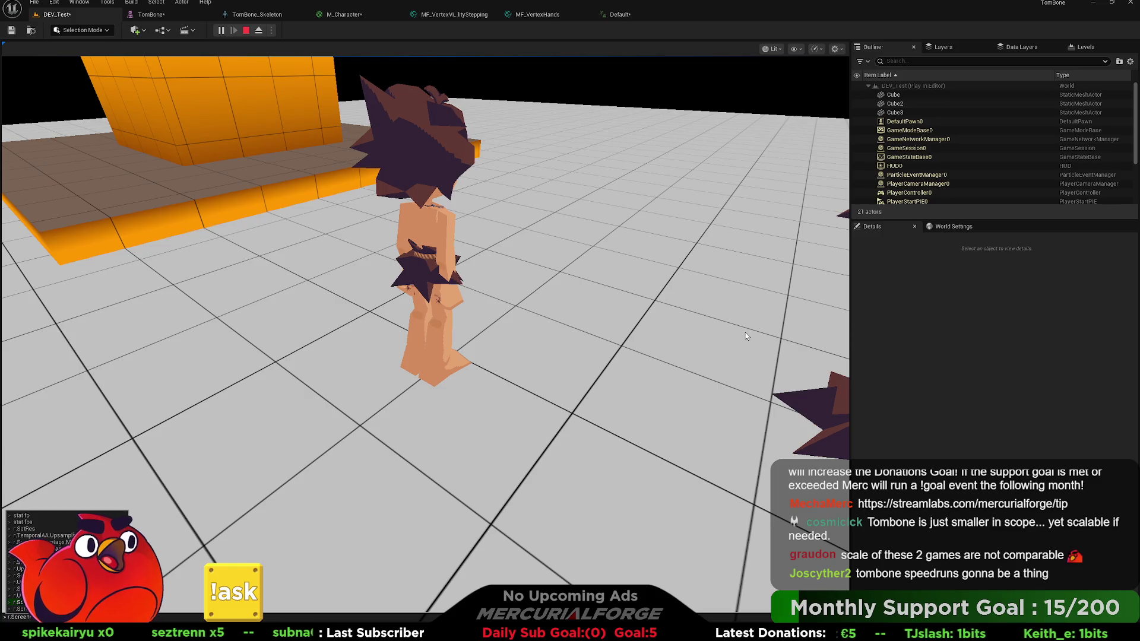
{"action": "left_click", "coordinate": [745, 333]}
Recall and toggle the r.Upscale command, then open the Content Drawer.
{"action": "key", "text": "shift+F1"}
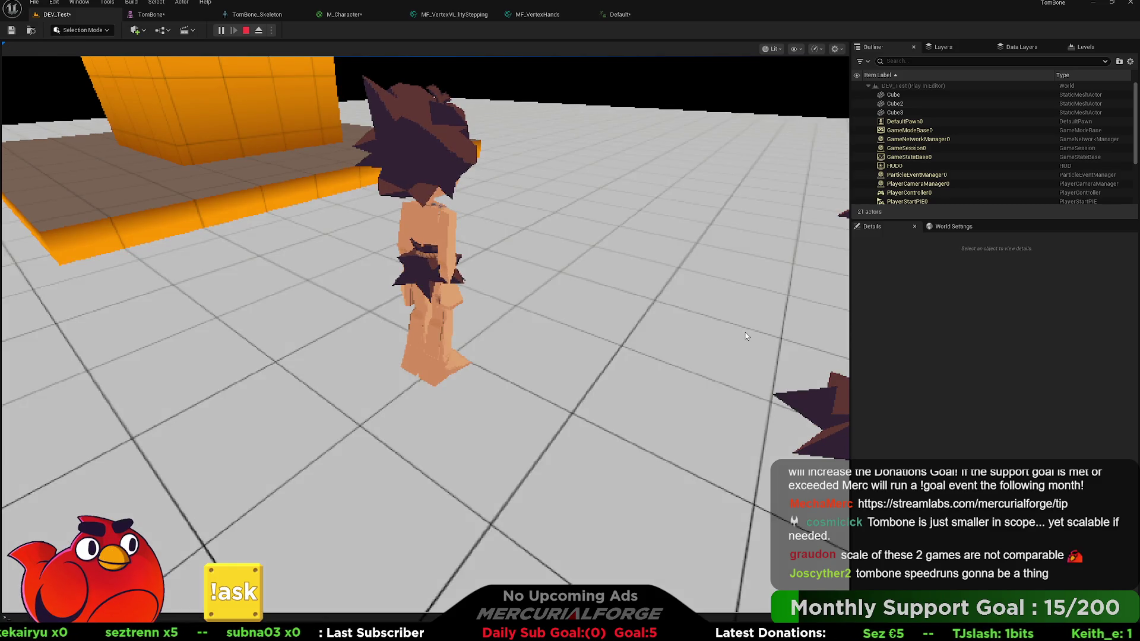
{"action": "key", "text": "grave"}
{"action": "key", "text": "Up"}
{"action": "key", "text": "Up"}
{"action": "key", "text": "End"}
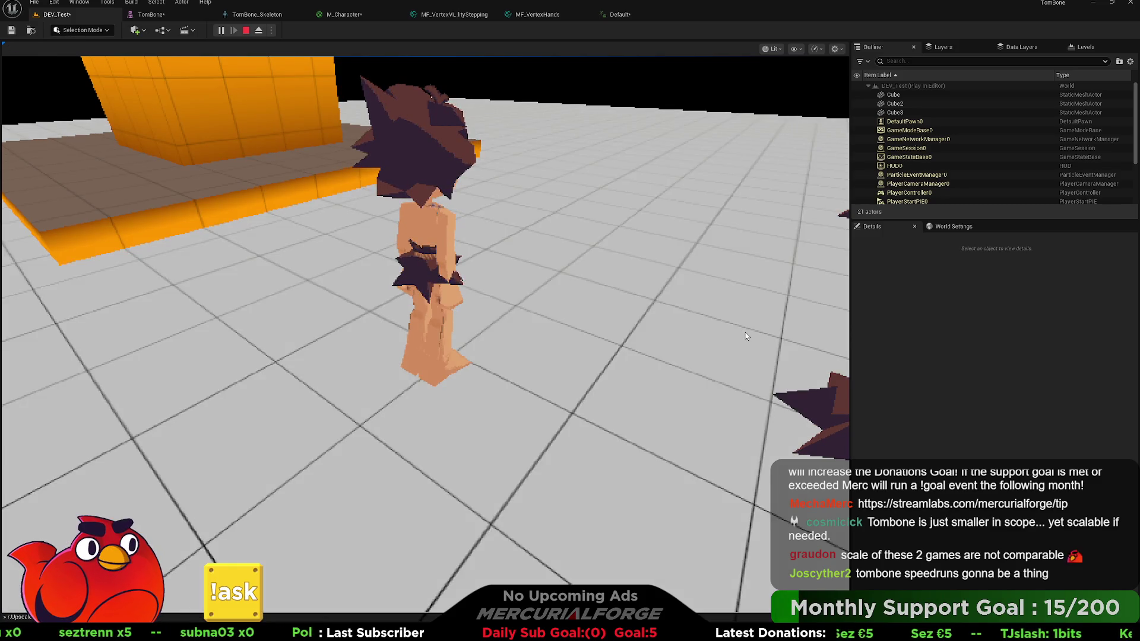
{"action": "key", "text": "Up"}
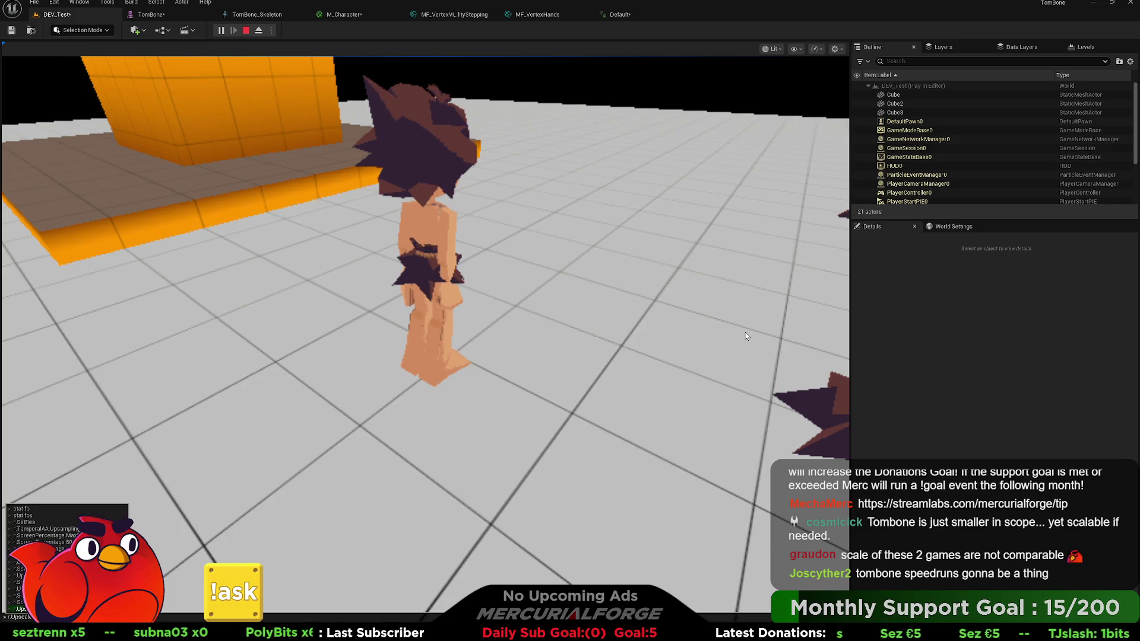
{"action": "key", "text": "Return"}
{"action": "left_click", "coordinate": [746, 333]}
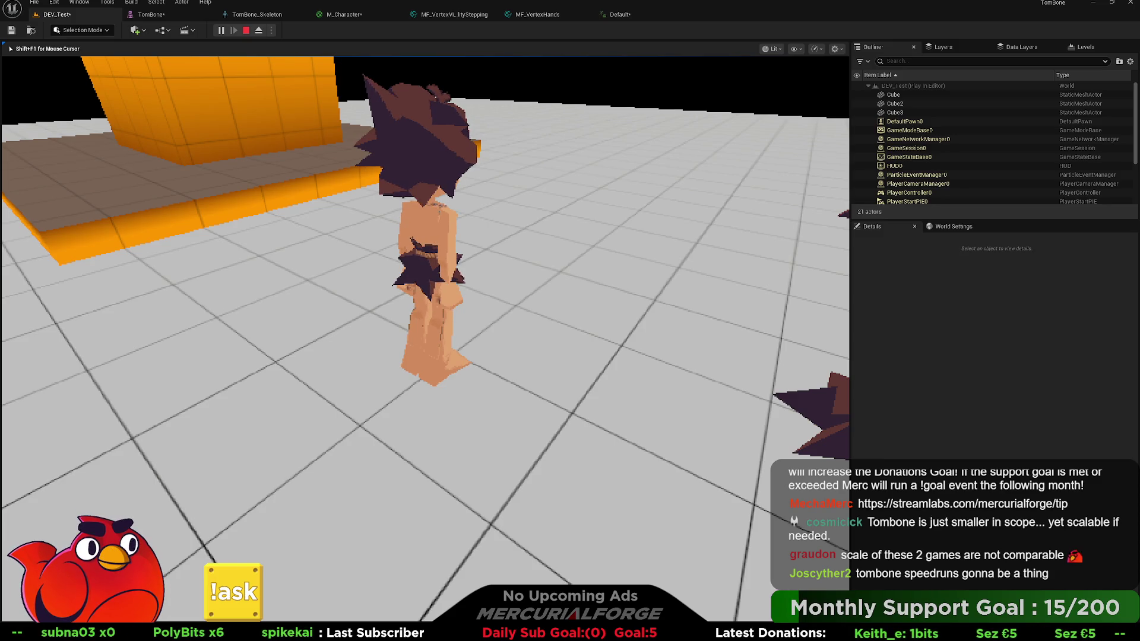
{"action": "mouse_move", "coordinate": [425, 320]}
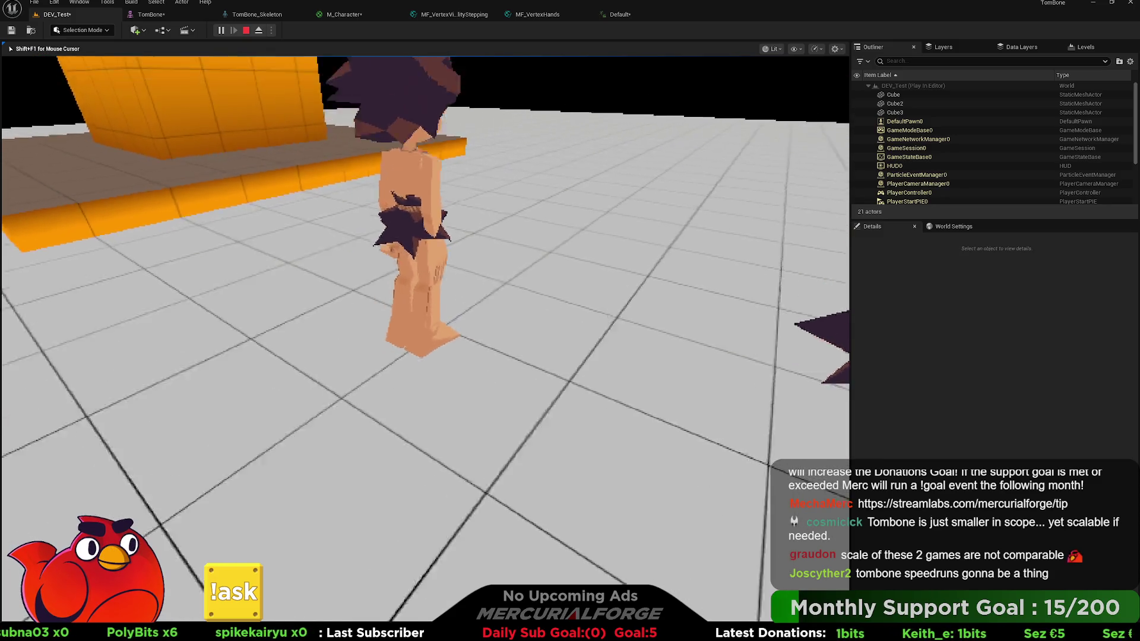
{"action": "key", "text": "shift+F1"}
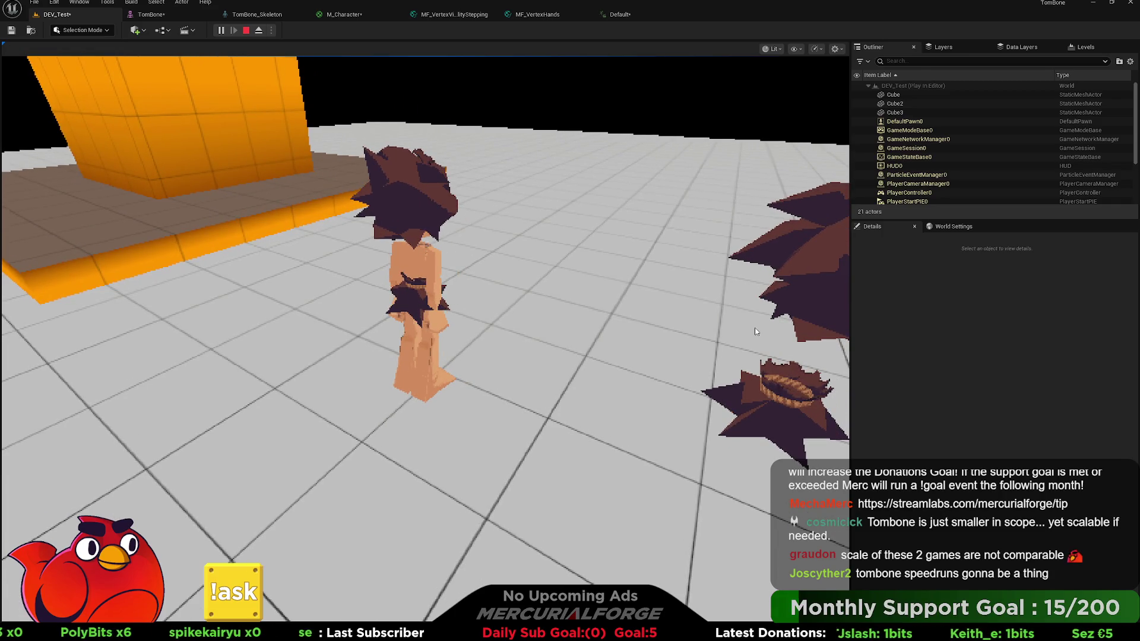
{"action": "key", "text": "ctrl+space"}
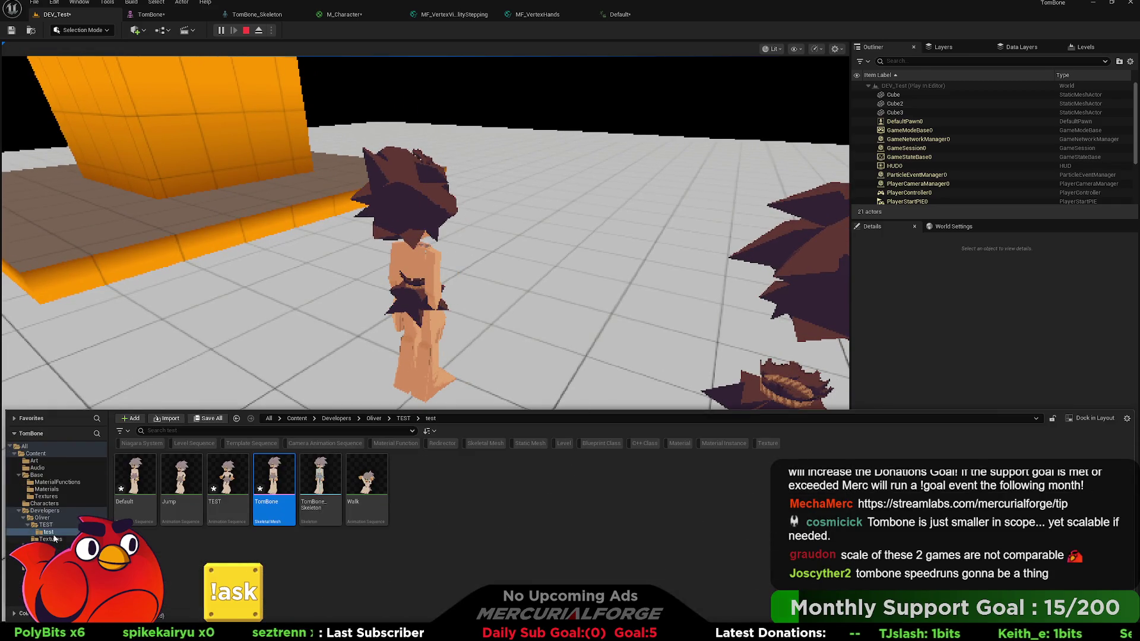
Open the T_Tombone texture from the parent developer folder, then go through the TomBone editor to DEV_Test.
{"action": "left_click", "coordinate": [57, 520]}
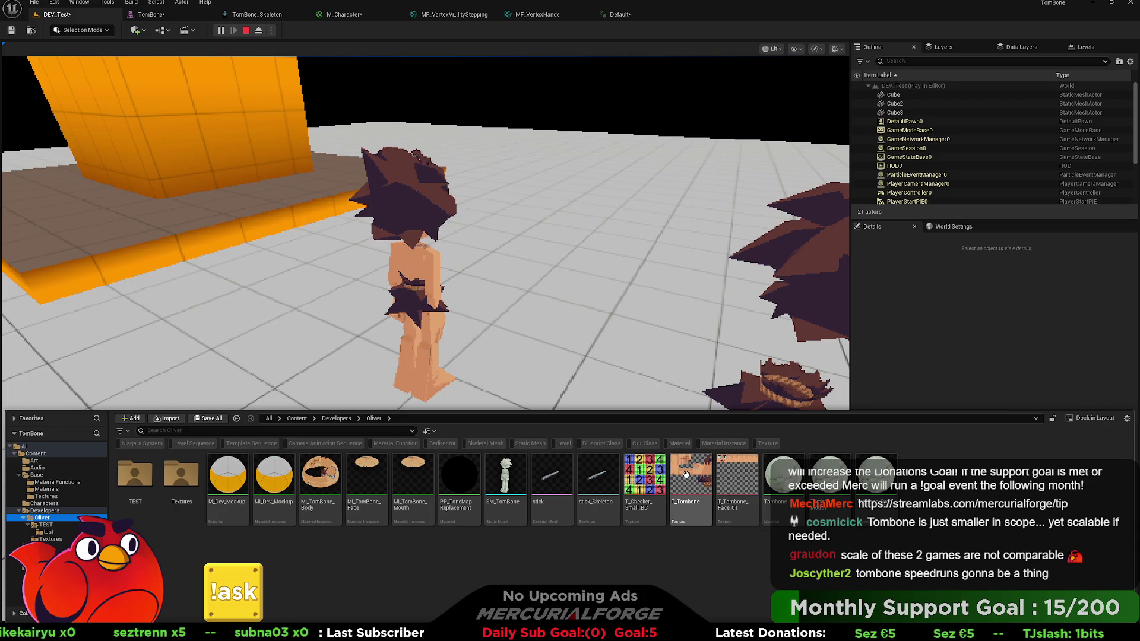
{"action": "left_click", "coordinate": [686, 474]}
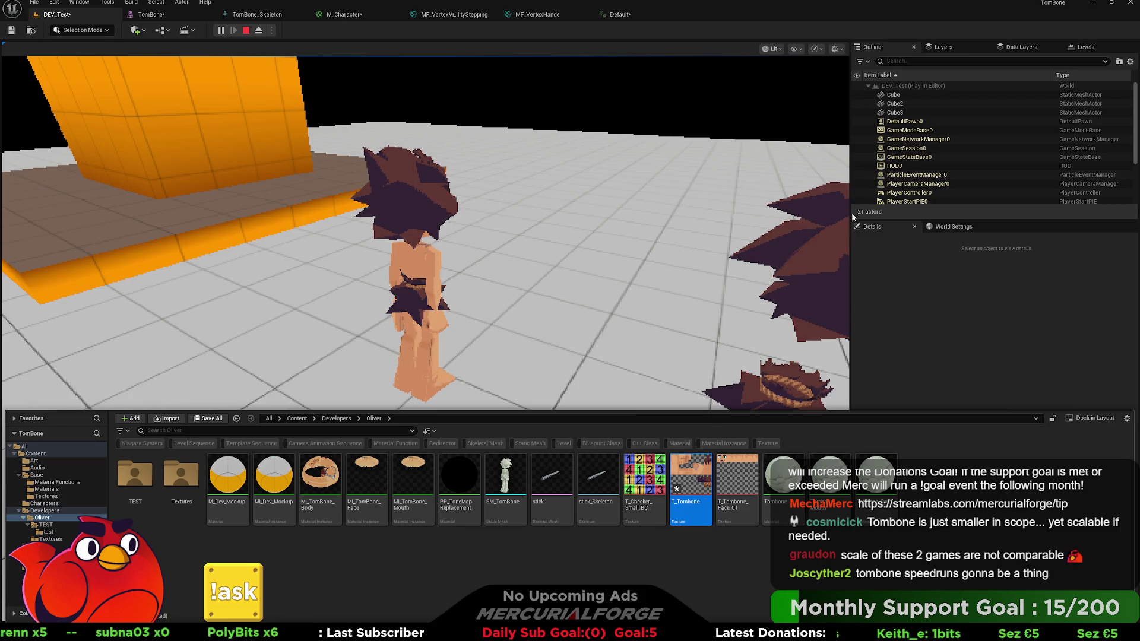
{"action": "double_click", "coordinate": [691, 474]}
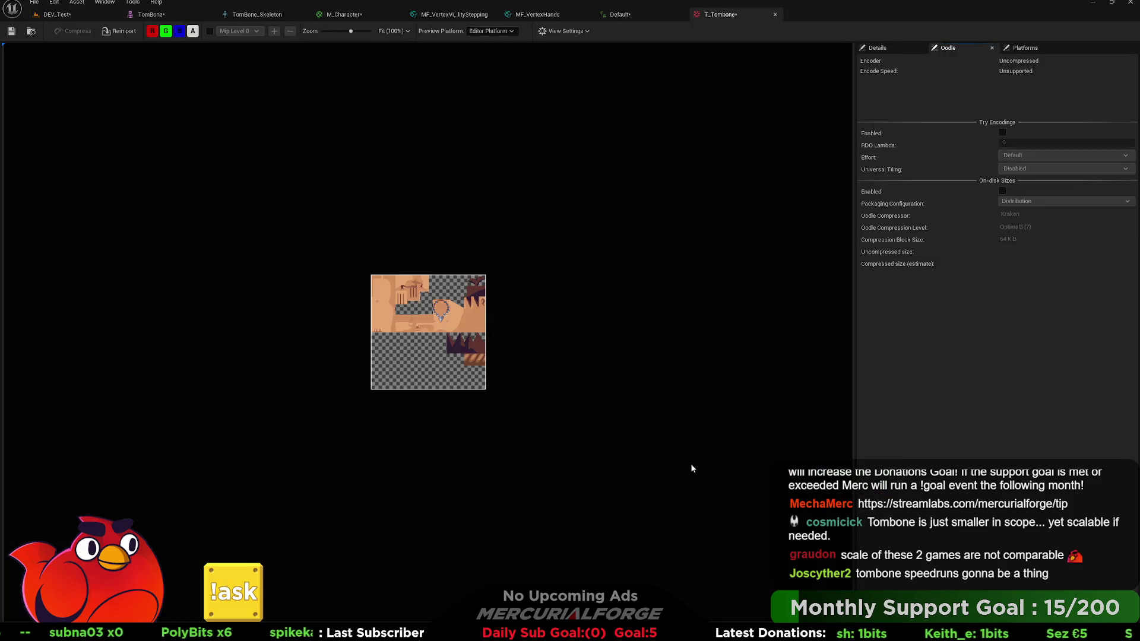
{"action": "left_click", "coordinate": [775, 14]}
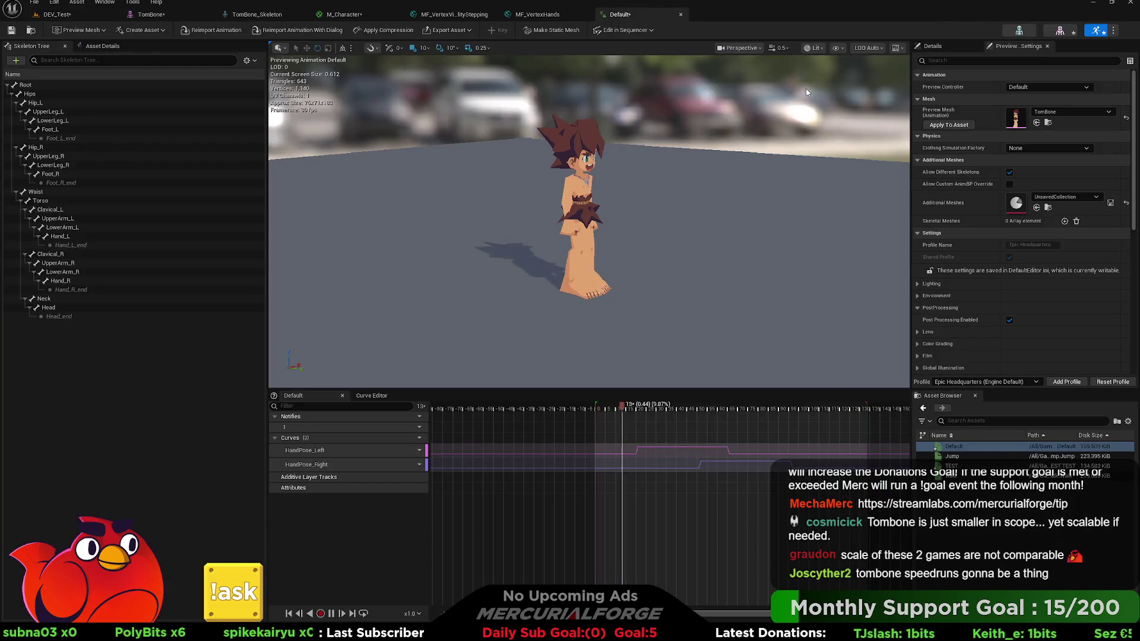
{"action": "left_click", "coordinate": [71, 14]}
{"action": "left_click", "coordinate": [177, 17]}
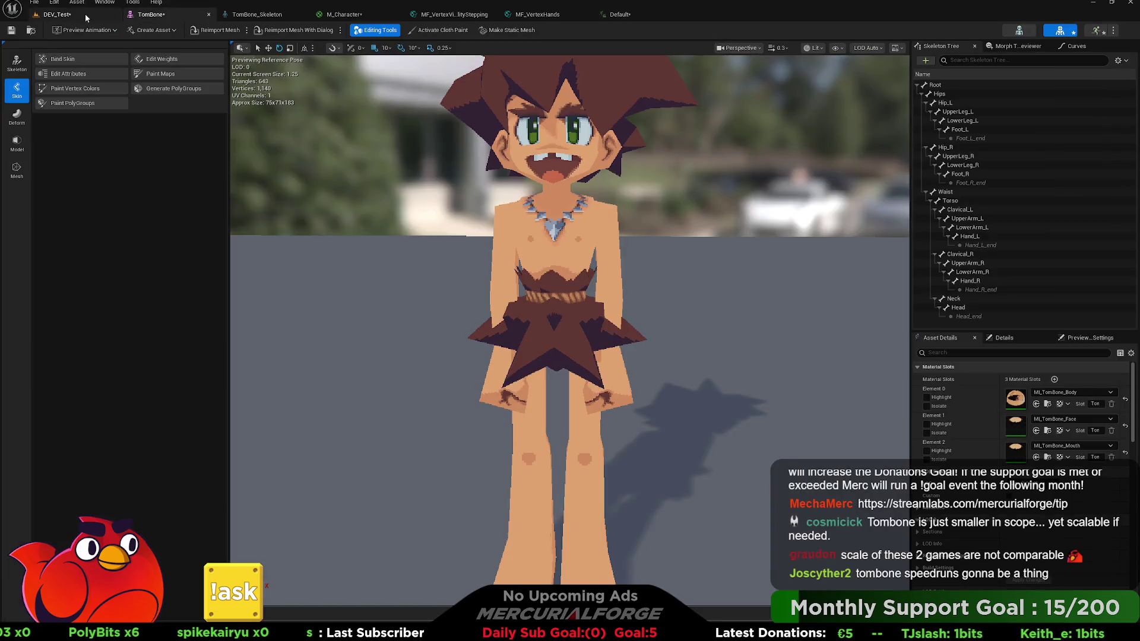
{"action": "left_click", "coordinate": [85, 16]}
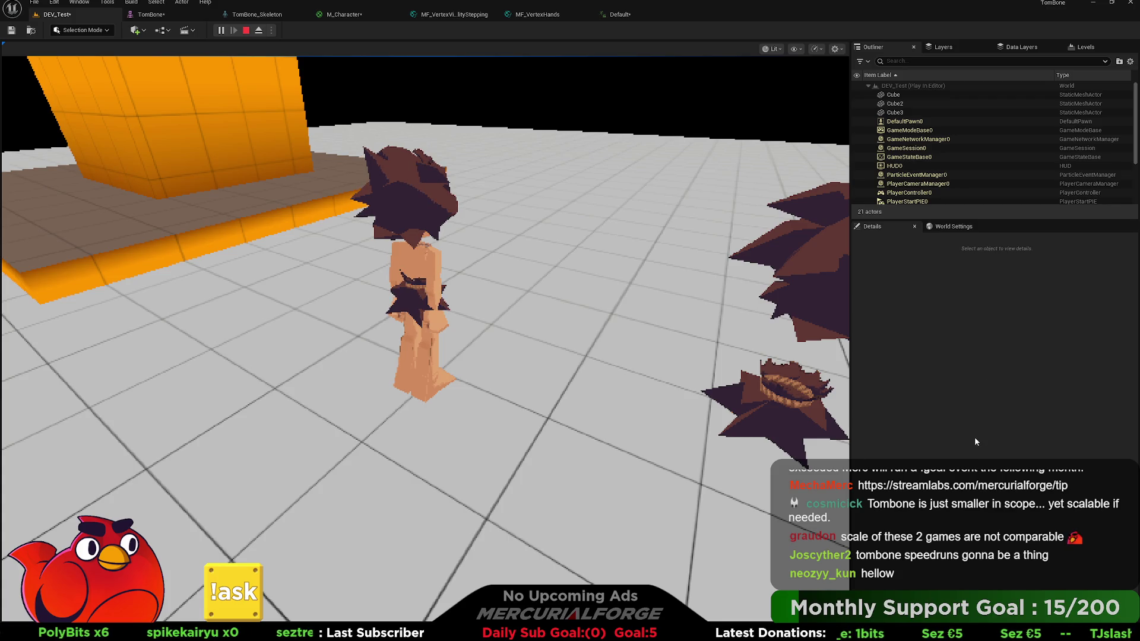
Glance at M_Character, then return to DEV_Test and stop the play session.
{"action": "key", "text": "ctrl+Tab"}
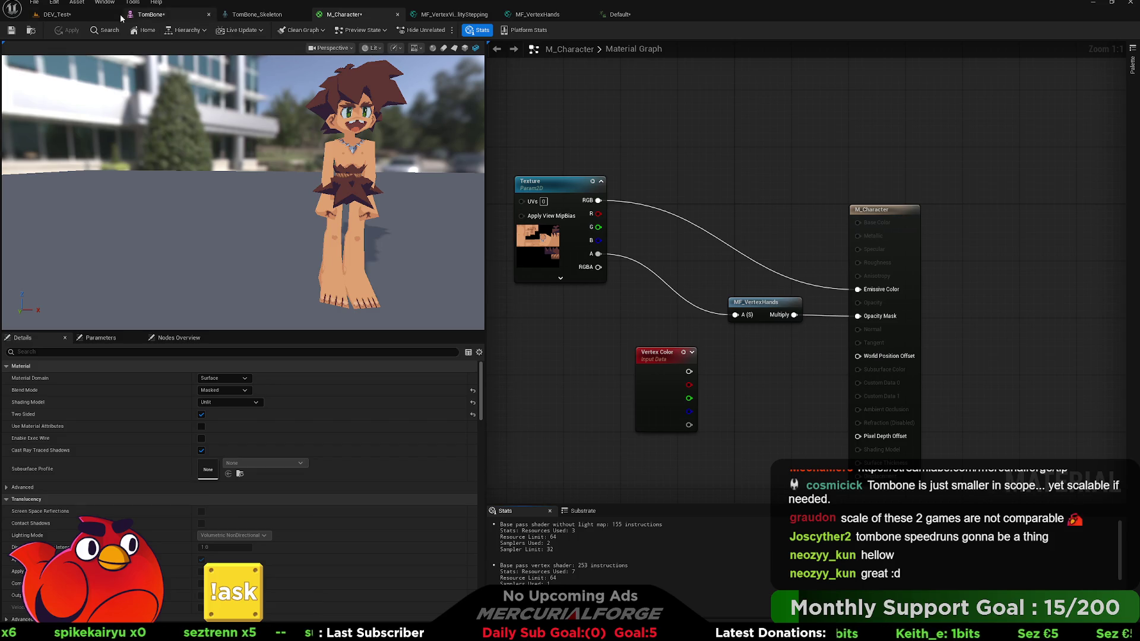
{"action": "left_click", "coordinate": [57, 14]}
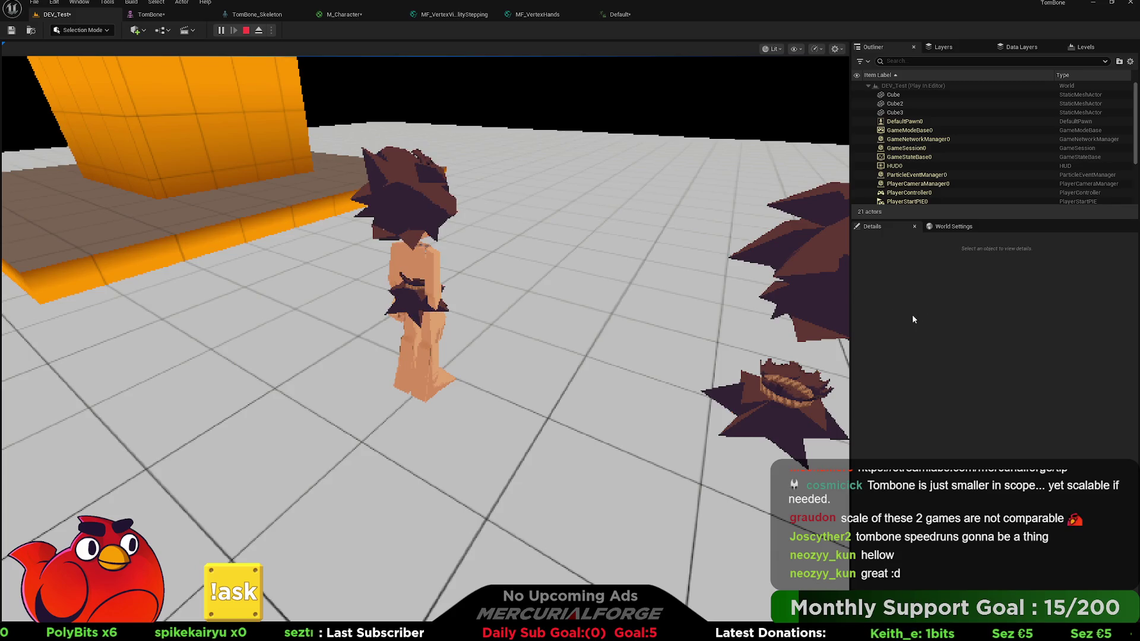
{"action": "left_click", "coordinate": [247, 30]}
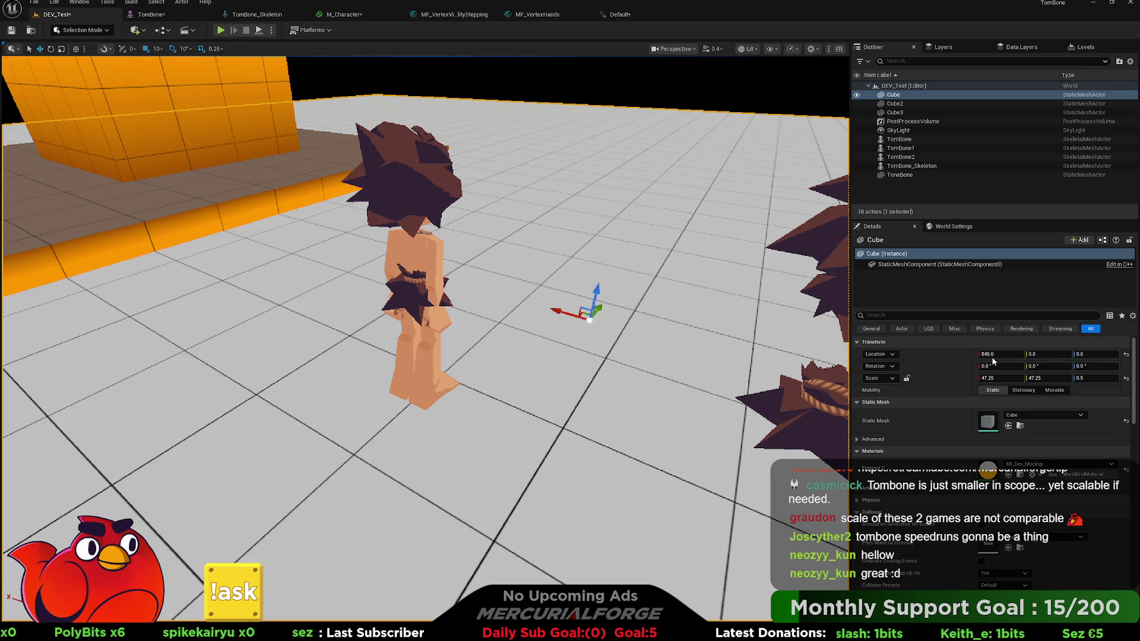
Save M_Character, inspect the T_Tombone texture behind its Texture node, then return to DEV_Test.
{"action": "key", "text": "ctrl+Tab"}
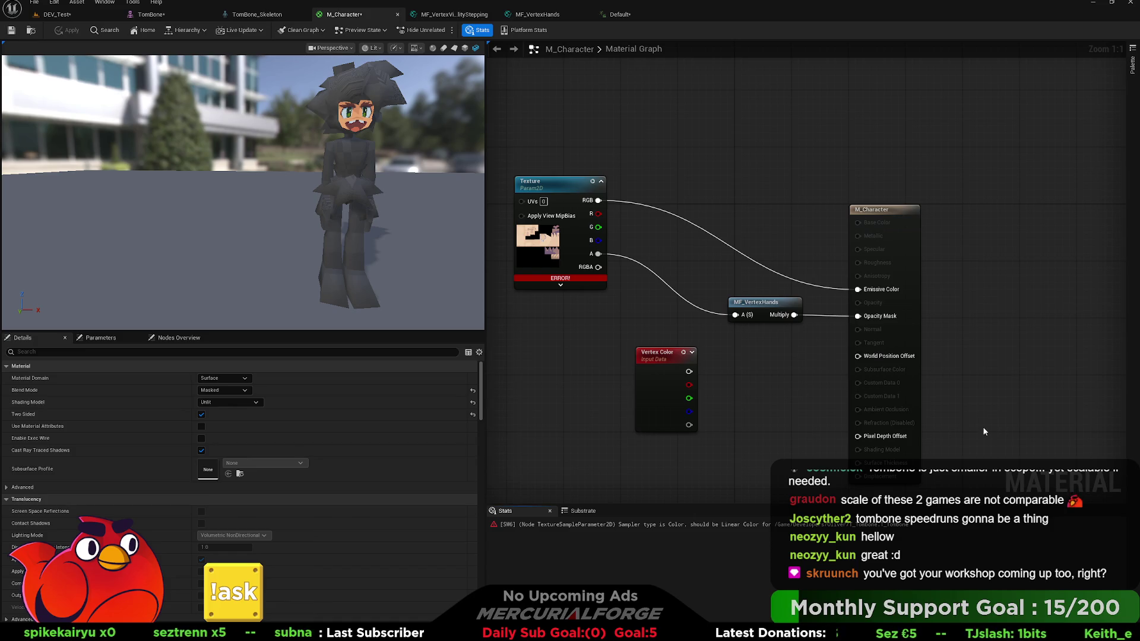
{"action": "left_click", "coordinate": [12, 30]}
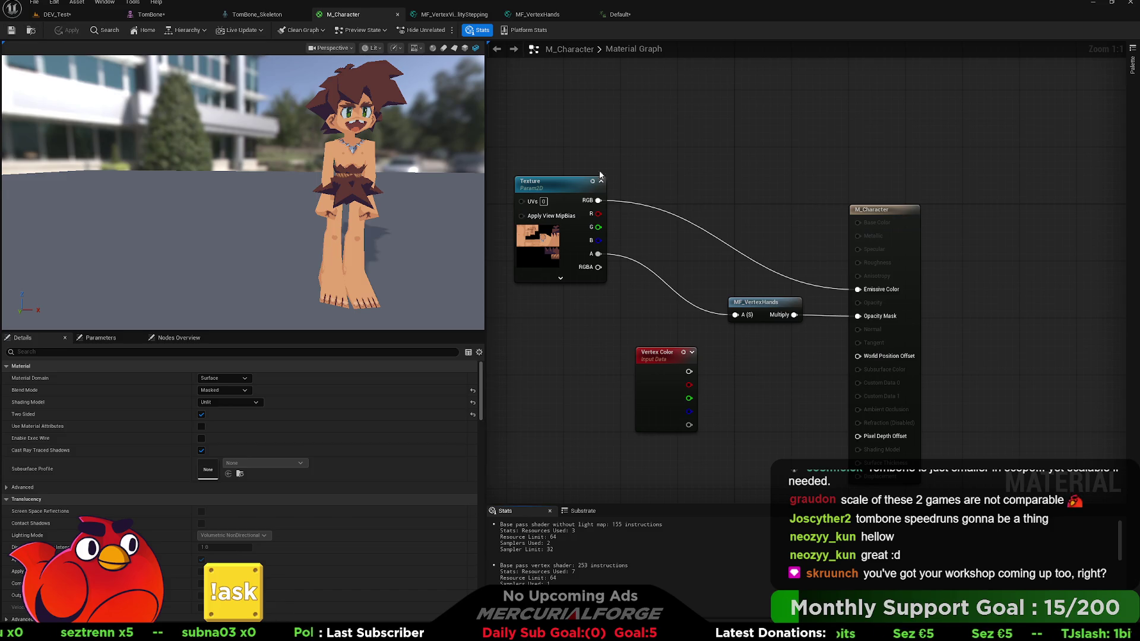
{"action": "left_click", "coordinate": [525, 238]}
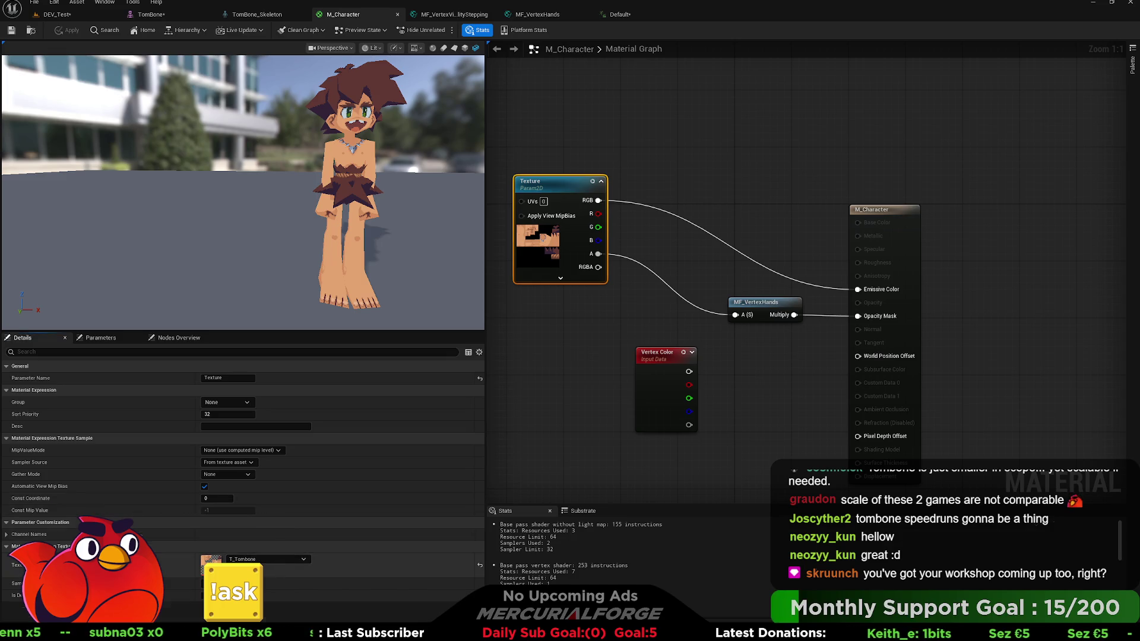
{"action": "left_click", "coordinate": [327, 559]}
{"action": "double_click", "coordinate": [686, 475]}
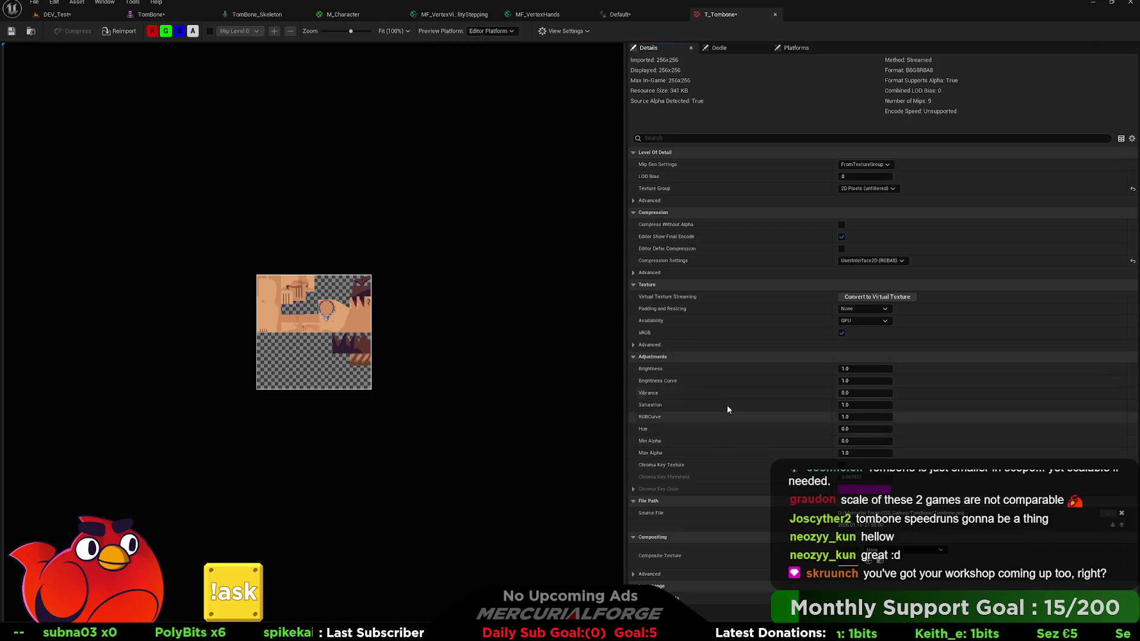
{"action": "left_click", "coordinate": [775, 14]}
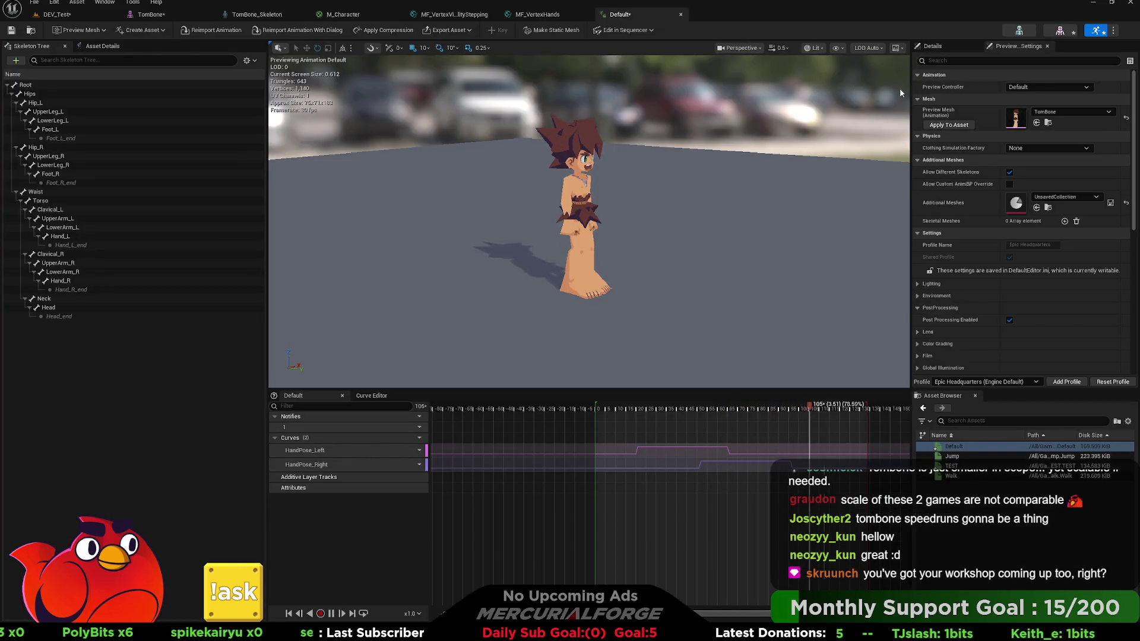
{"action": "left_click", "coordinate": [56, 14]}
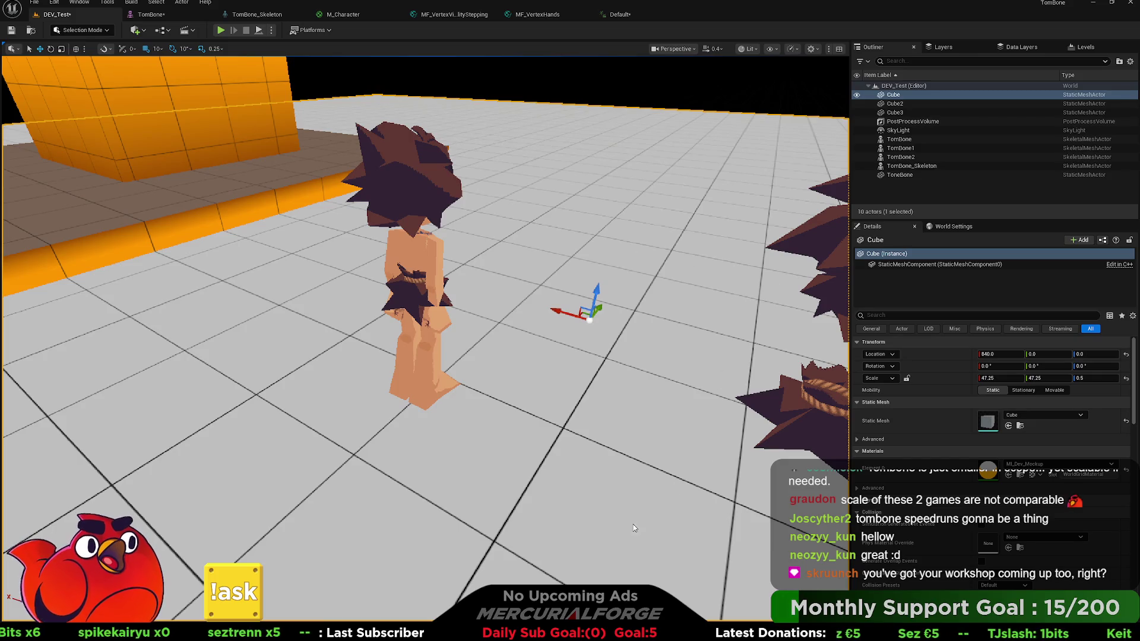
Play the DEV_Test level and fly in close to the caveman's legs and back out to view the whole scene.
{"action": "left_click", "coordinate": [222, 30]}
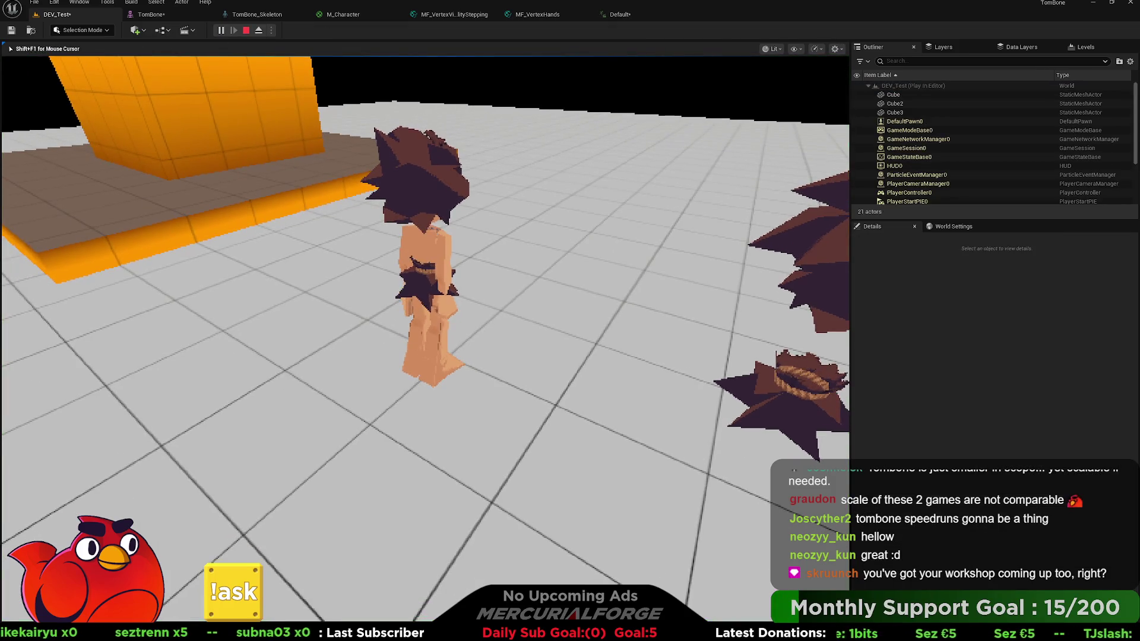
{"action": "key", "text": "w"}
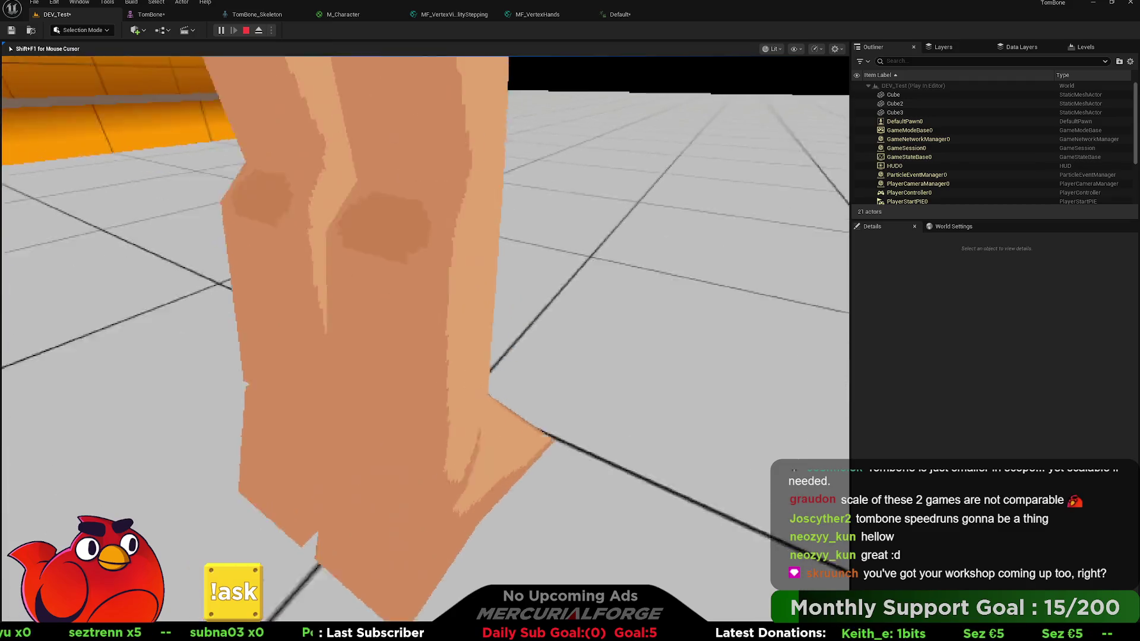
{"action": "key", "text": "s"}
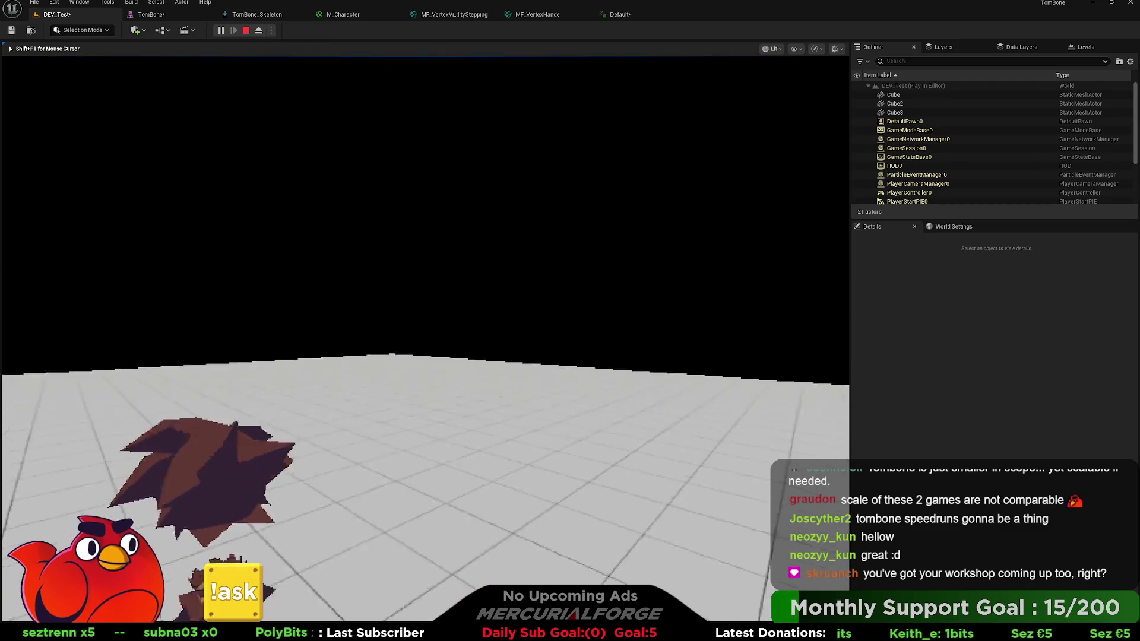
{"action": "key", "text": "s"}
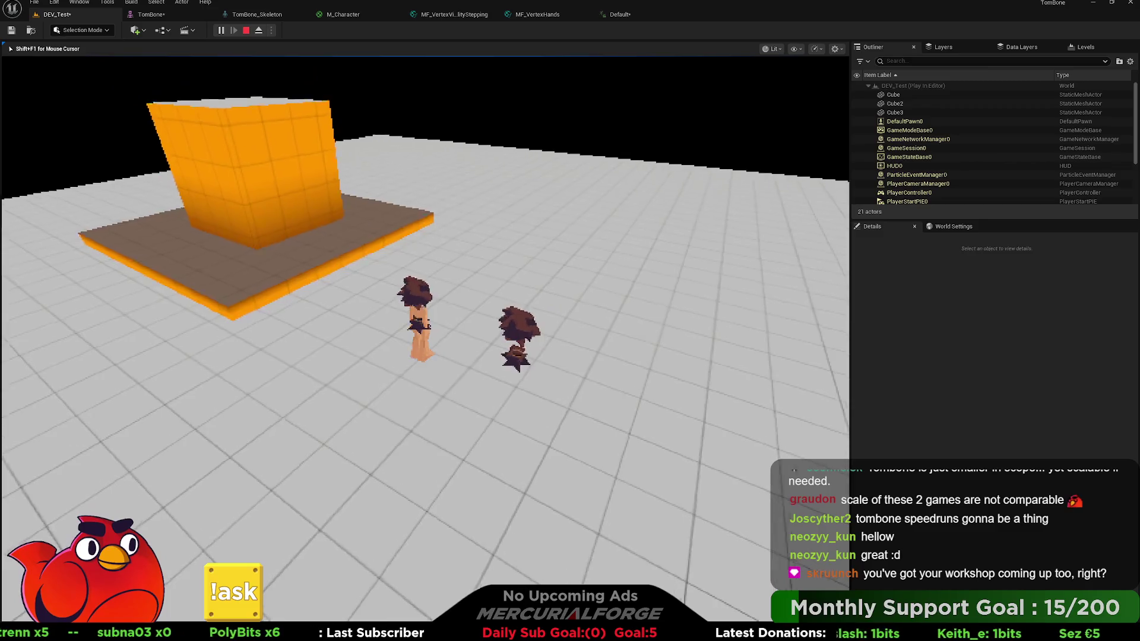
{"action": "key", "text": "w"}
{"action": "key", "text": "shift+F1"}
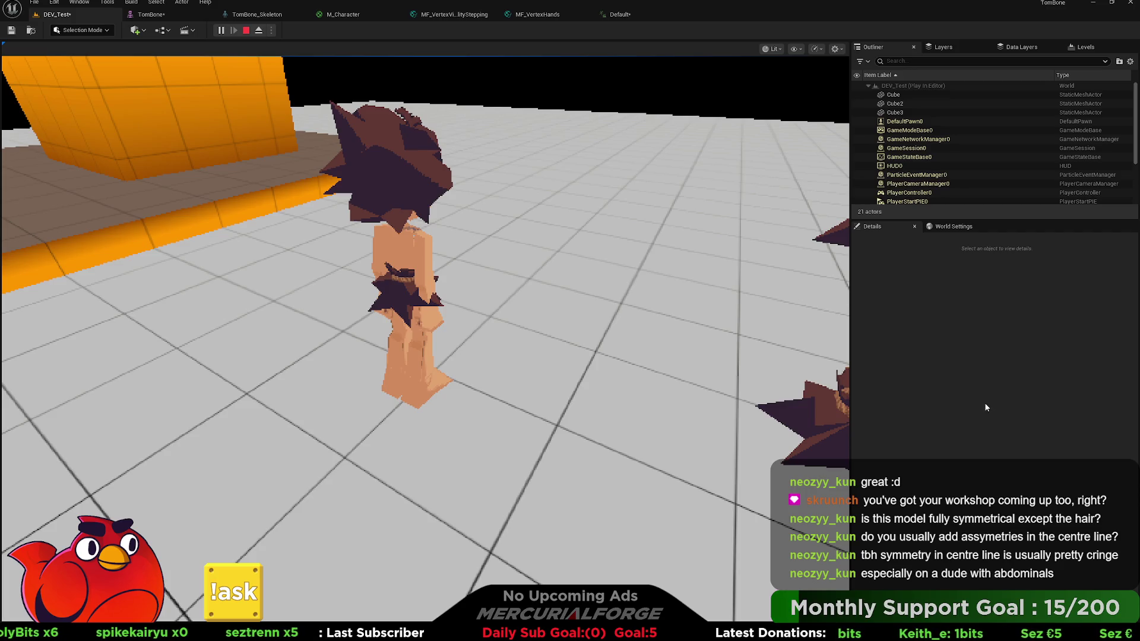
{"action": "left_click", "coordinate": [831, 428]}
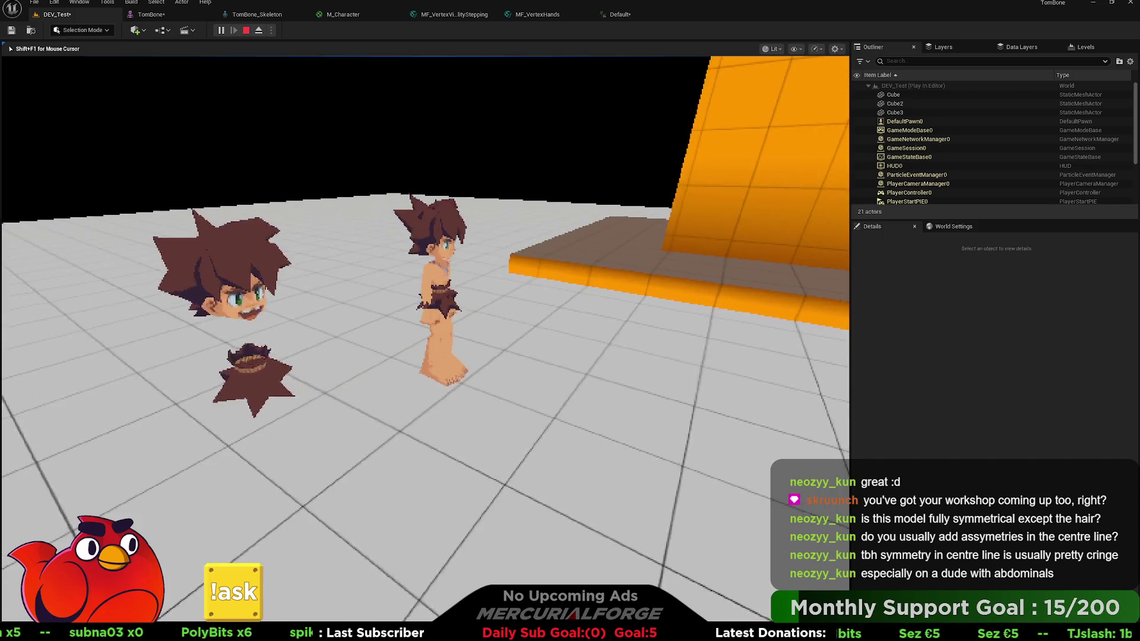
Fly up to the caveman's leg and pull back, then show the Required Texture Resolution view.
{"action": "key", "text": "w"}
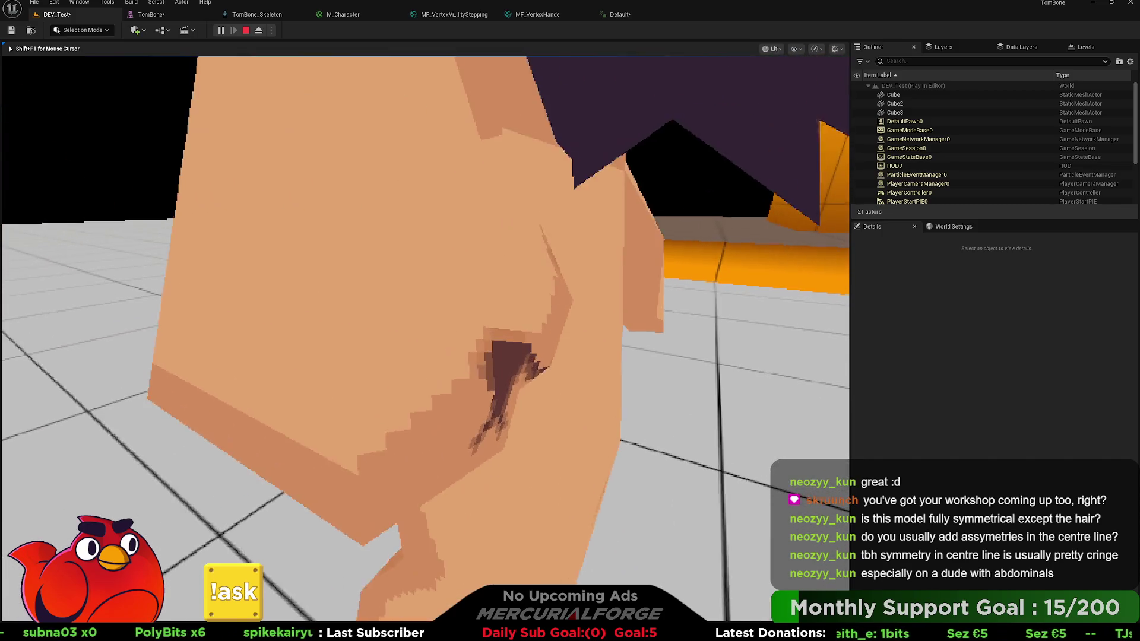
{"action": "key", "text": "s"}
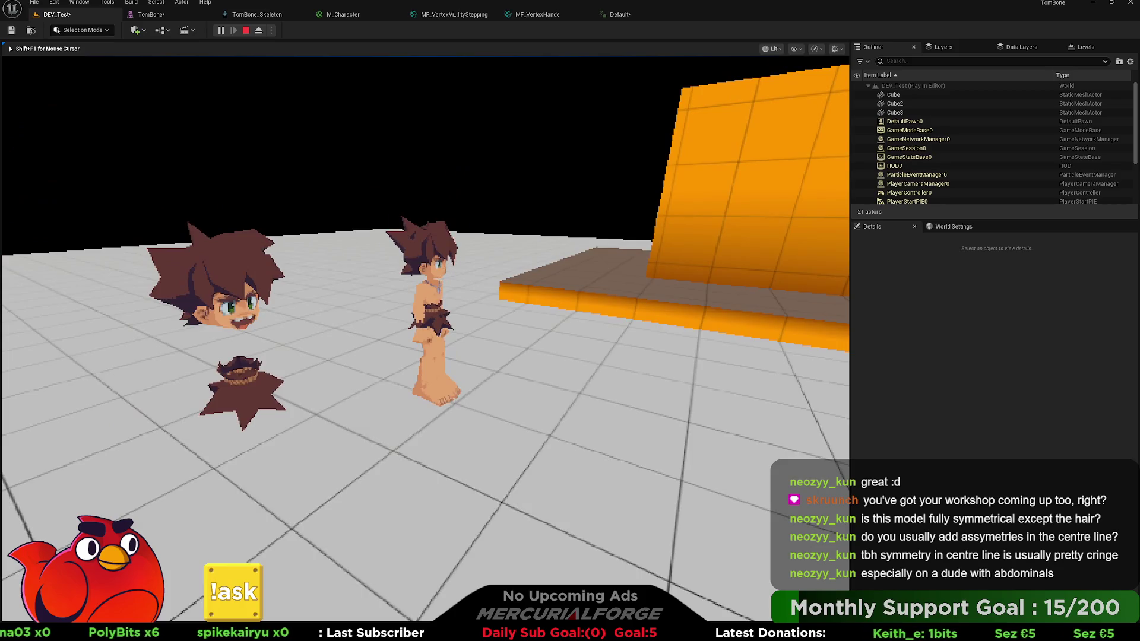
{"action": "key", "text": "s"}
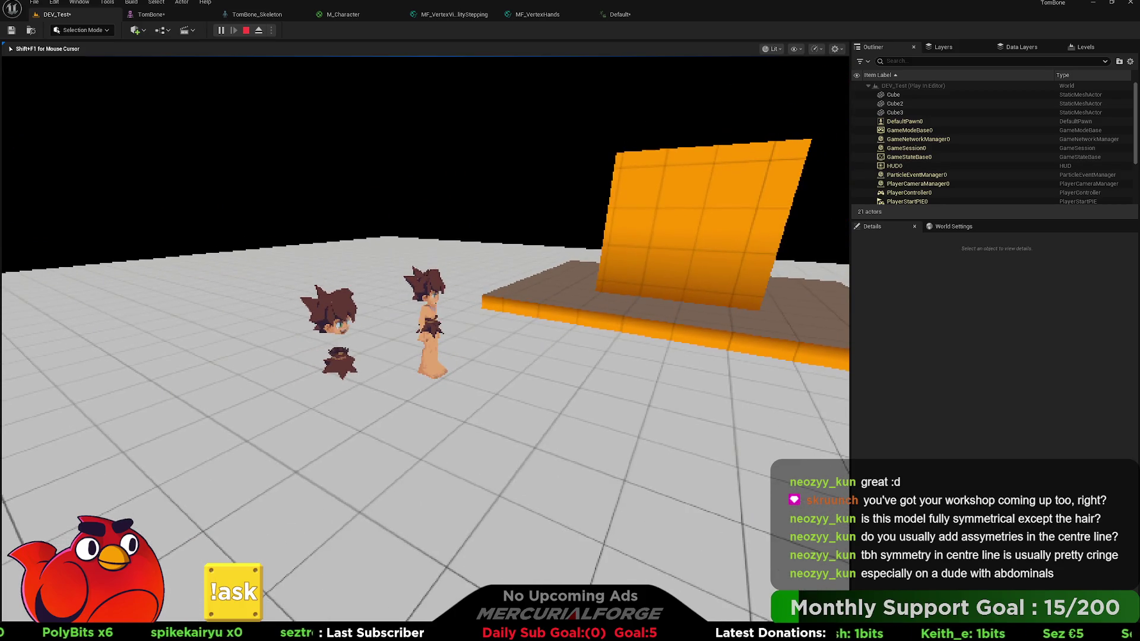
{"action": "key", "text": "s"}
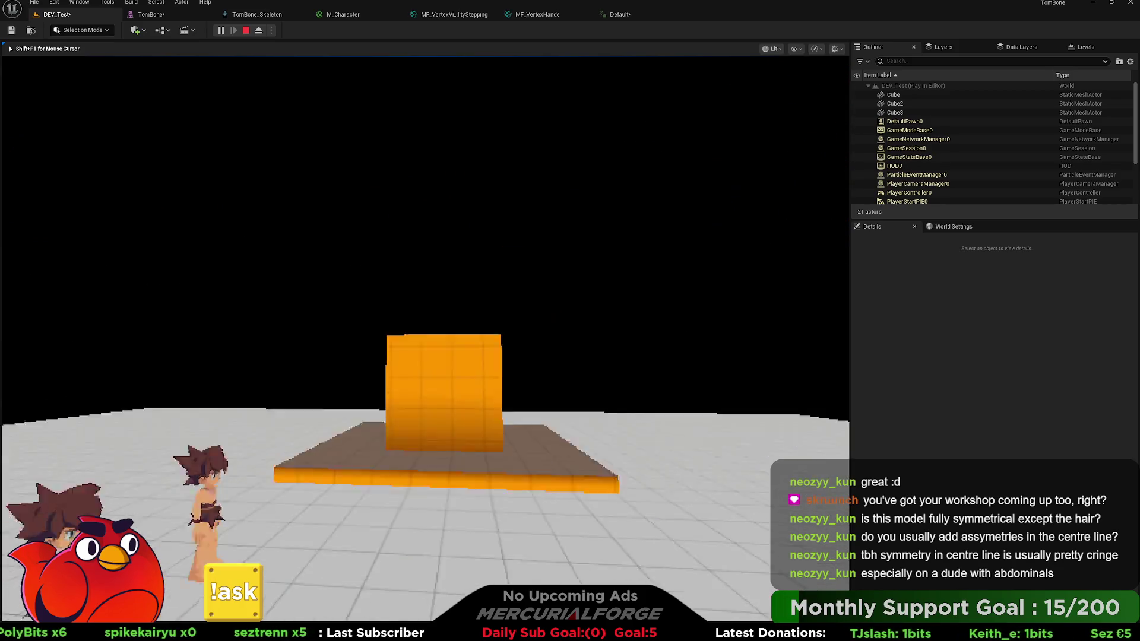
{"action": "key", "text": "shift+F1"}
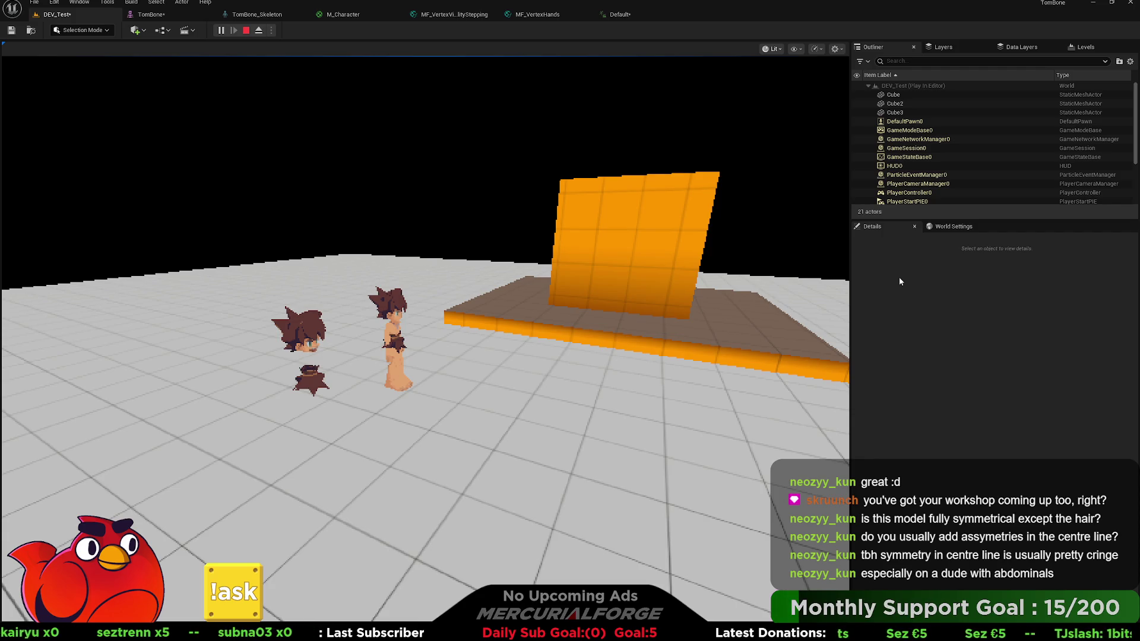
{"action": "key", "text": "F5"}
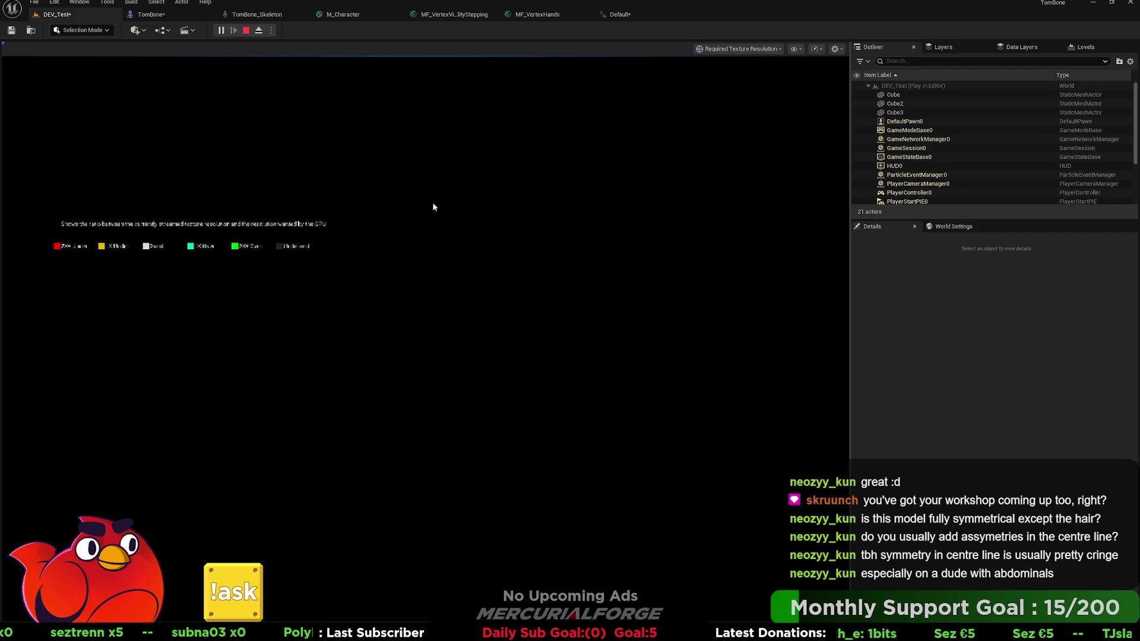
Run the r.Screen console command, then stop the play session and return to editing.
{"action": "key", "text": "grave"}
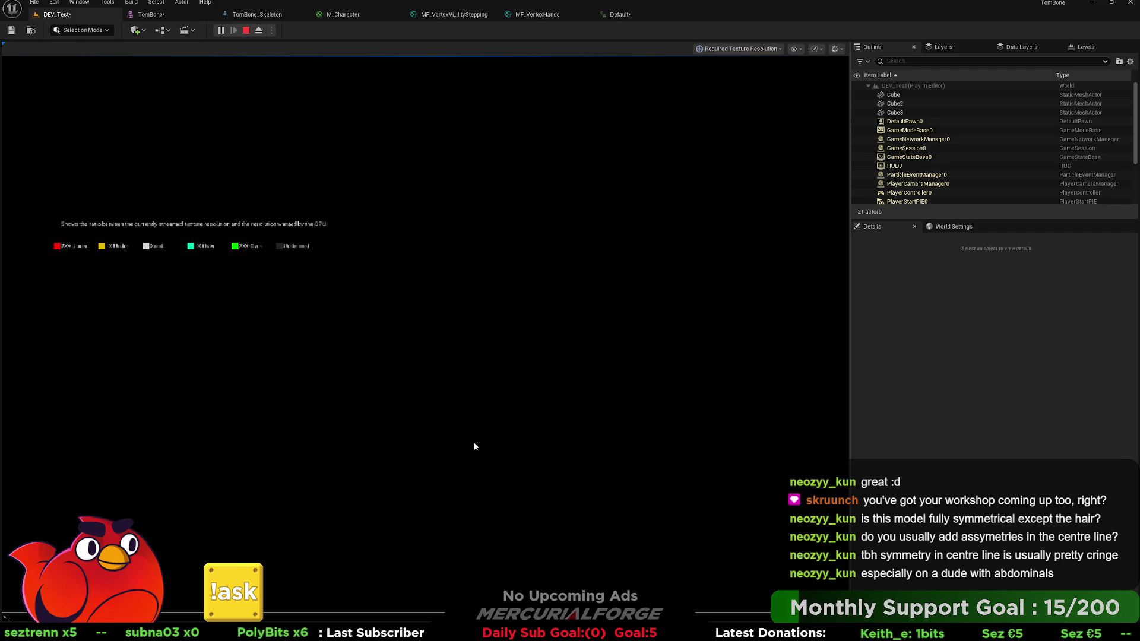
{"action": "type", "text": "r.Screen"}
{"action": "key", "text": "Return"}
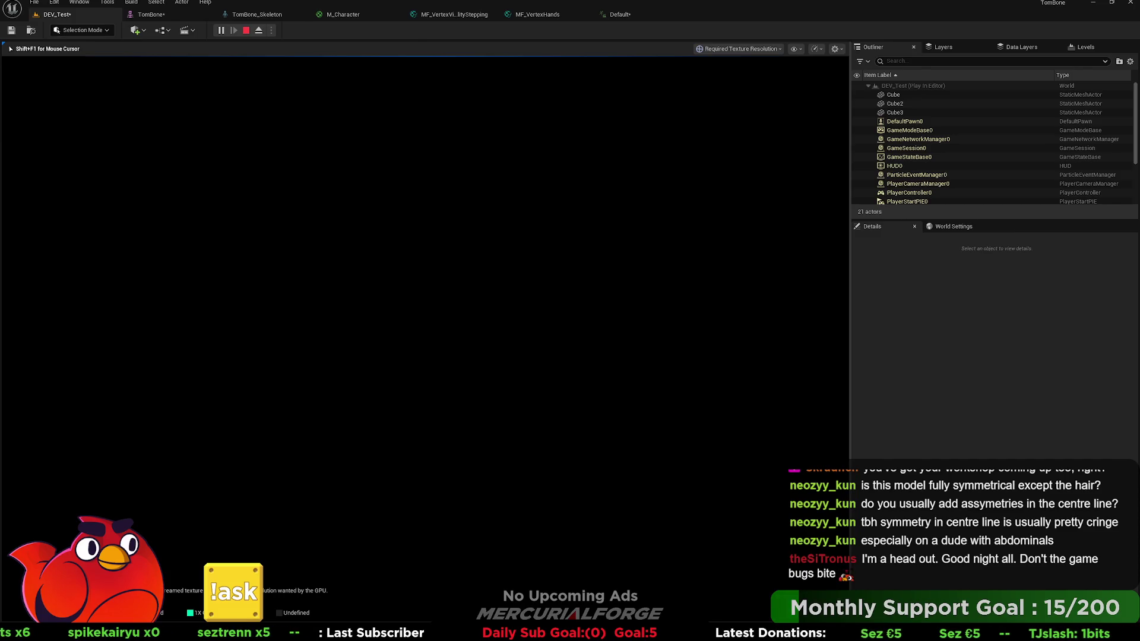
{"action": "key", "text": "Escape"}
{"action": "scroll", "coordinate": [424, 339], "scroll_direction": "down", "scroll_amount": 5}
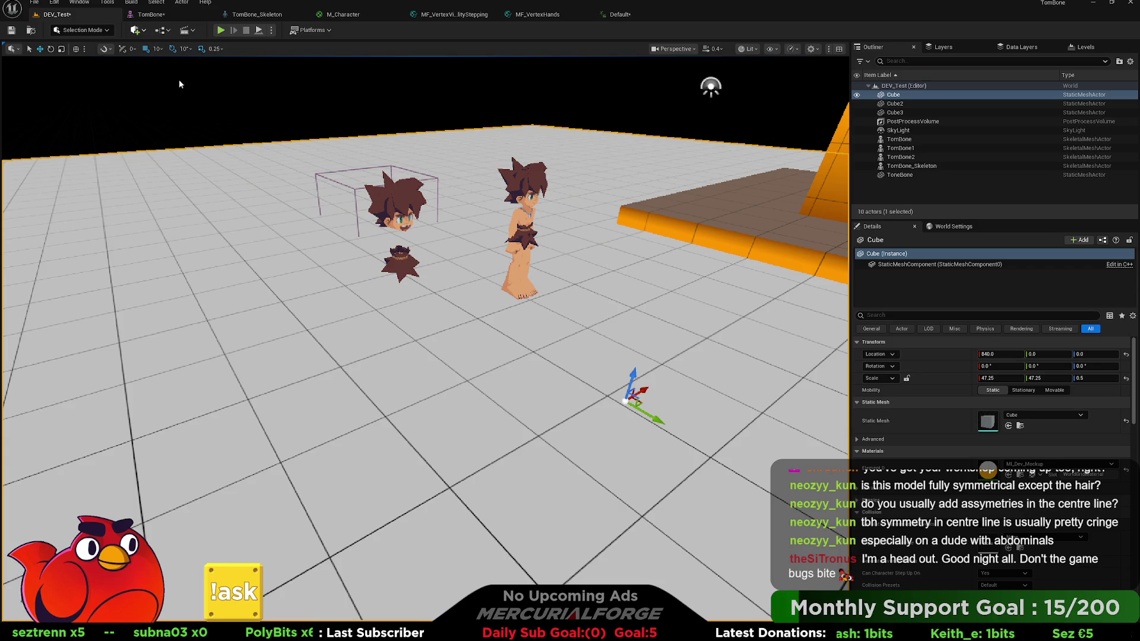
Undo to restore the deleted DirectionalLight in the level.
{"action": "key", "text": "ctrl+z"}
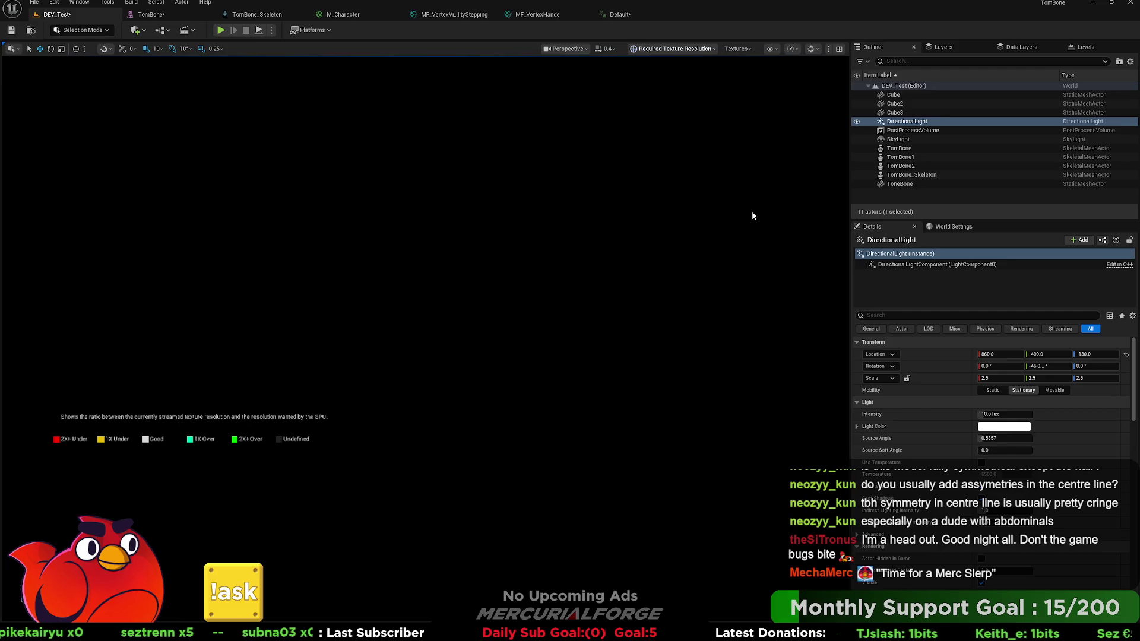
View the level in Shader Complexity mode, then switch to Material Texture Scales mode.
{"action": "key", "text": "alt+8"}
{"action": "left_click_drag", "start_coordinate": [426, 339], "coordinate": [426, 338]}
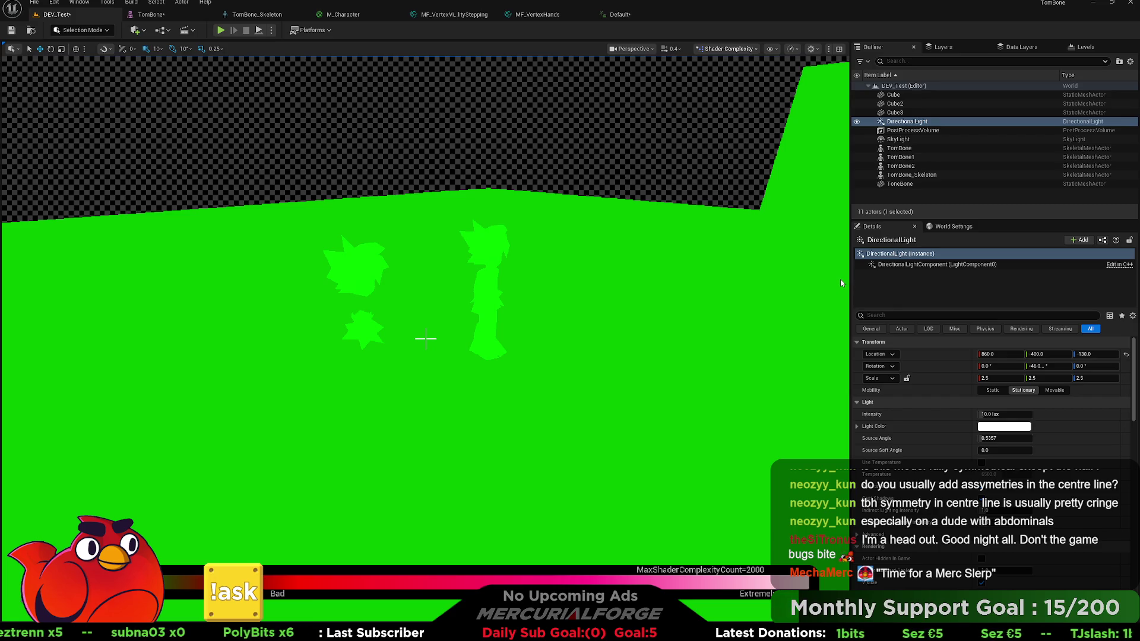
{"action": "key", "text": "alt+8"}
{"action": "mouse_move", "coordinate": [781, 279]}
{"action": "left_mouse_down"}
{"action": "mouse_move", "coordinate": [616, 295]}
{"action": "mouse_move", "coordinate": [630, 302]}
{"action": "mouse_move", "coordinate": [647, 290]}
{"action": "mouse_move", "coordinate": [597, 266]}
{"action": "mouse_move", "coordinate": [608, 327]}
{"action": "mouse_move", "coordinate": [534, 326]}
{"action": "mouse_move", "coordinate": [612, 324]}
{"action": "mouse_move", "coordinate": [624, 308]}
{"action": "mouse_move", "coordinate": [626, 367]}
{"action": "left_mouse_up"}
Fly toward the grey caveman figure and switch the viewport back to Lit shading.
{"action": "key", "text": "w"}
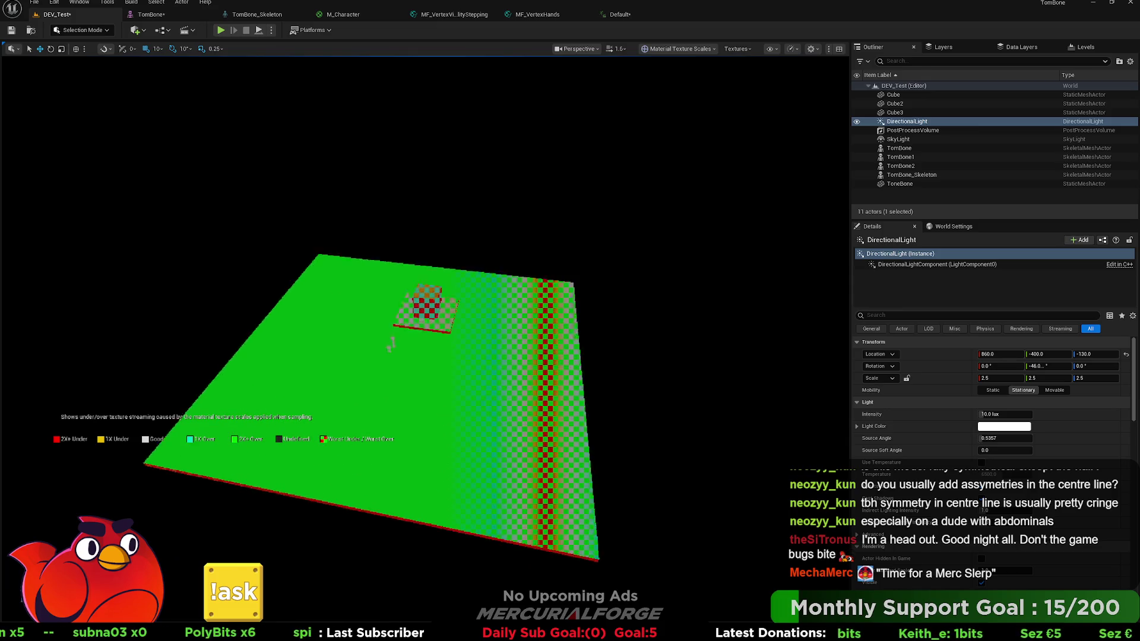
{"action": "key", "text": "w"}
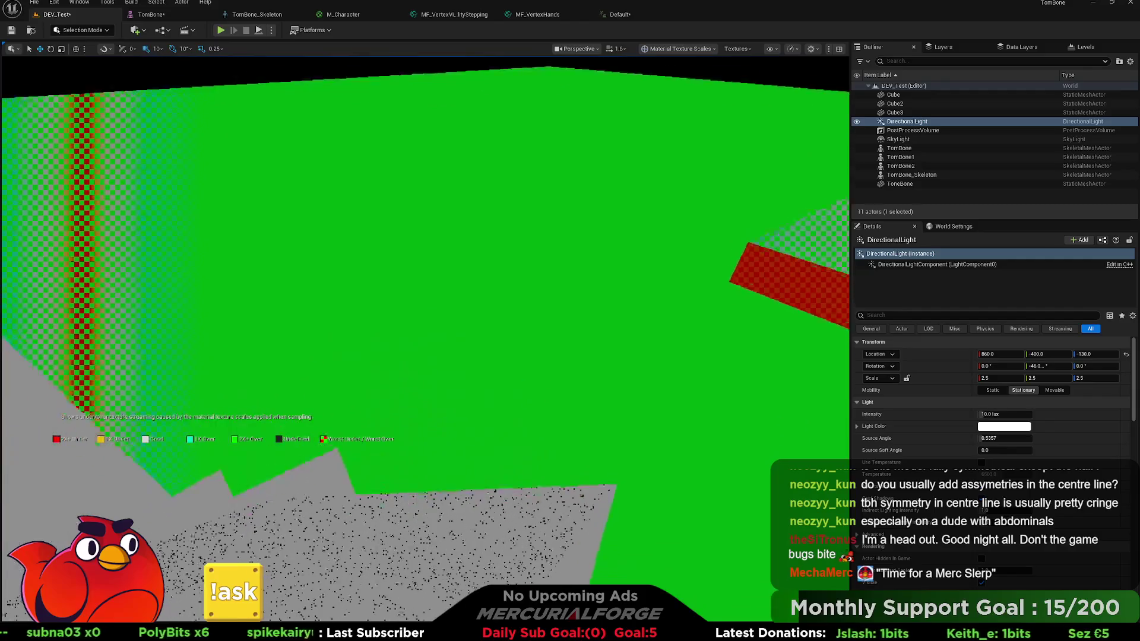
{"action": "key", "text": "s"}
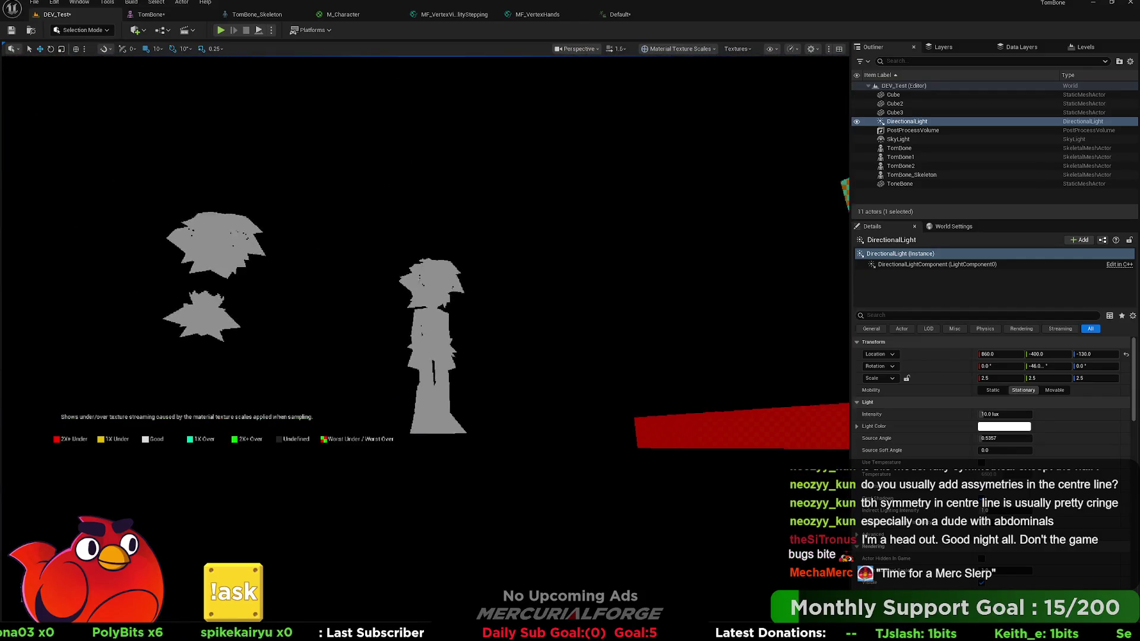
{"action": "key", "text": "w"}
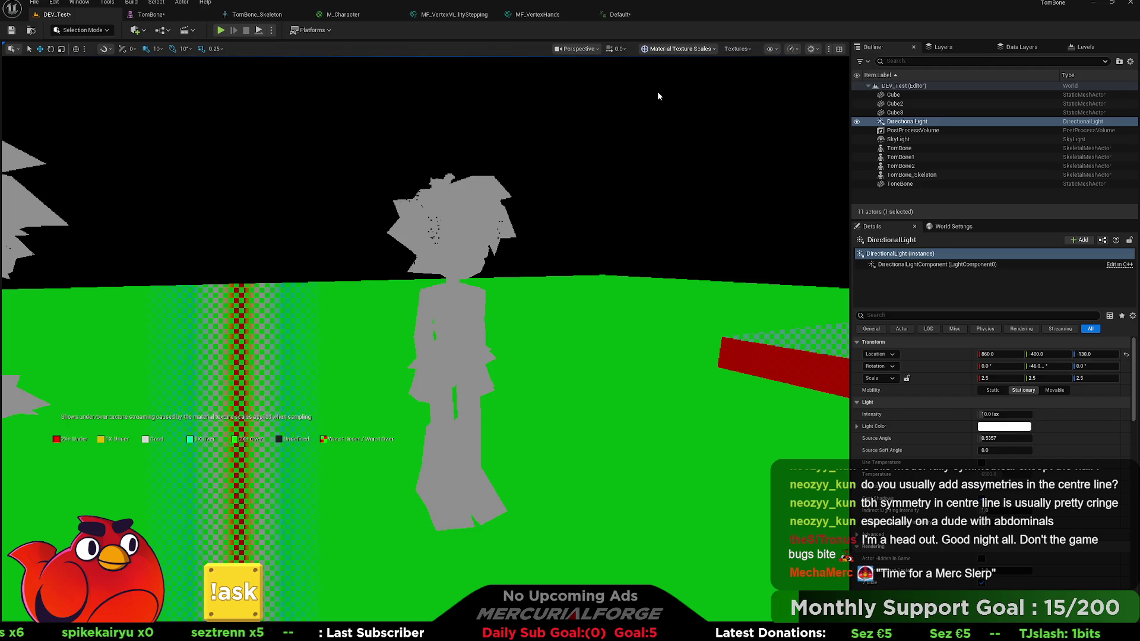
{"action": "key", "text": "alt+4"}
Start Play In Editor and move the camera back and forth around the caveman.
{"action": "key", "text": "w"}
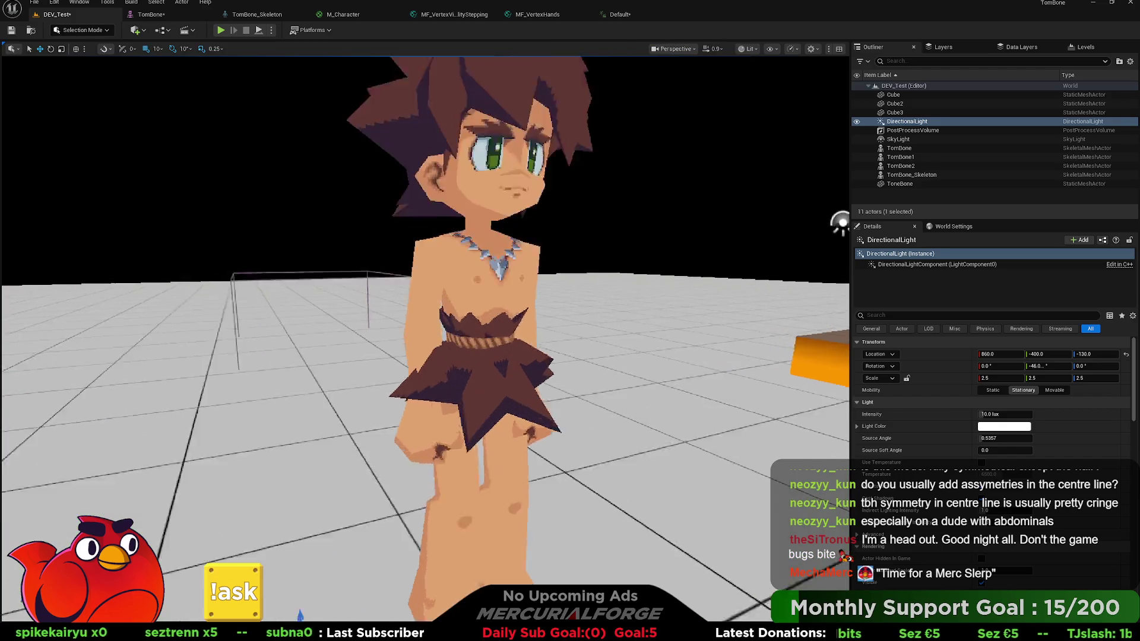
{"action": "left_click", "coordinate": [221, 30]}
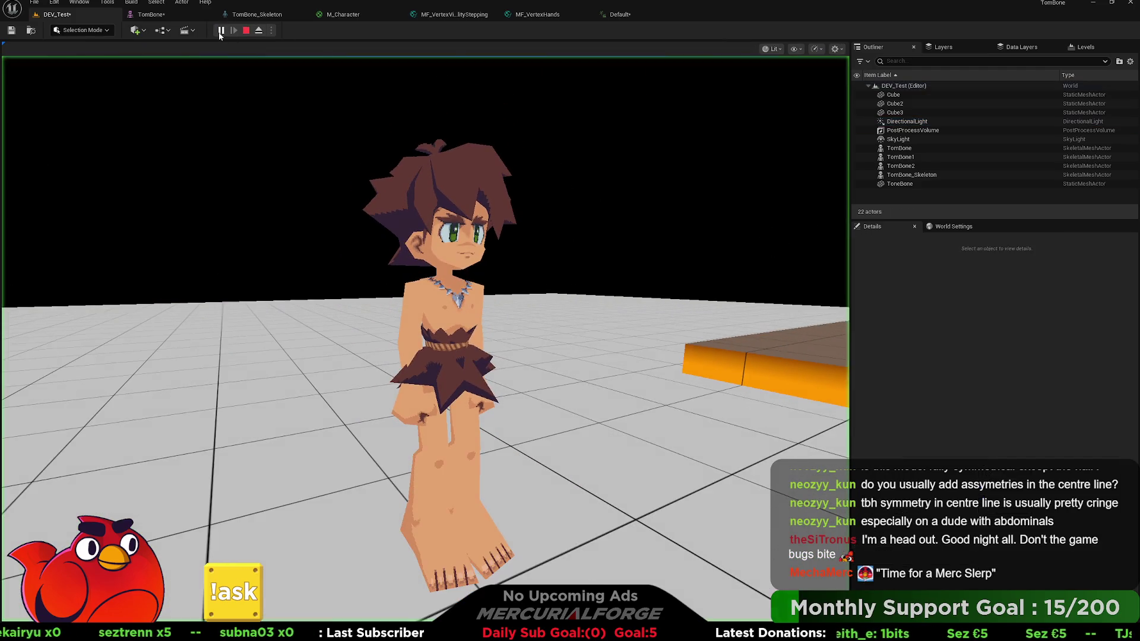
{"action": "key", "text": "s"}
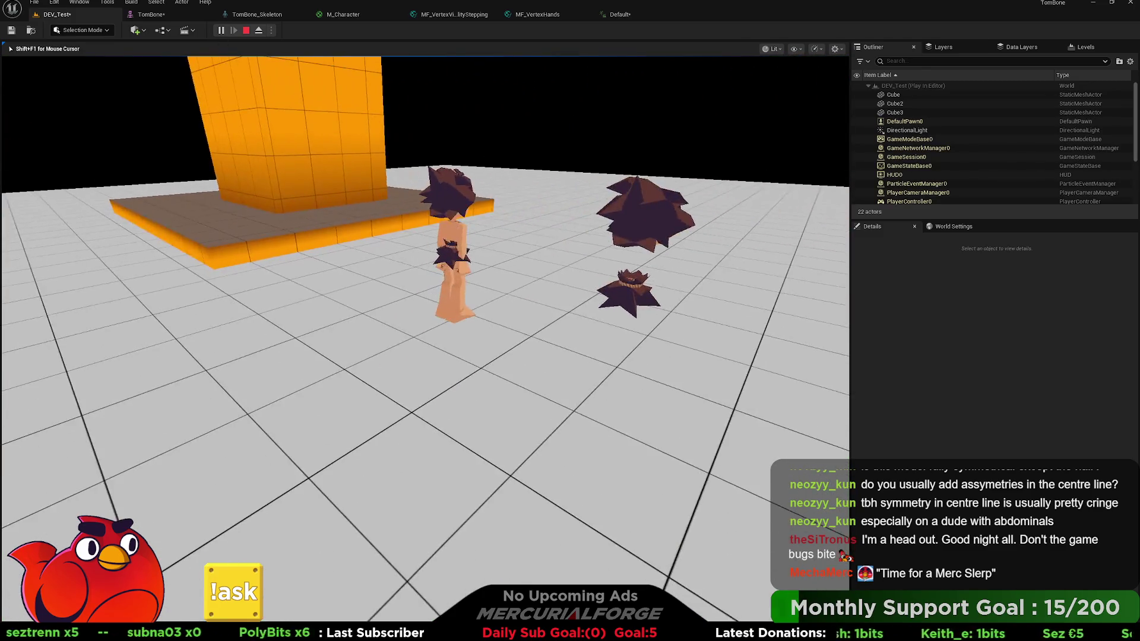
{"action": "key", "text": "w"}
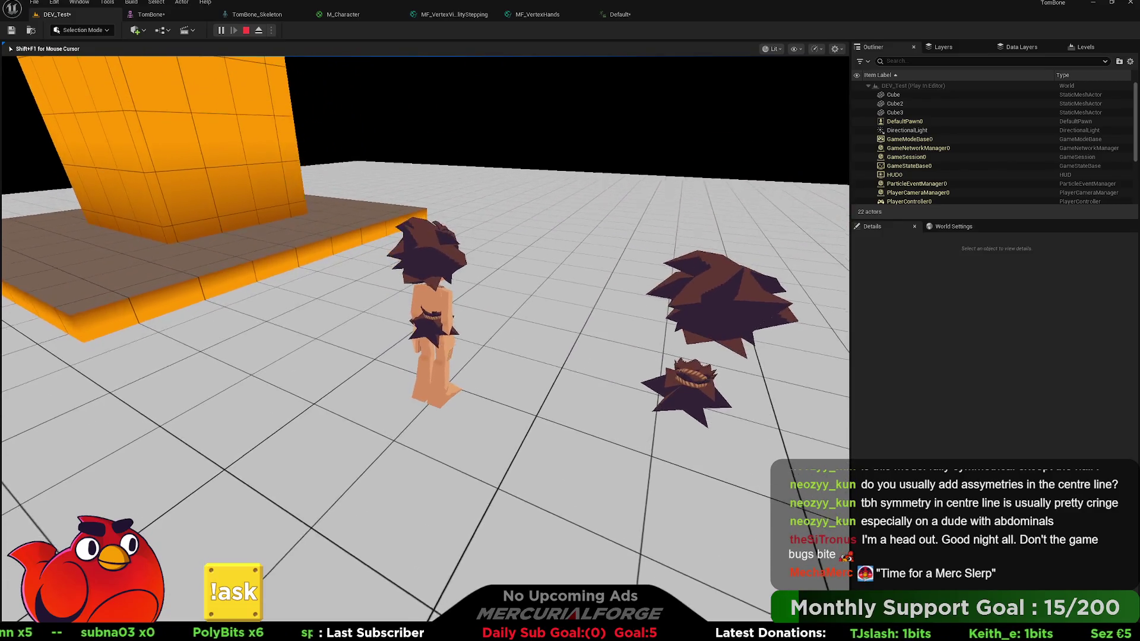
{"action": "key", "text": "w"}
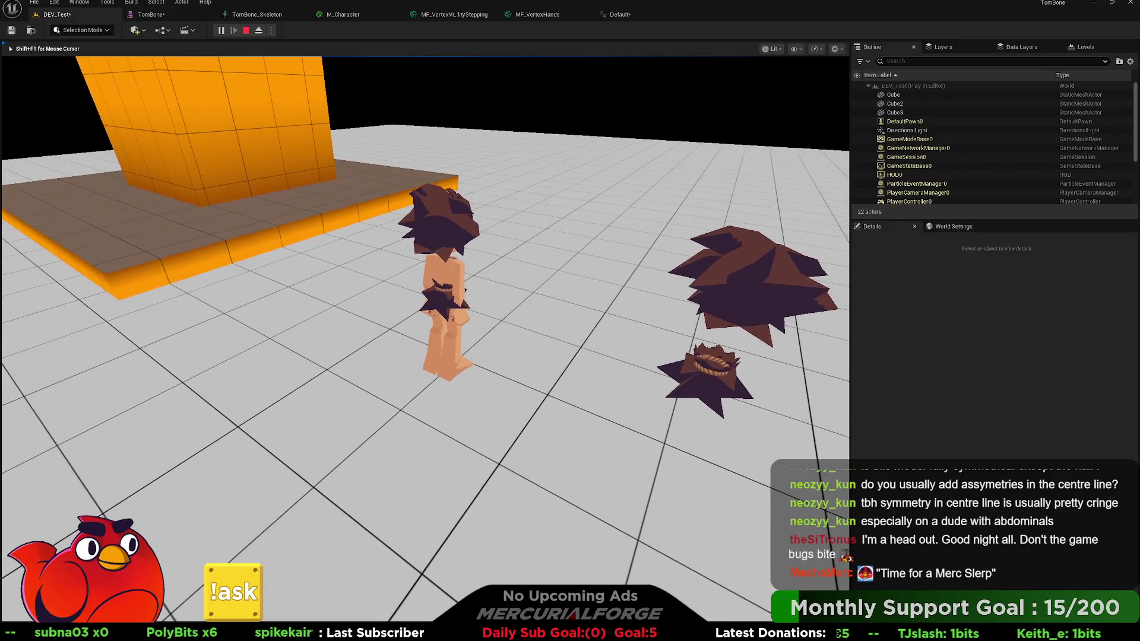
Toggle the in-game console, then fly close to the caveman's legs and back out.
{"action": "key", "text": "grave"}
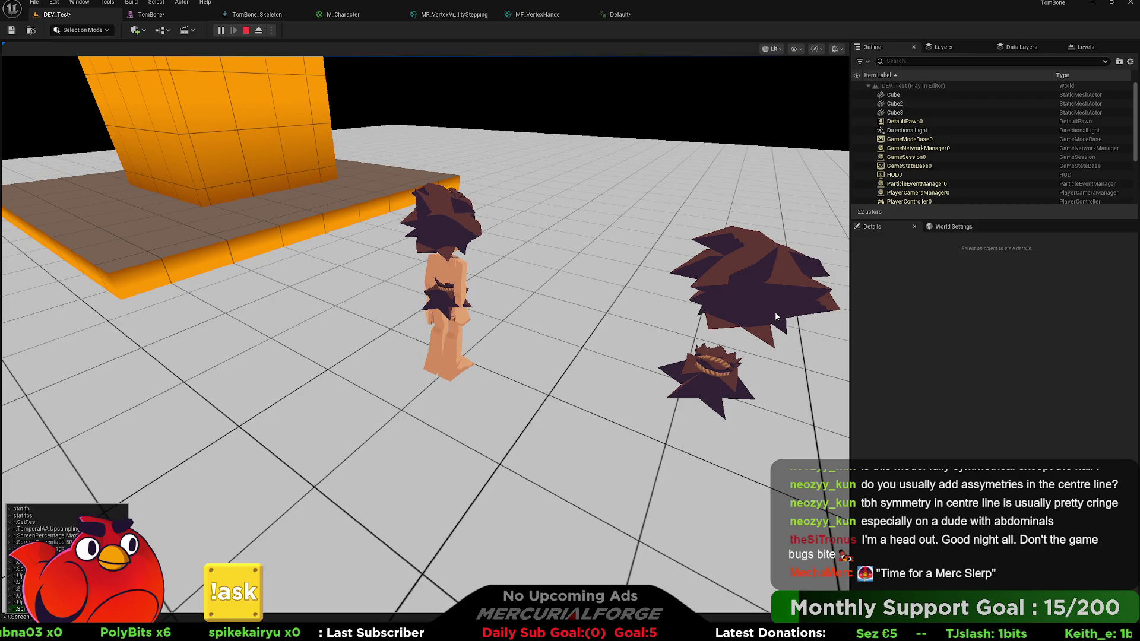
{"action": "key", "text": "grave"}
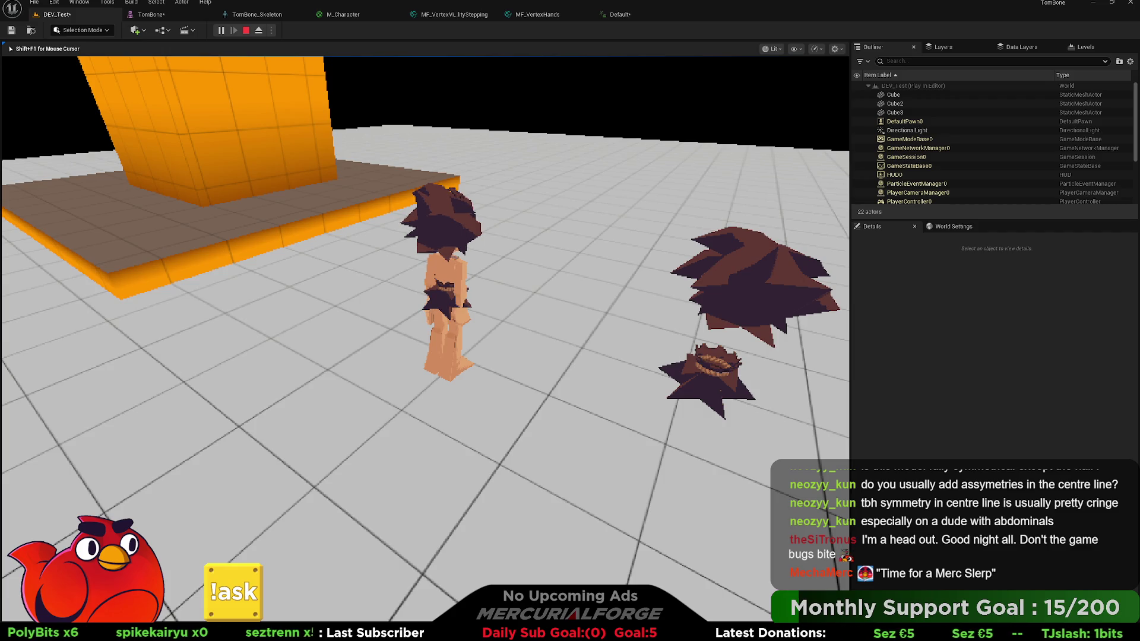
{"action": "key", "text": "grave"}
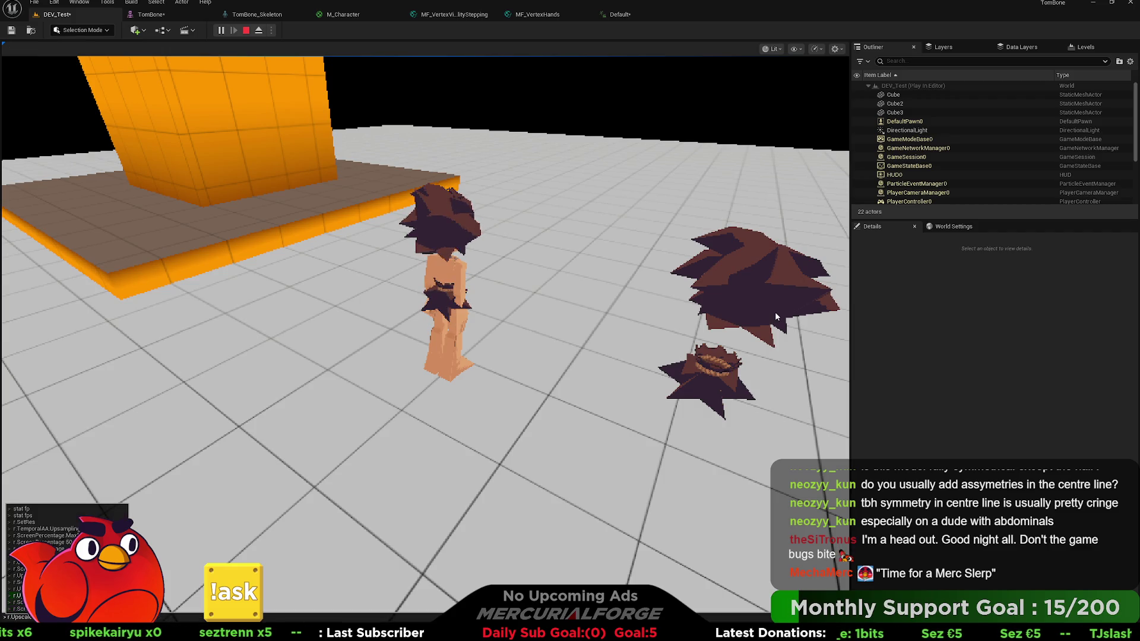
{"action": "key", "text": "grave"}
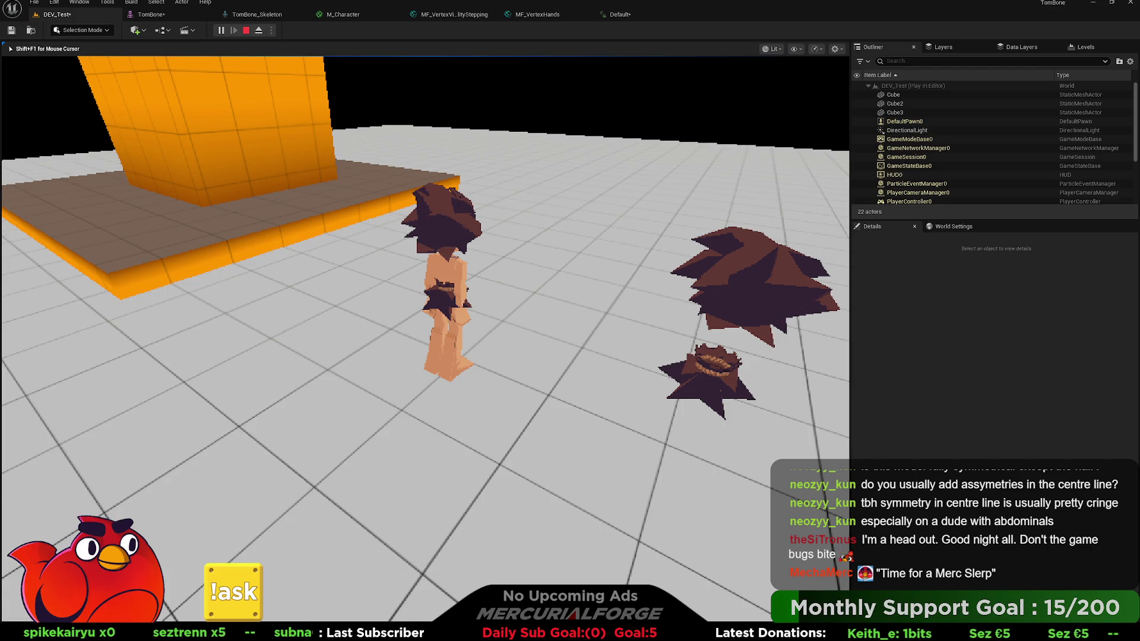
{"action": "key", "text": "grave"}
{"action": "key", "text": "grave"}
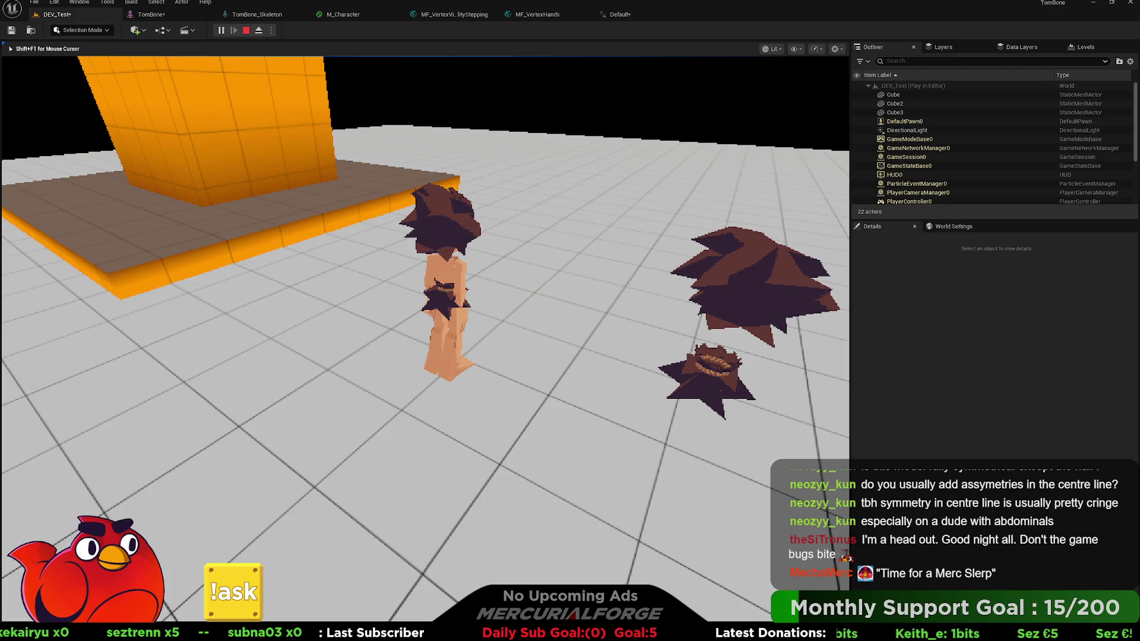
{"action": "key", "text": "w"}
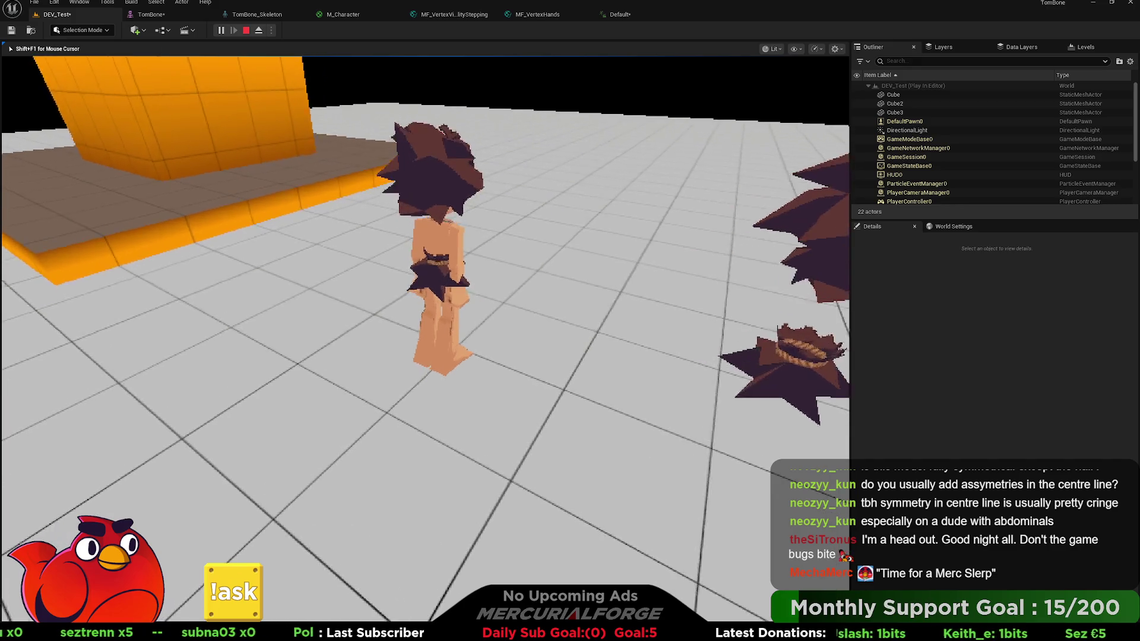
{"action": "key", "text": "s"}
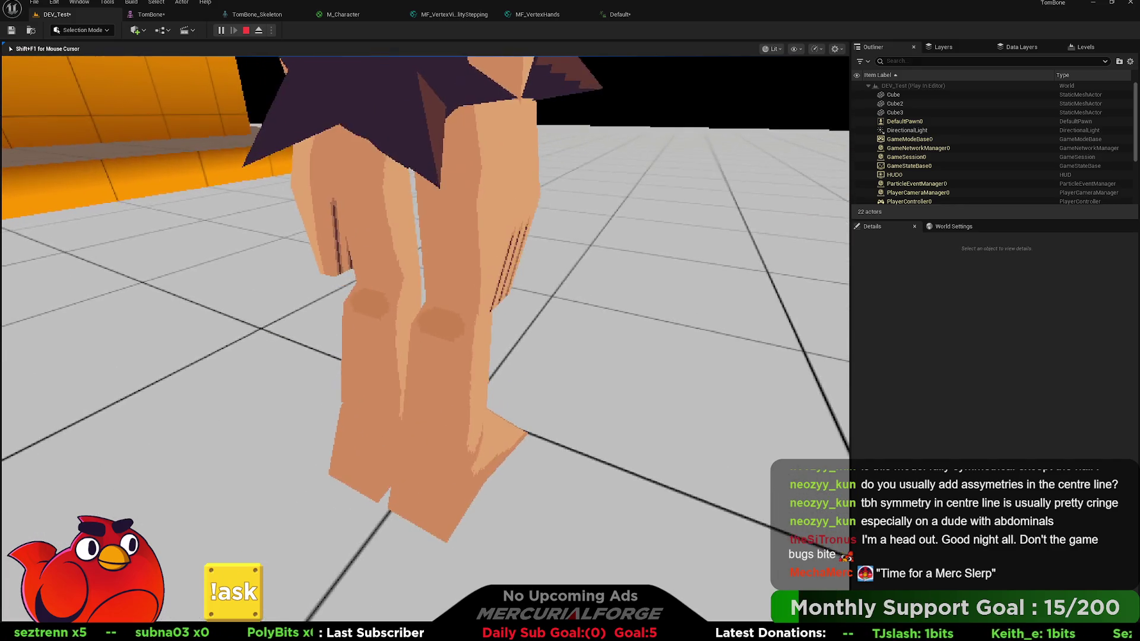
{"action": "key", "text": "s"}
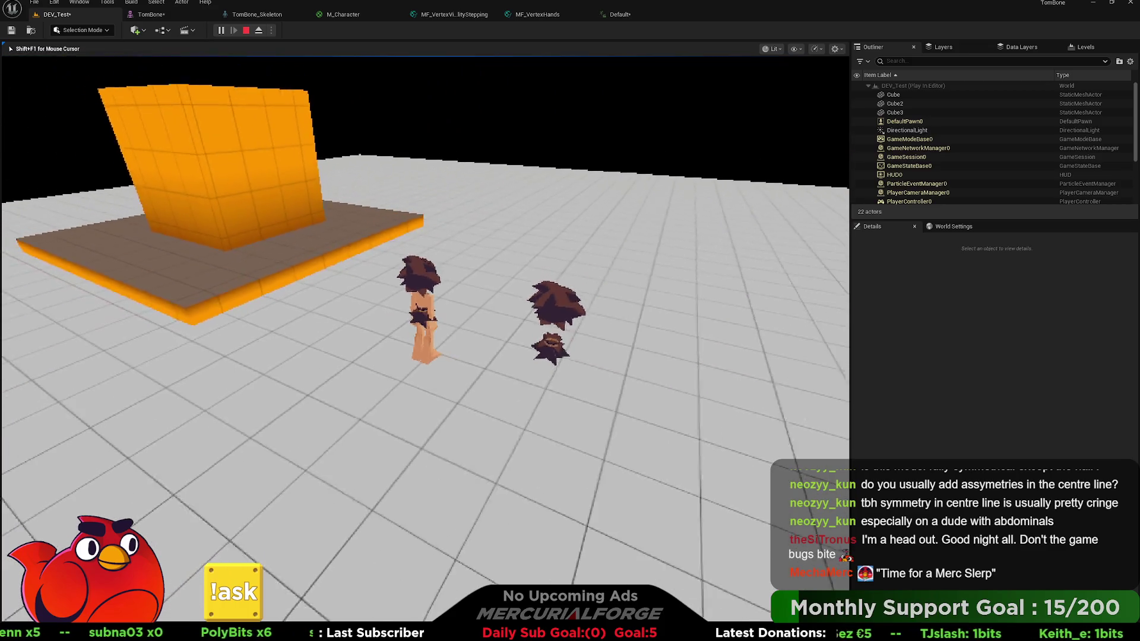
{"action": "key", "text": "w"}
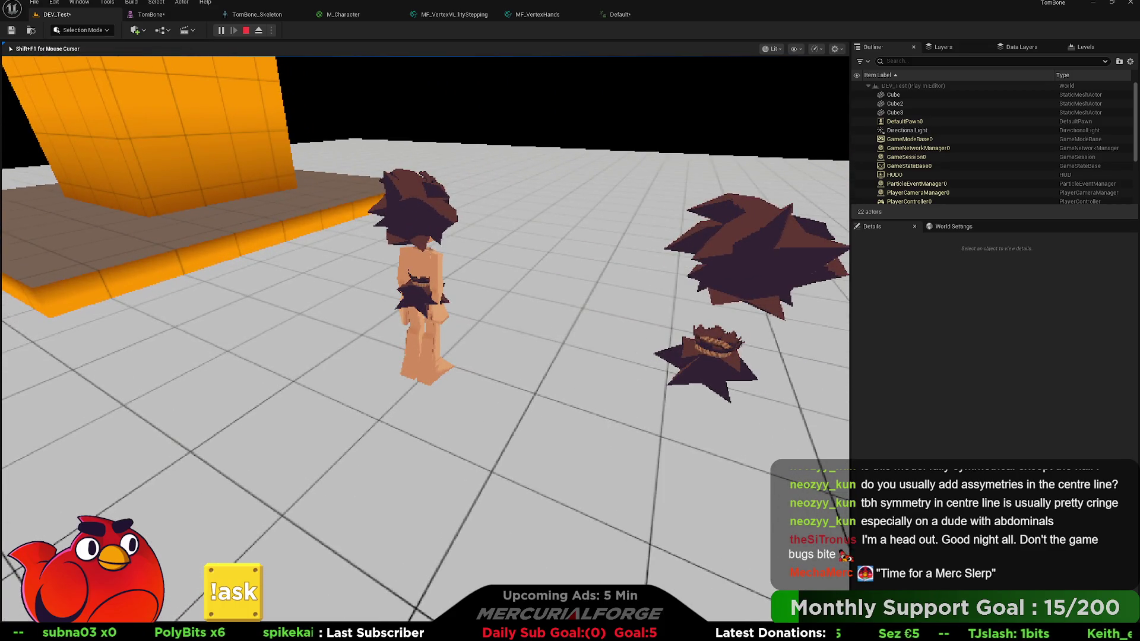
Browse the console history between the upscaling and screen percentage commands.
{"action": "key", "text": "shift+F1"}
{"action": "key", "text": "Up"}
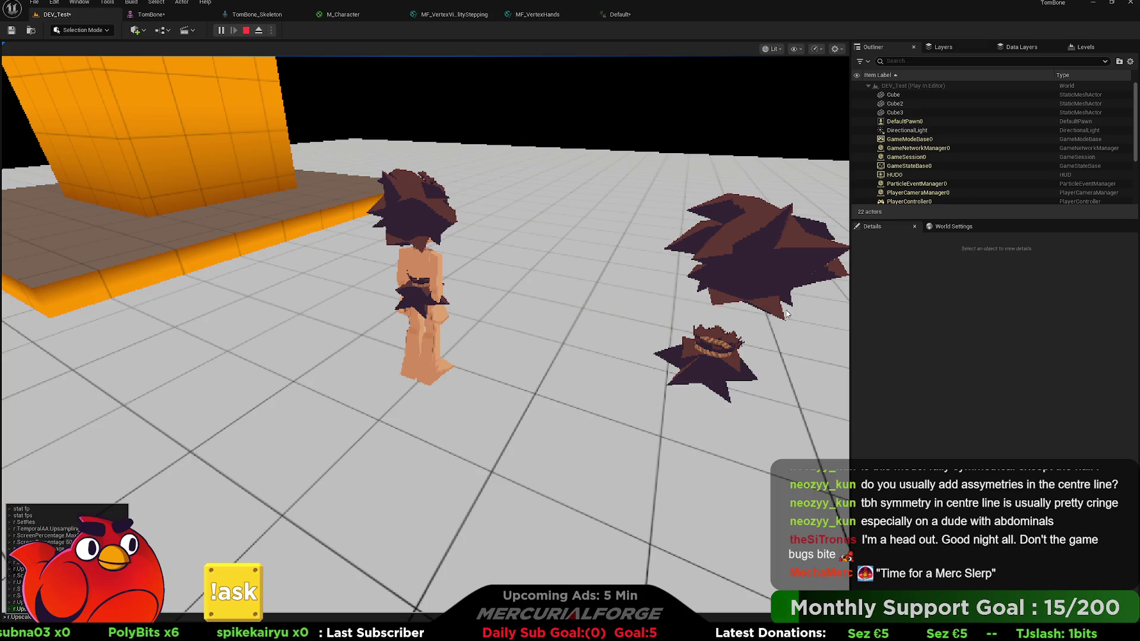
{"action": "key", "text": "Up"}
{"action": "key", "text": "Up"}
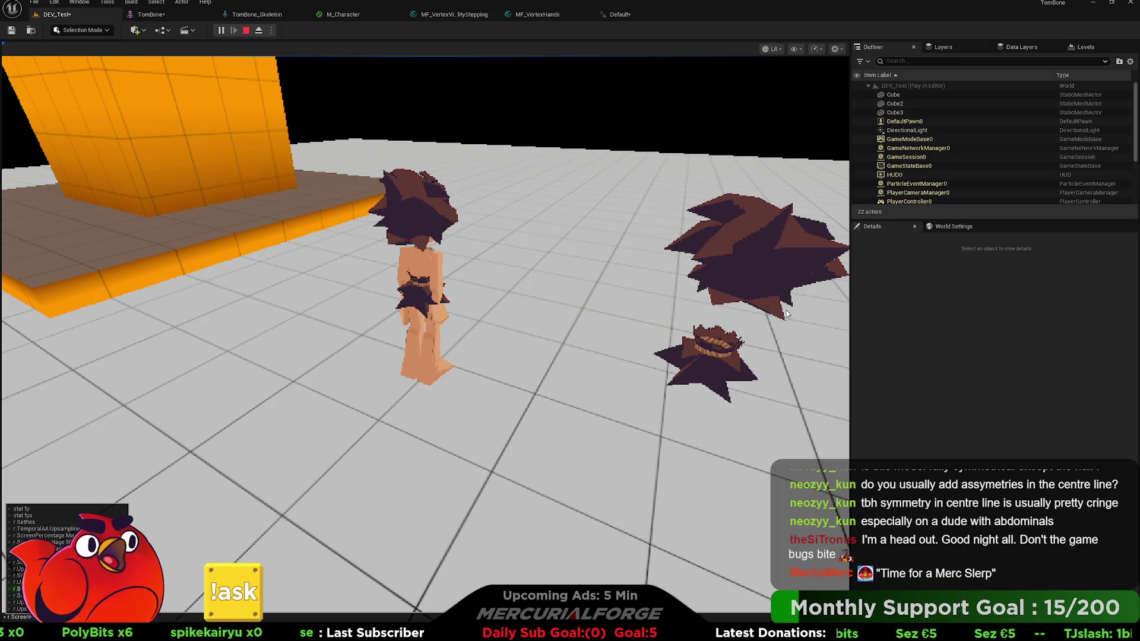
{"action": "key", "text": "Down"}
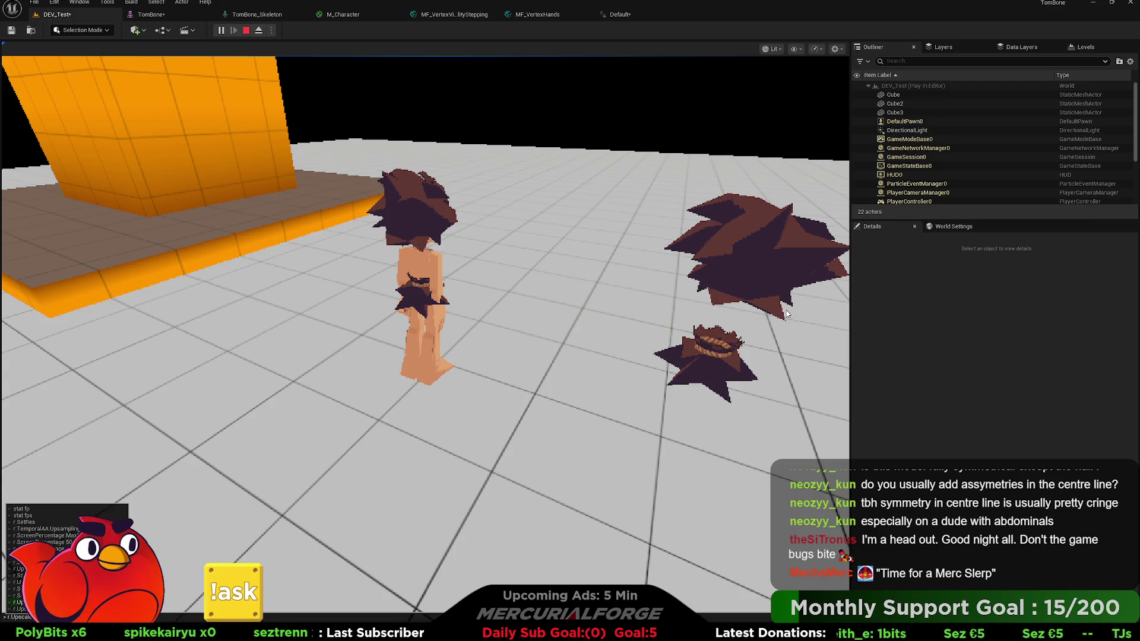
{"action": "key", "text": "Up"}
{"action": "key", "text": "Up"}
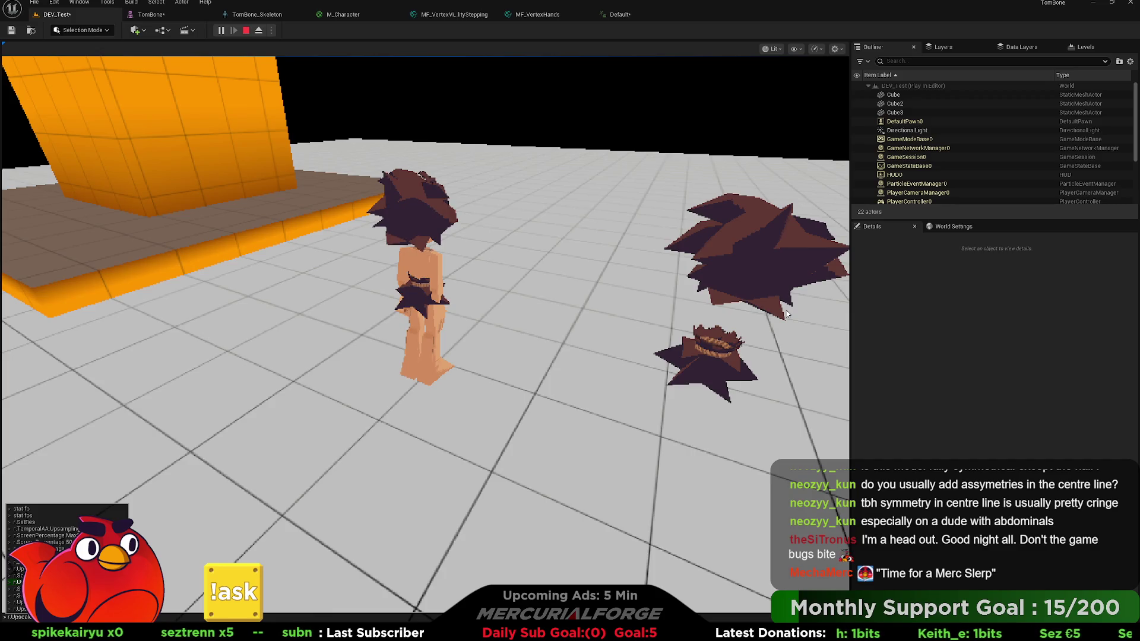
{"action": "key", "text": "Tab"}
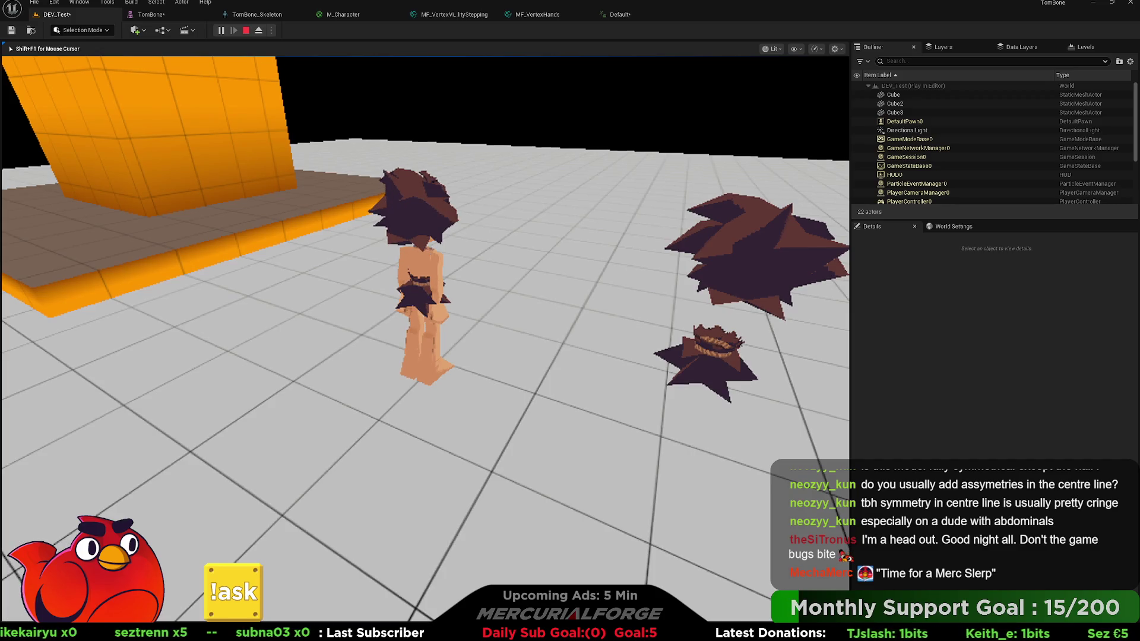
Rerun the upscaling command and a screen percentage command from history to pixelate rendering.
{"action": "key", "text": "Up"}
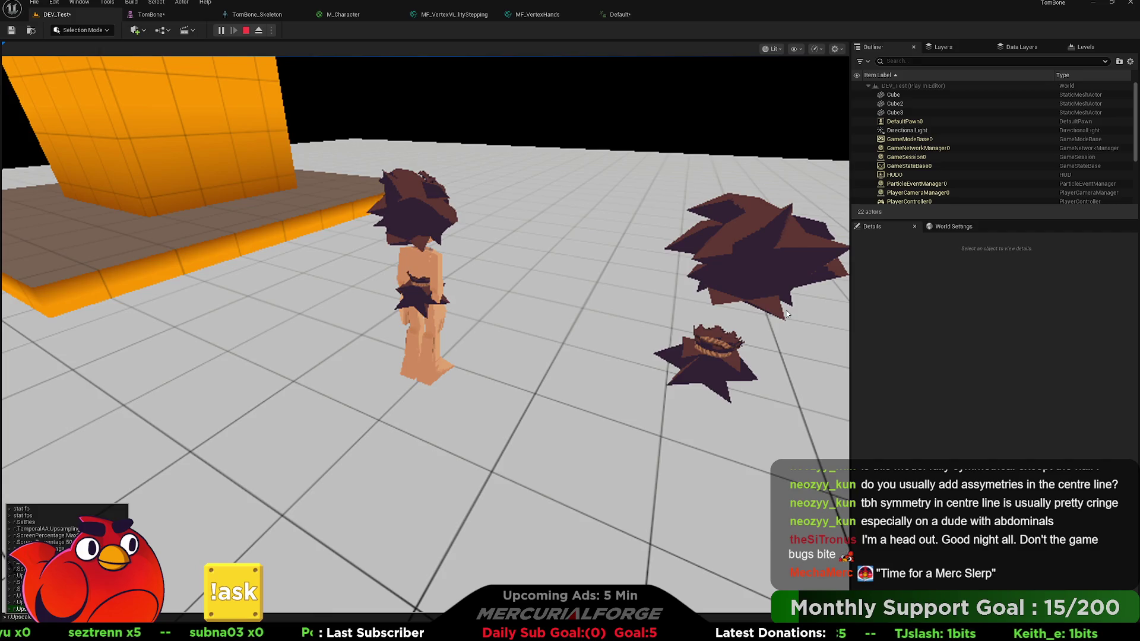
{"action": "key", "text": "Return"}
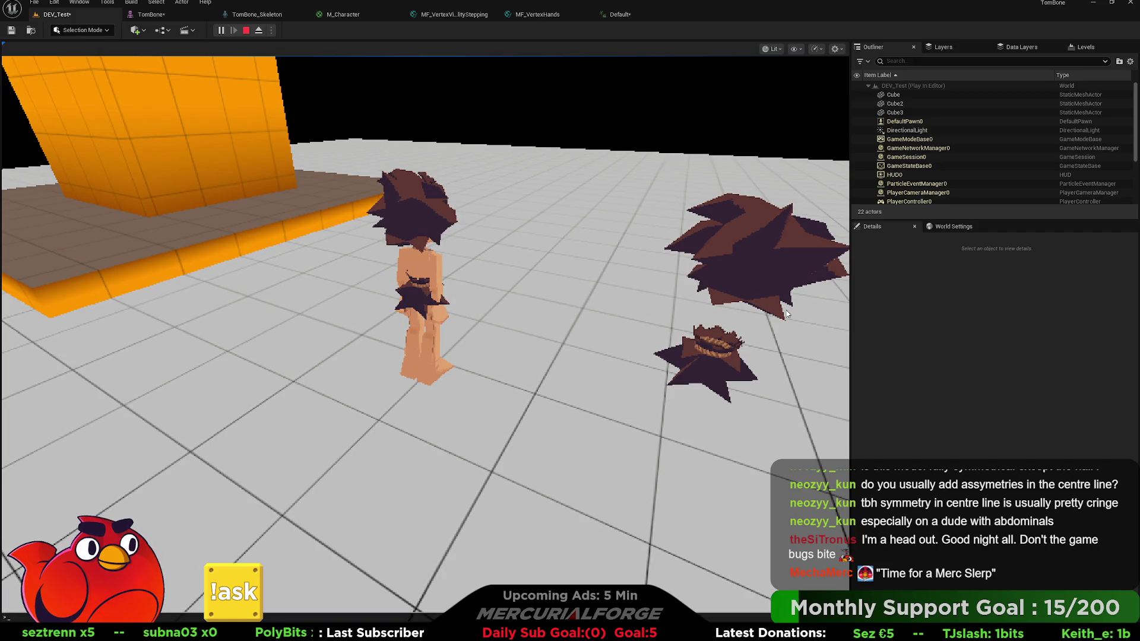
{"action": "key", "text": "Up"}
{"action": "key", "text": "Up"}
{"action": "key", "text": "Up"}
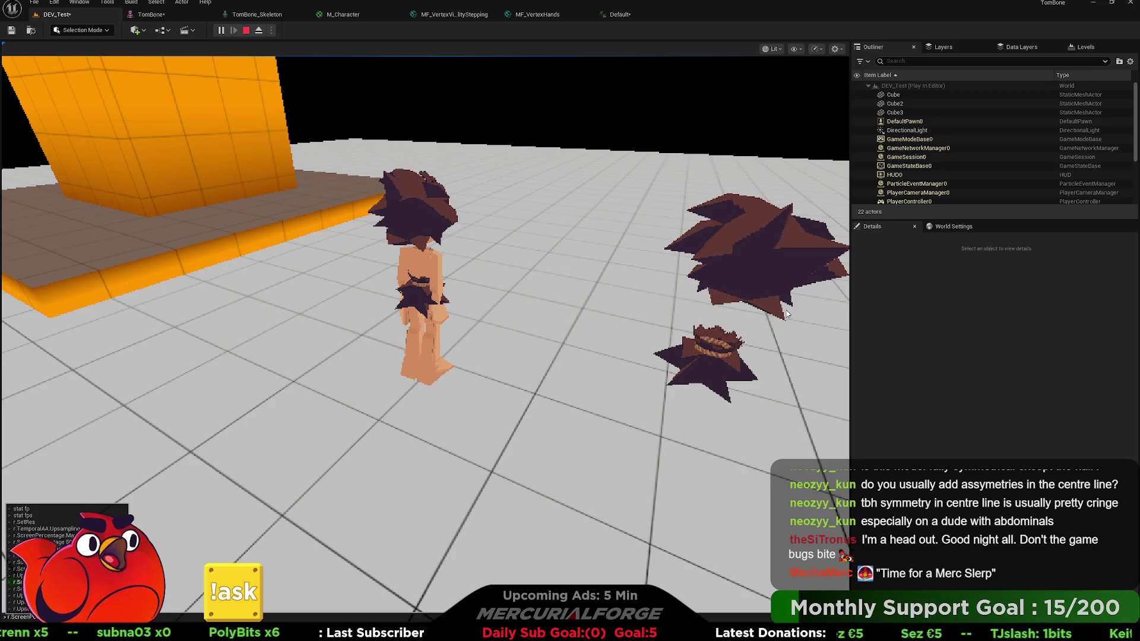
{"action": "key", "text": "Down"}
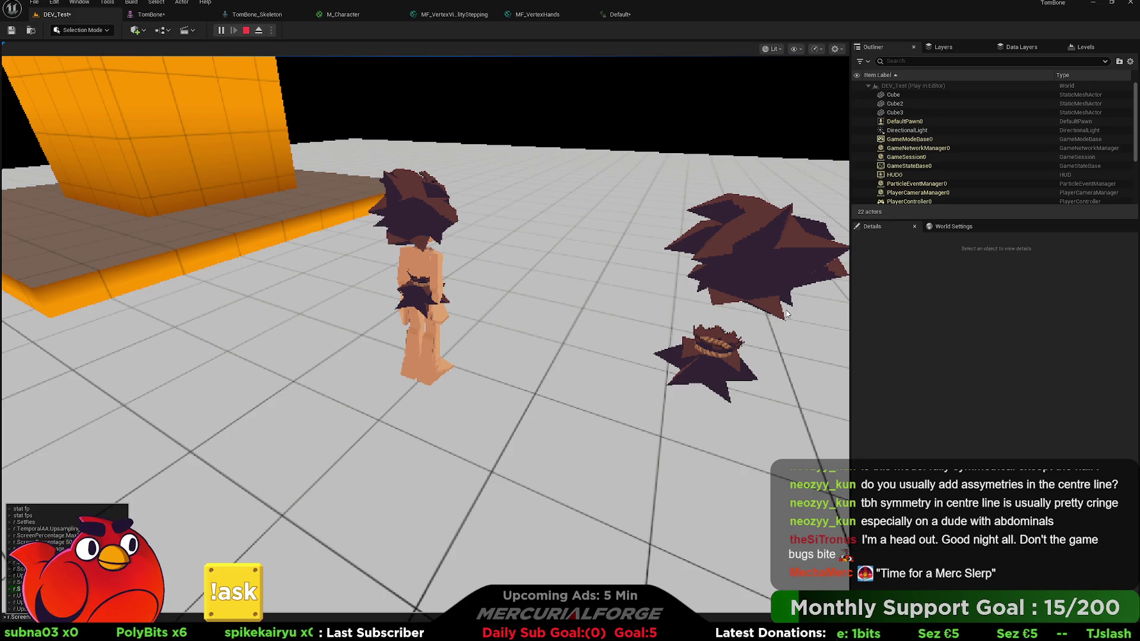
{"action": "key", "text": "Return"}
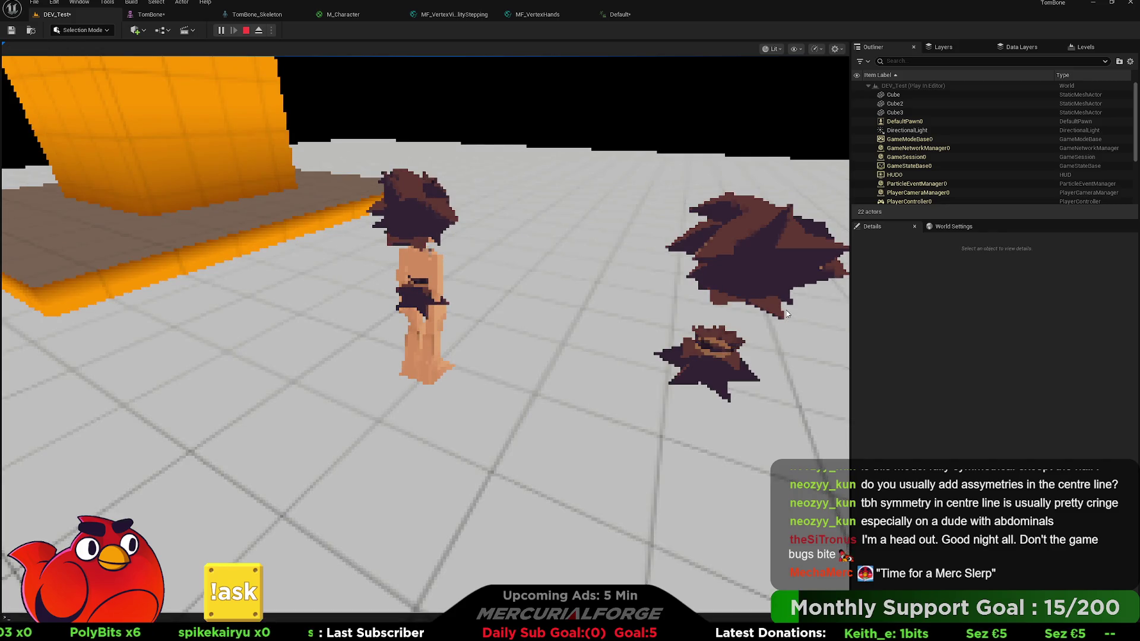
Recall an older history entry and run it to restore sharp full-resolution rendering.
{"action": "key", "text": "Up"}
{"action": "key", "text": "Down"}
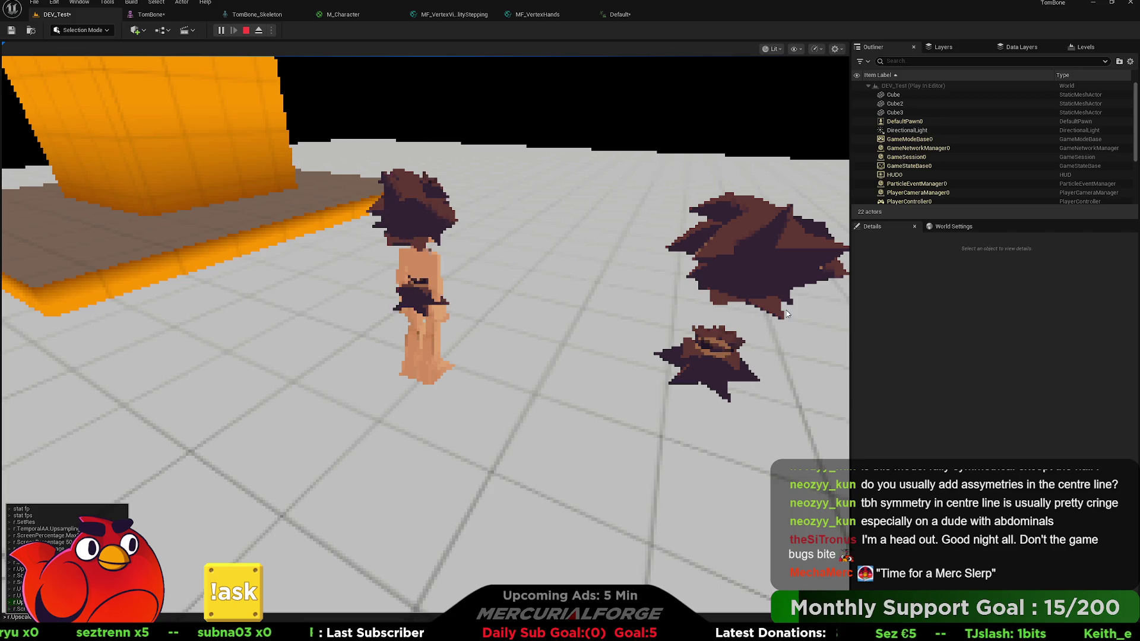
{"action": "key", "text": "Up"}
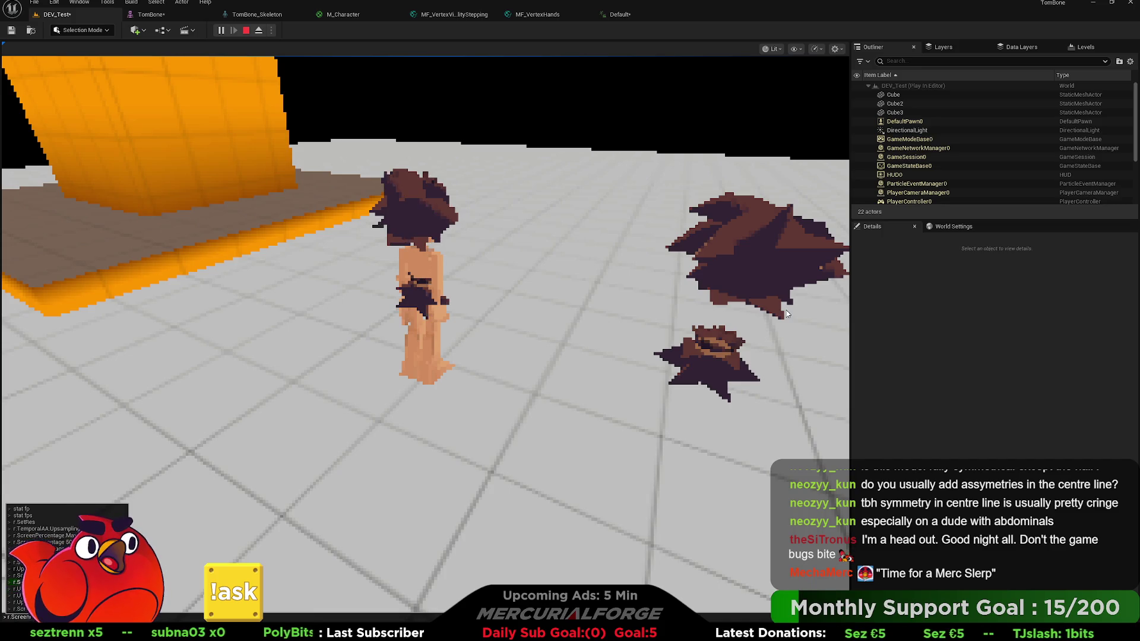
{"action": "key", "text": "Up"}
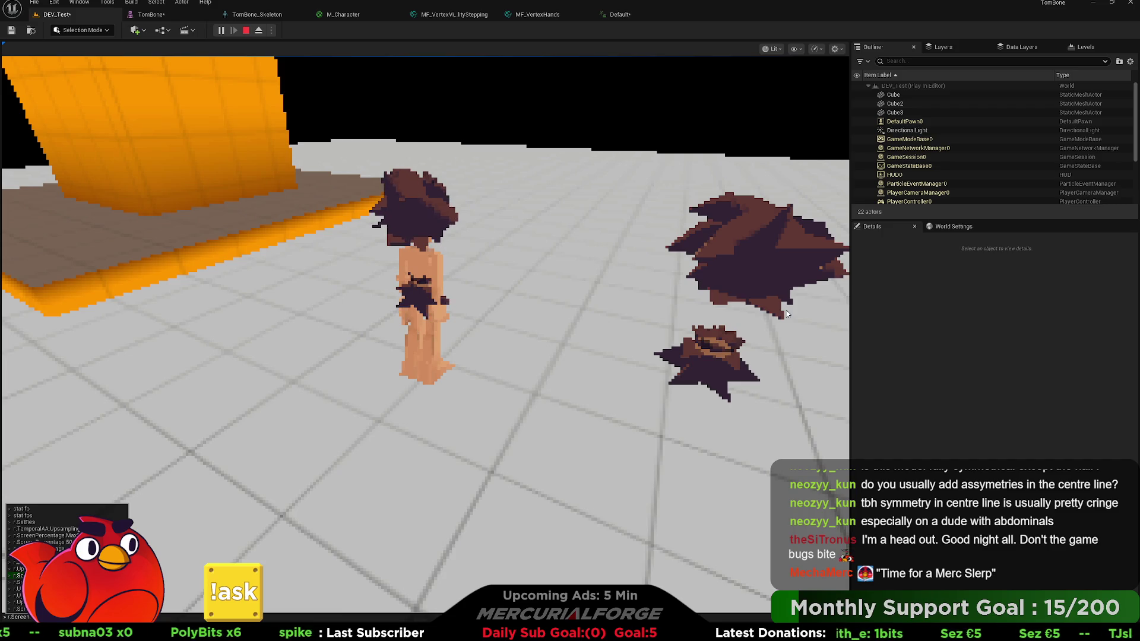
{"action": "key", "text": "Return"}
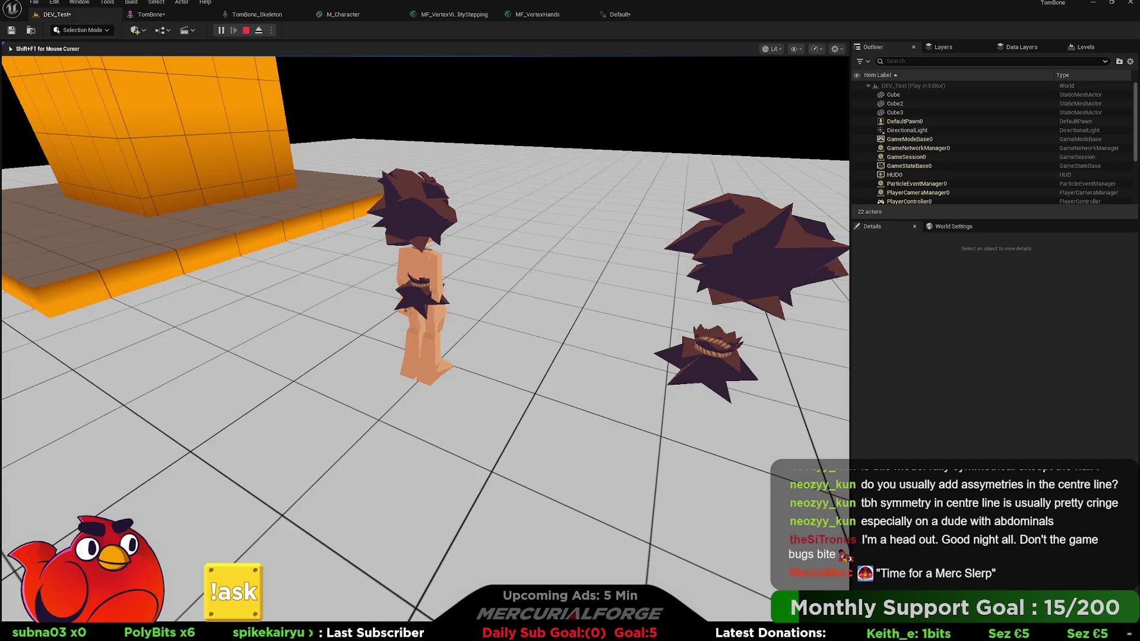
Fly around the caveman characters in play mode, then stop the play session.
{"action": "key", "text": "w"}
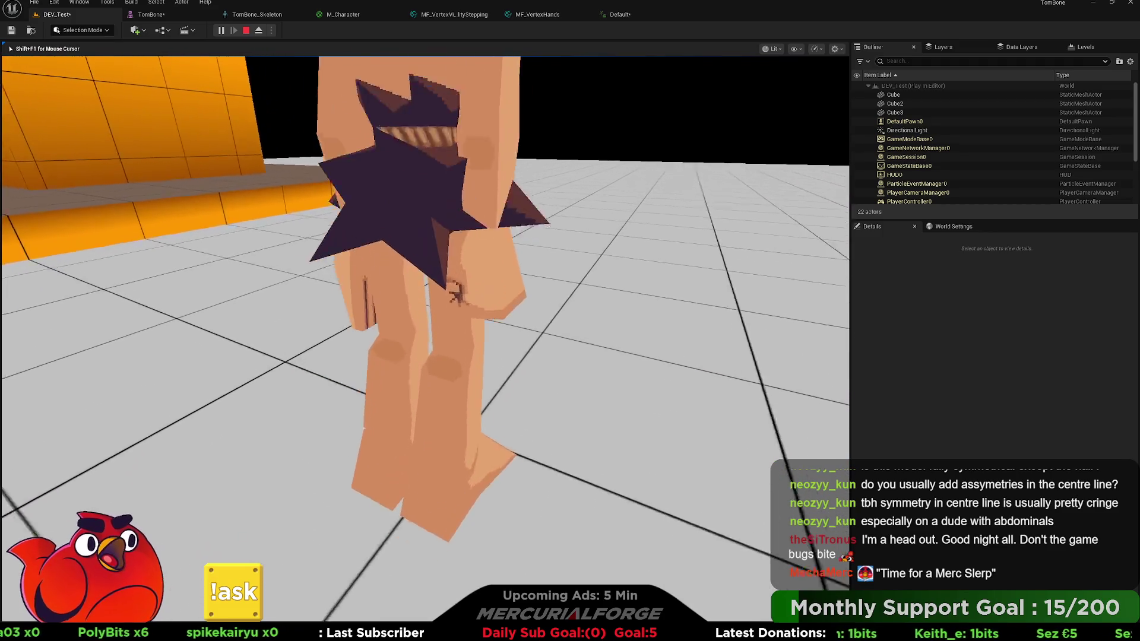
{"action": "key", "text": "s"}
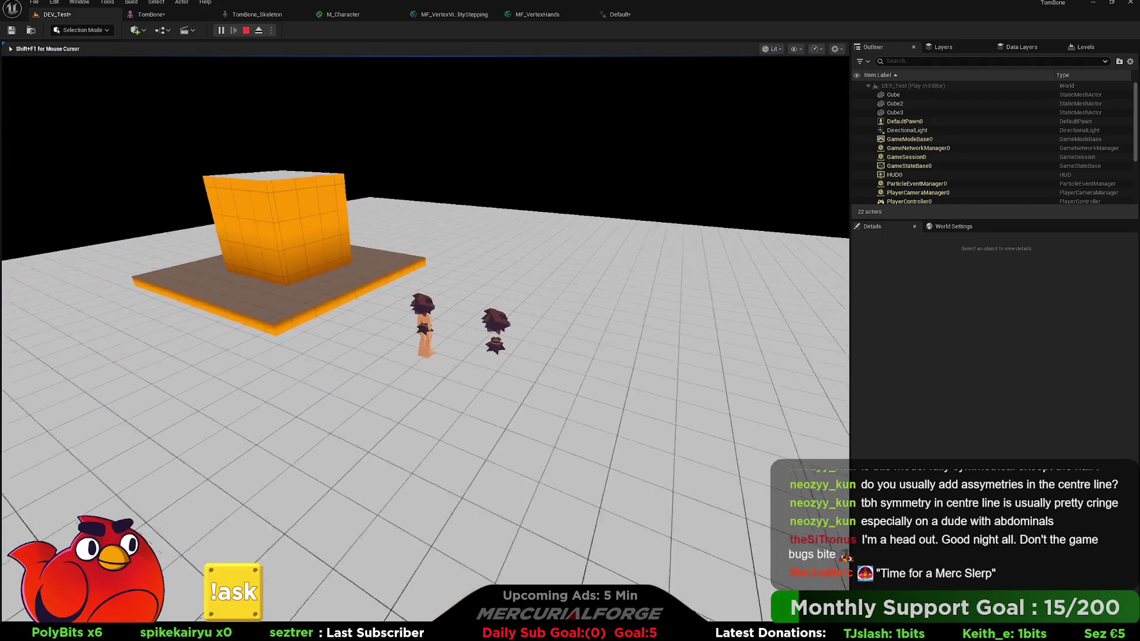
{"action": "key", "text": "w"}
{"action": "key", "text": "s"}
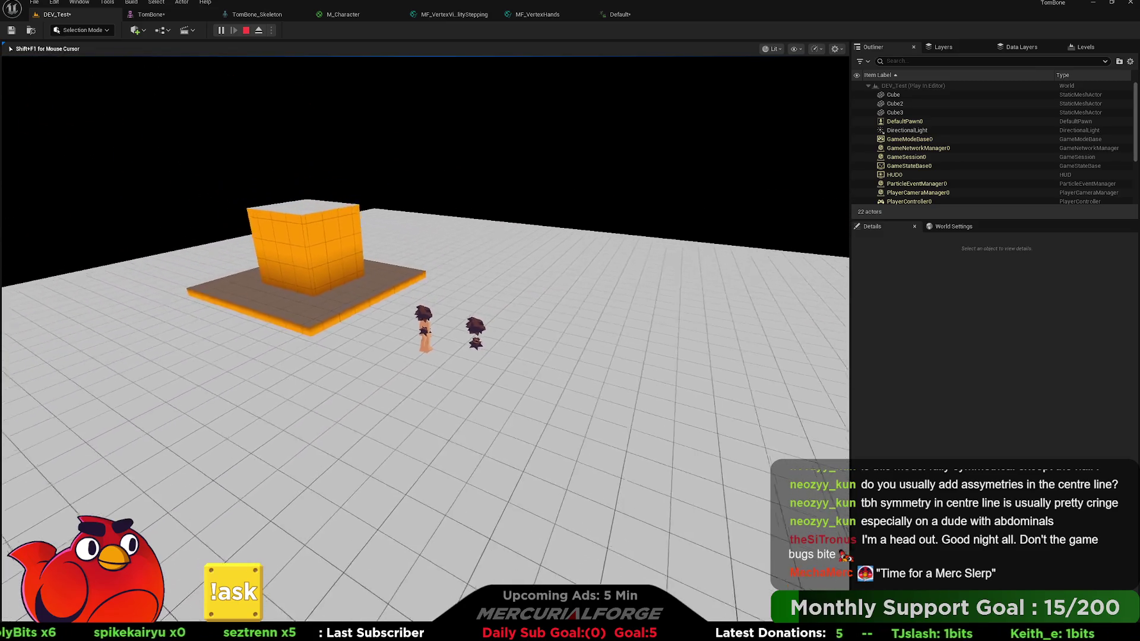
{"action": "key", "text": "w"}
{"action": "key", "text": "s"}
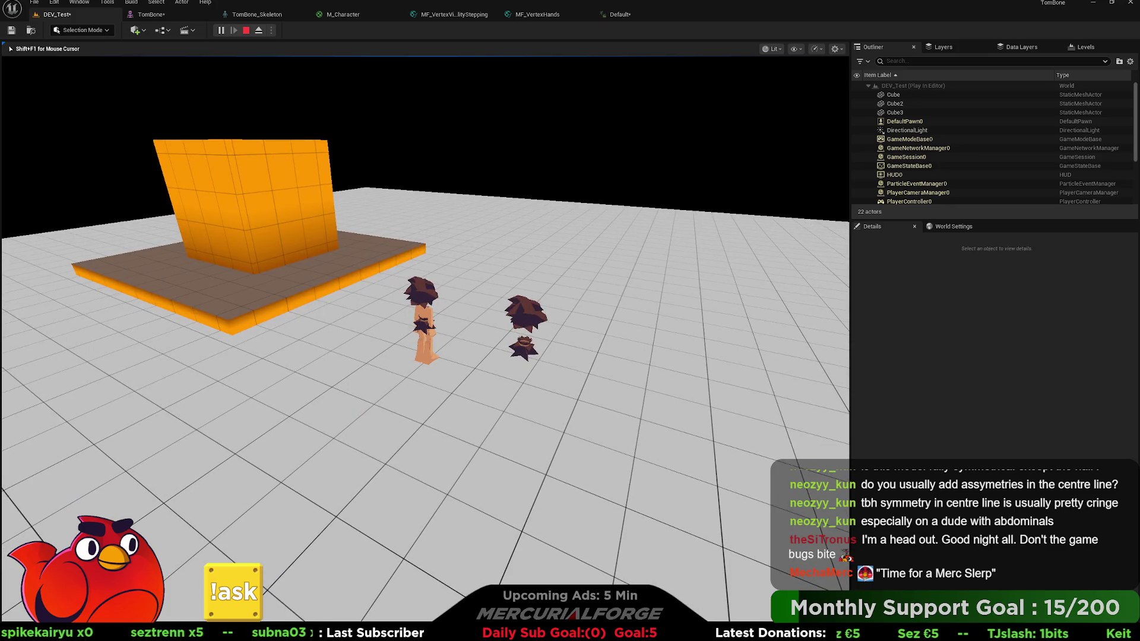
{"action": "key", "text": "e"}
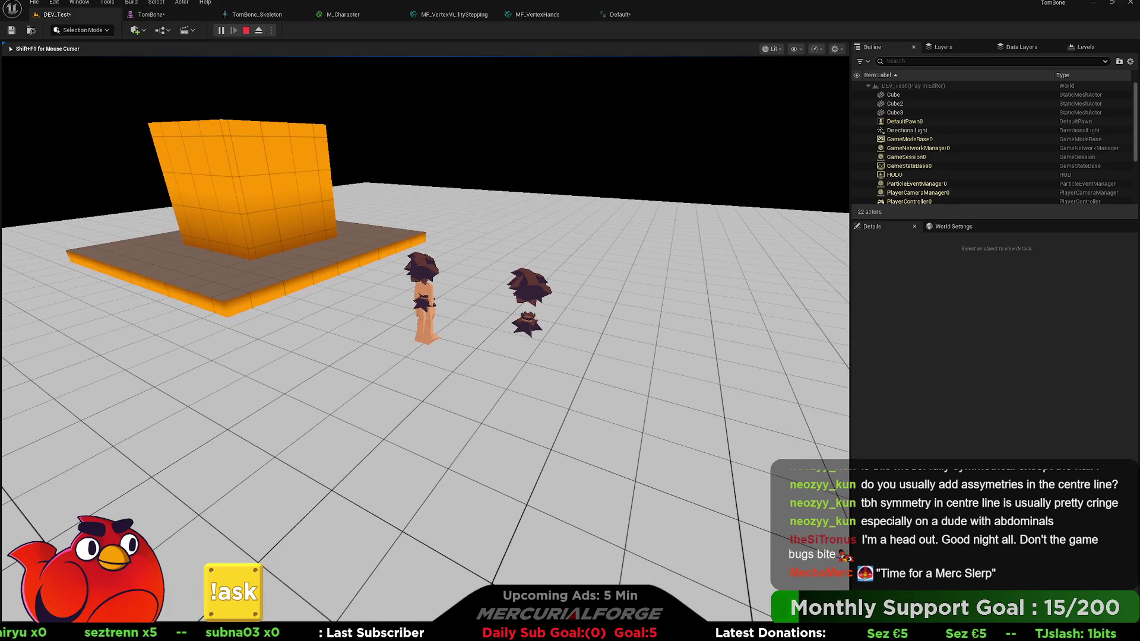
{"action": "key", "text": "Escape"}
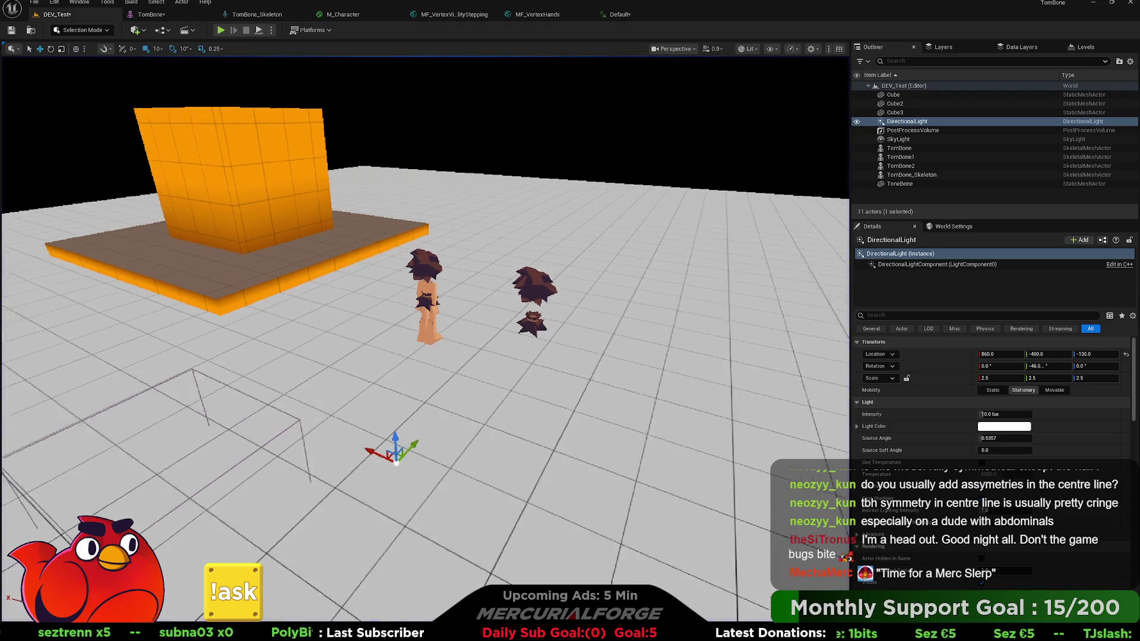
Zoom and orbit the editor view around the characters, then open the Content Drawer.
{"action": "scroll", "coordinate": [425, 297], "scroll_direction": "down", "scroll_amount": 3}
{"action": "scroll", "coordinate": [425, 297], "scroll_direction": "up", "scroll_amount": 8}
{"action": "scroll", "coordinate": [425, 309], "scroll_direction": "up", "scroll_amount": 8}
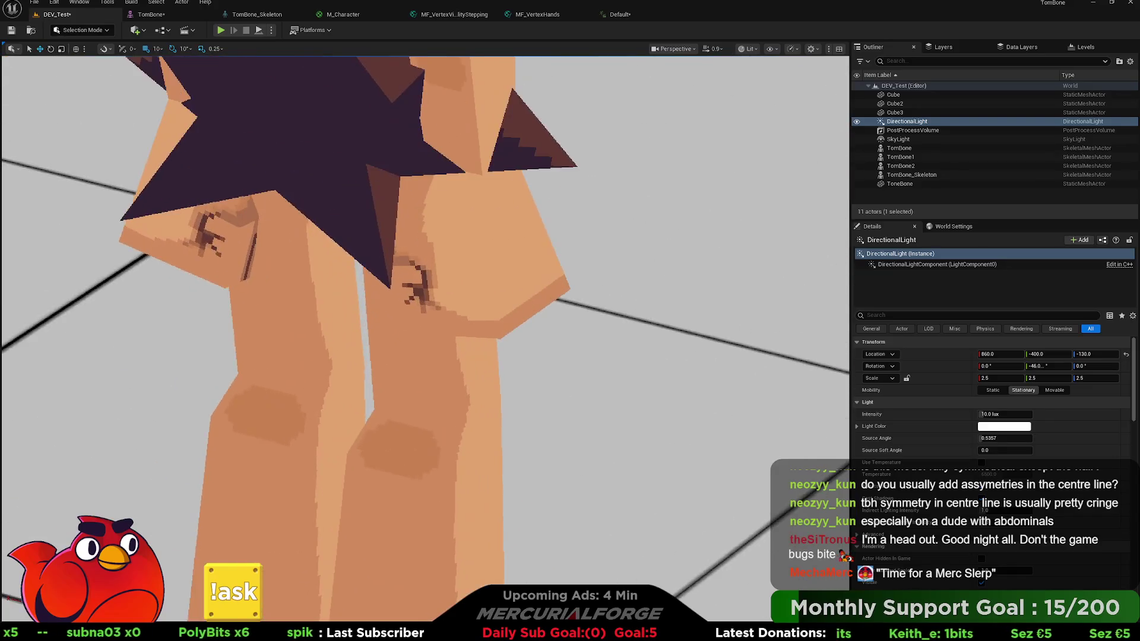
{"action": "scroll", "coordinate": [425, 308], "scroll_direction": "down", "scroll_amount": 8}
{"action": "scroll", "coordinate": [425, 309], "scroll_direction": "up", "scroll_amount": 3}
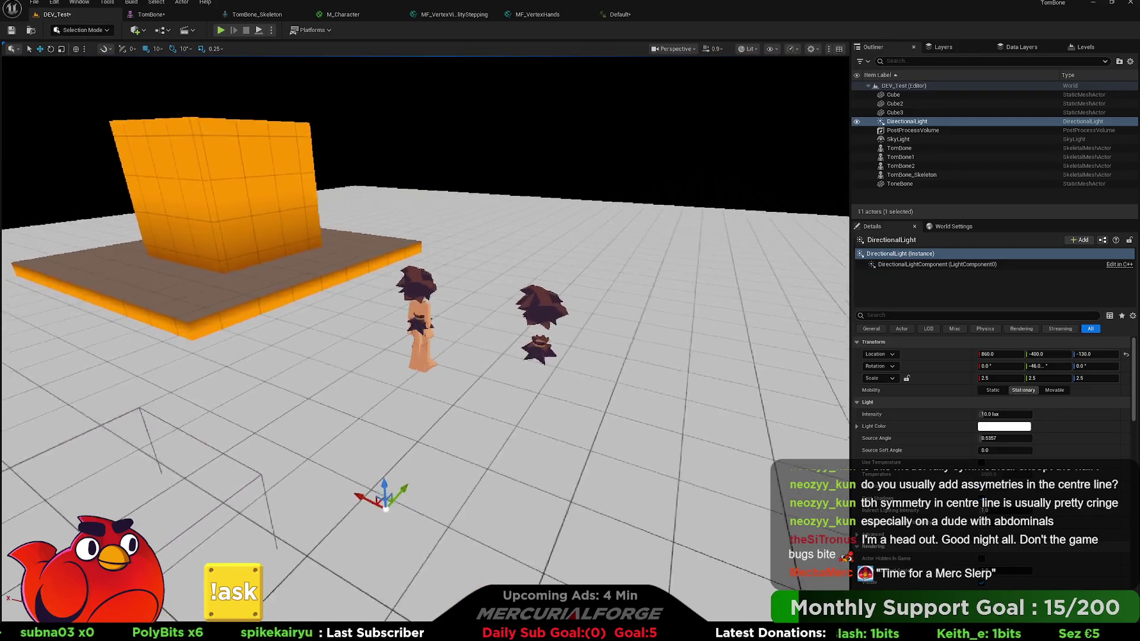
{"action": "scroll", "coordinate": [425, 309], "scroll_direction": "down", "scroll_amount": 3}
{"action": "scroll", "coordinate": [424, 309], "scroll_direction": "up", "scroll_amount": 3}
{"action": "left_click_drag", "start_coordinate": [594, 301], "coordinate": [594, 302]}
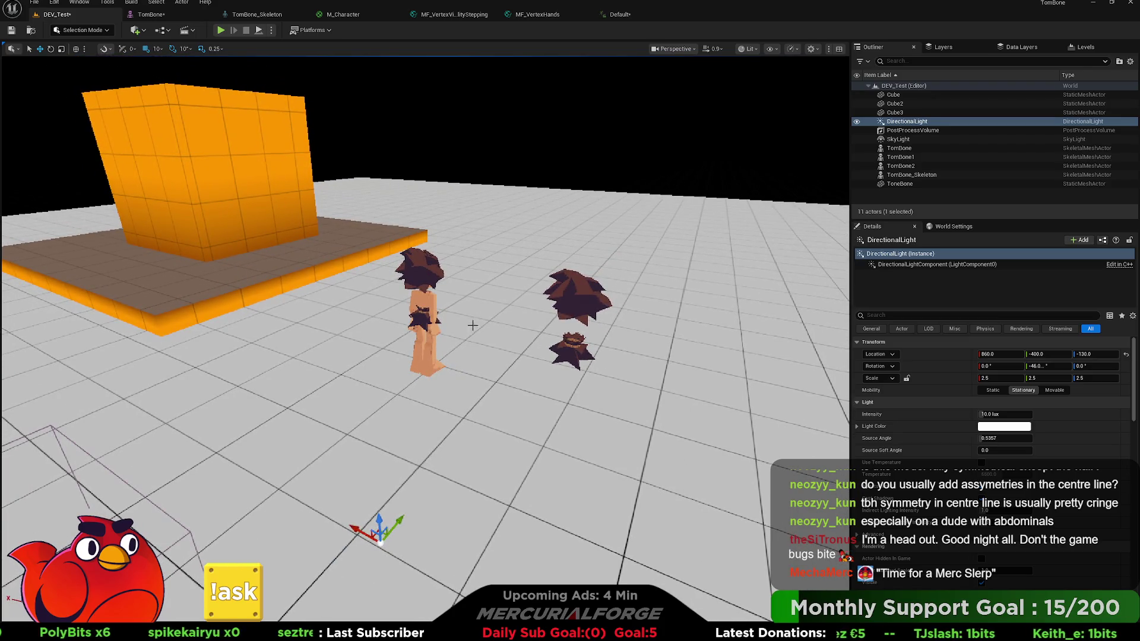
{"action": "key", "text": "ctrl+space"}
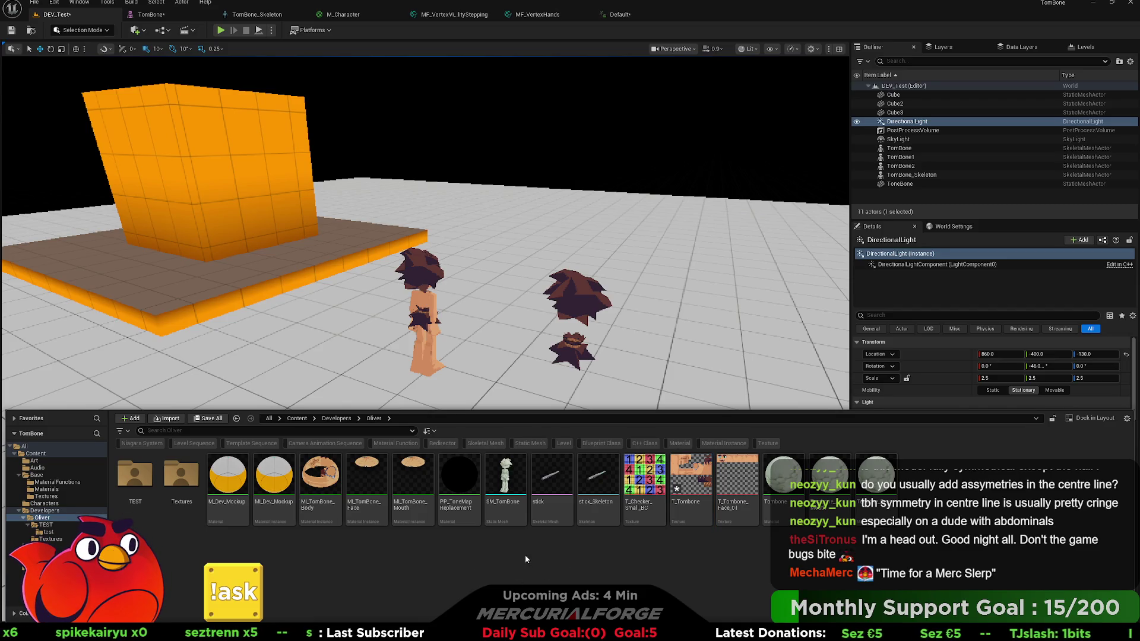
Open the T_Tombone texture in its editor and select the LOD Bias field.
{"action": "left_click", "coordinate": [693, 507]}
{"action": "double_click", "coordinate": [692, 507]}
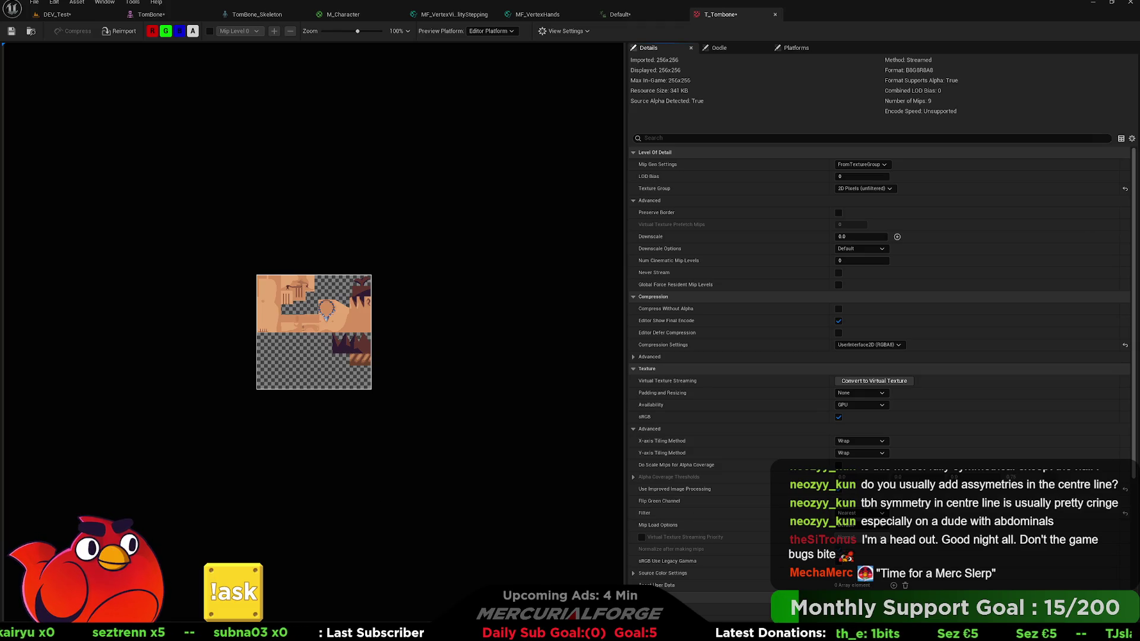
{"action": "key", "text": "ctrl+space"}
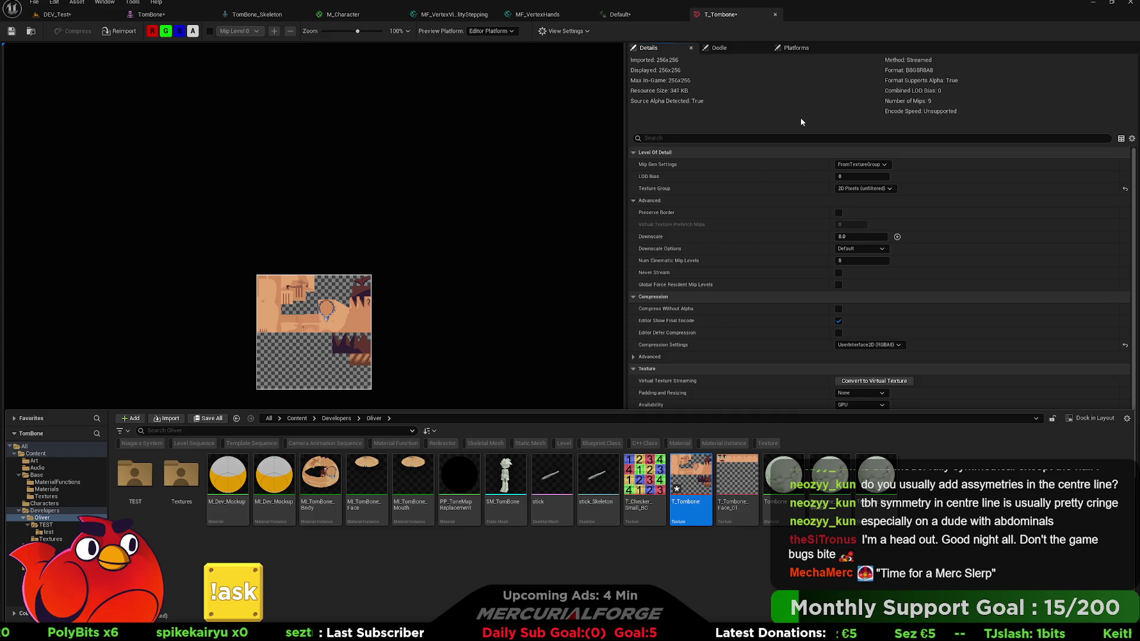
{"action": "left_click", "coordinate": [861, 177]}
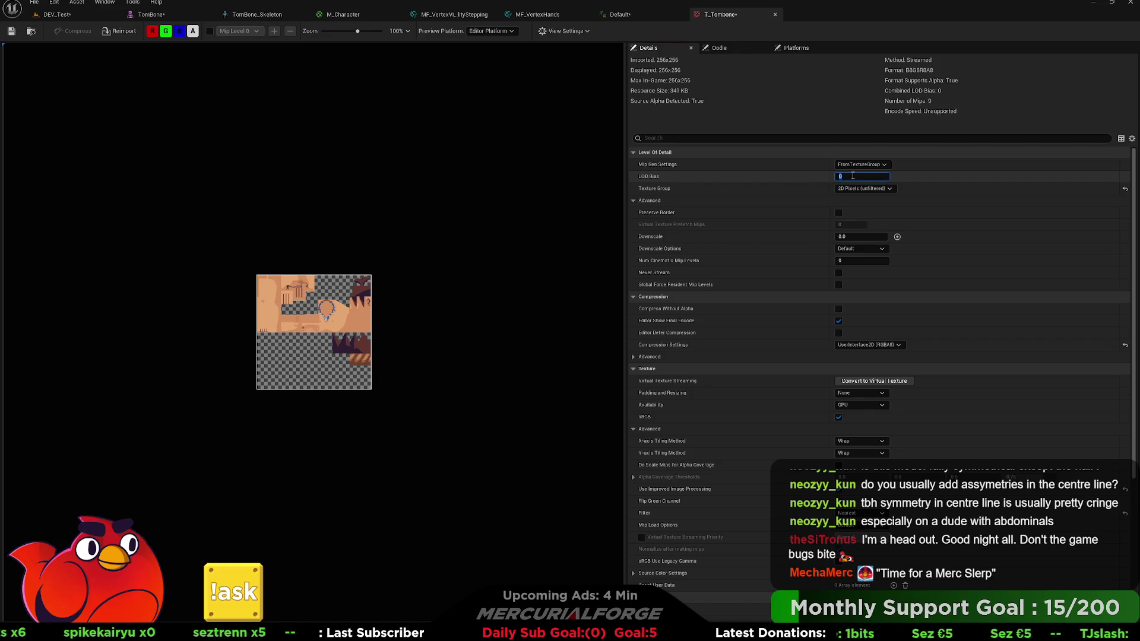
Preview the texture at Mip Level 1, then turn mip preview off to compare full resolution.
{"action": "left_click", "coordinate": [211, 31]}
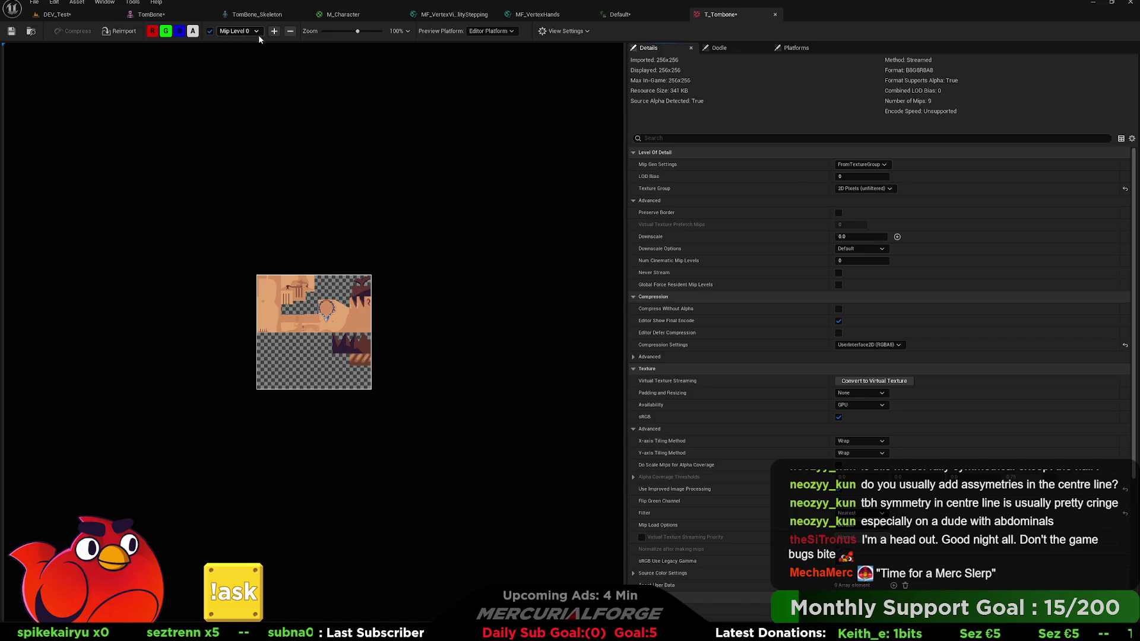
{"action": "left_click", "coordinate": [238, 31]}
{"action": "left_click", "coordinate": [250, 46]}
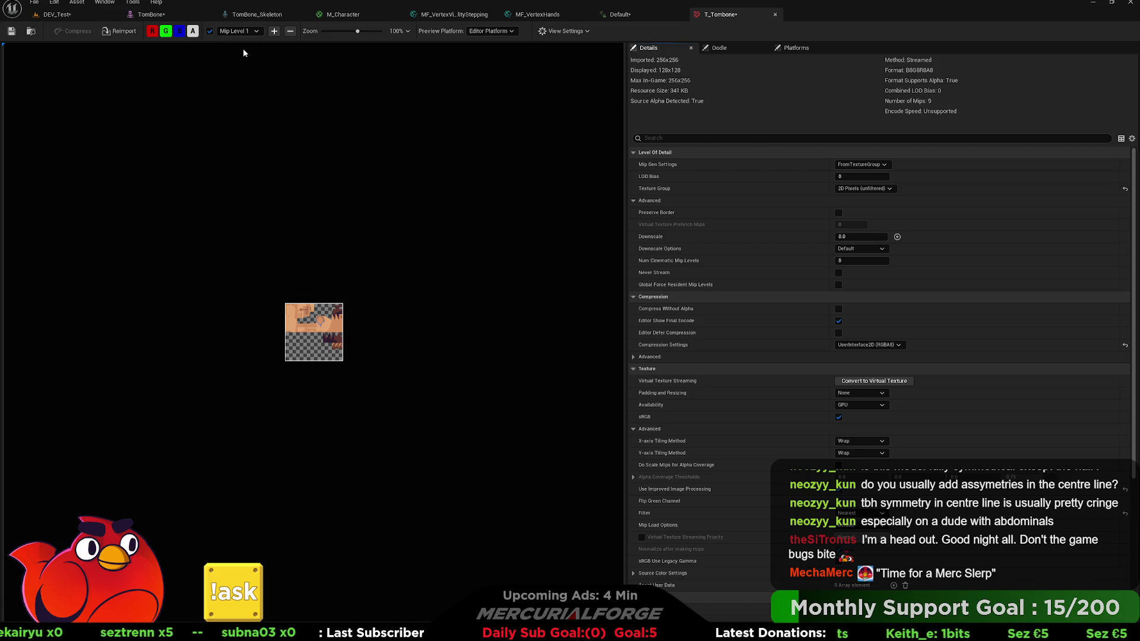
{"action": "left_click", "coordinate": [210, 32]}
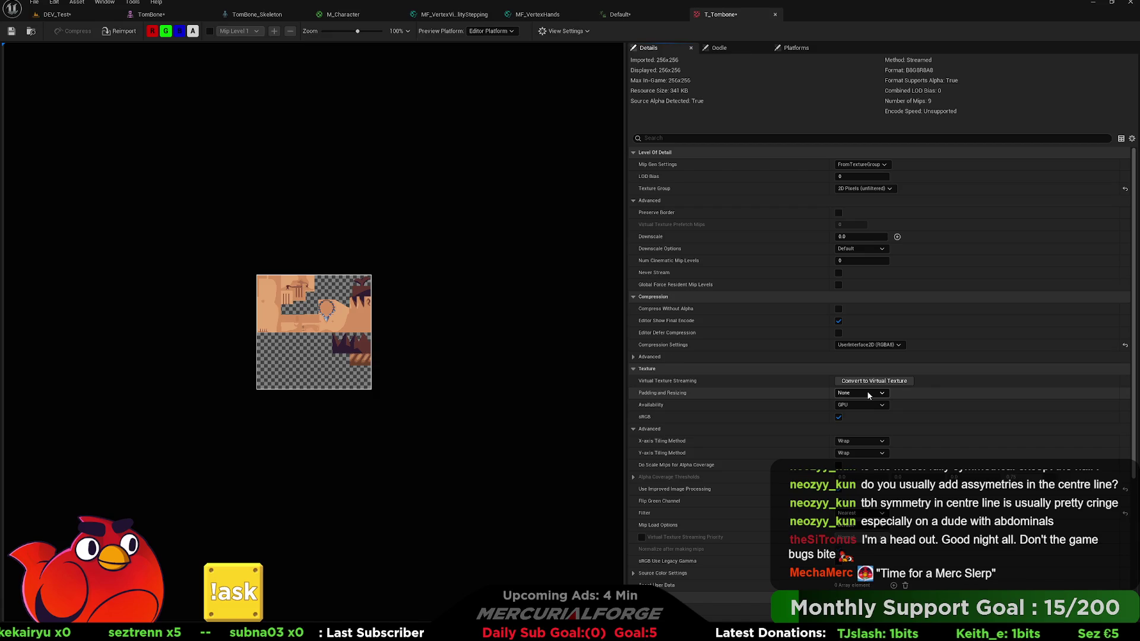
Set T_Tombone's Mip Load Options to Only First Mip and preview Mip Level 0.
{"action": "left_click", "coordinate": [656, 357]}
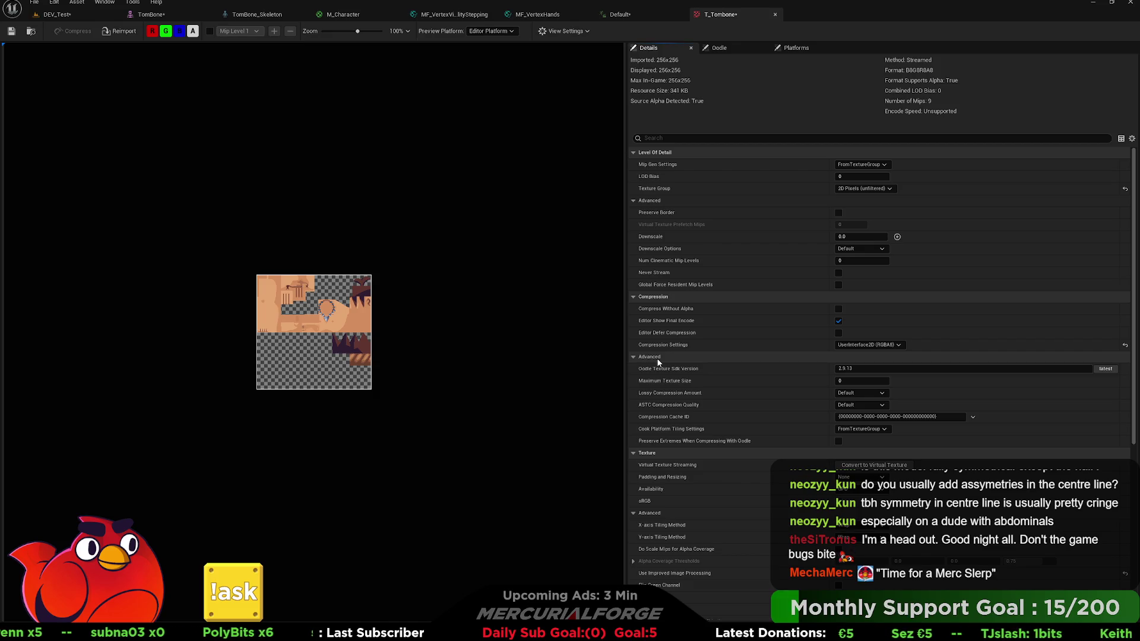
{"action": "left_click", "coordinate": [657, 359]}
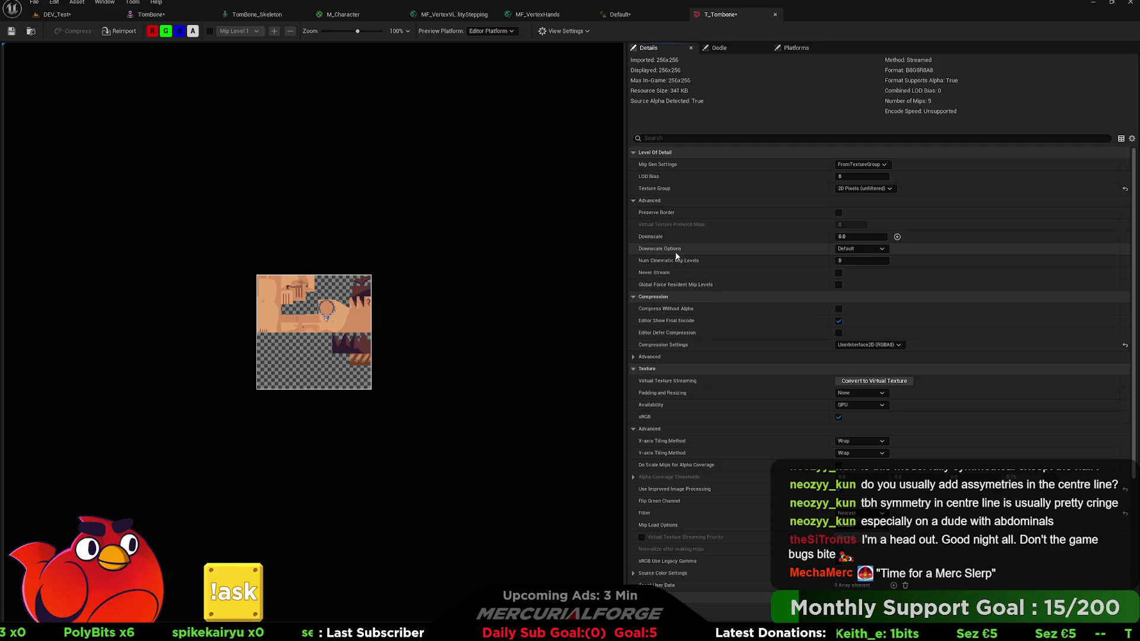
{"action": "scroll", "coordinate": [689, 331], "scroll_direction": "down", "scroll_amount": 3}
{"action": "scroll", "coordinate": [689, 331], "scroll_direction": "down", "scroll_amount": 2}
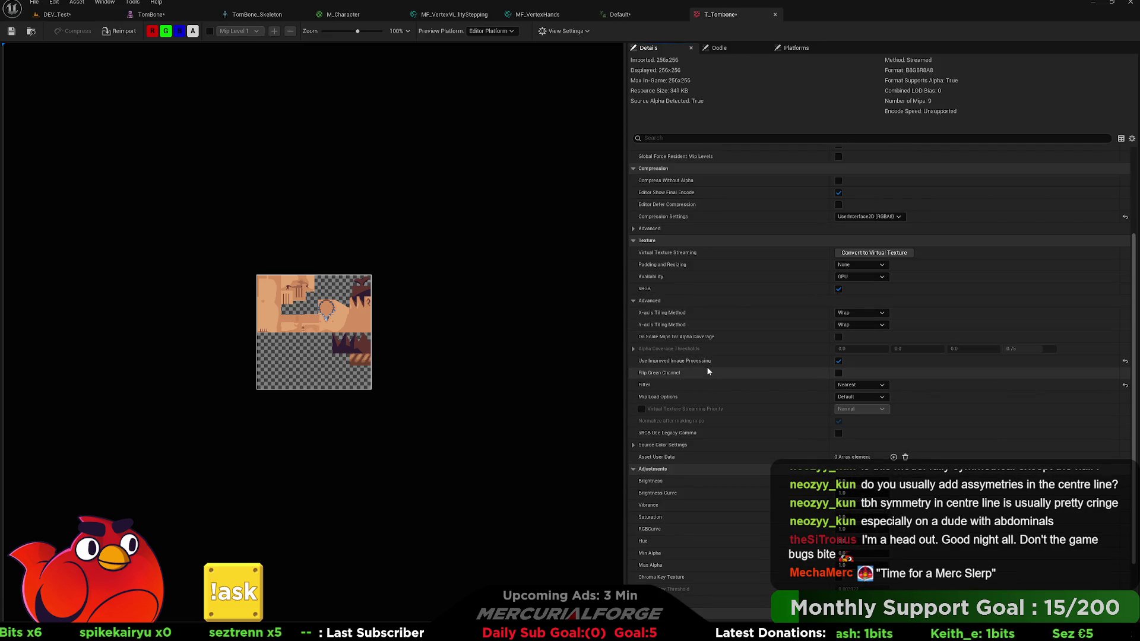
{"action": "scroll", "coordinate": [707, 368], "scroll_direction": "down", "scroll_amount": 2}
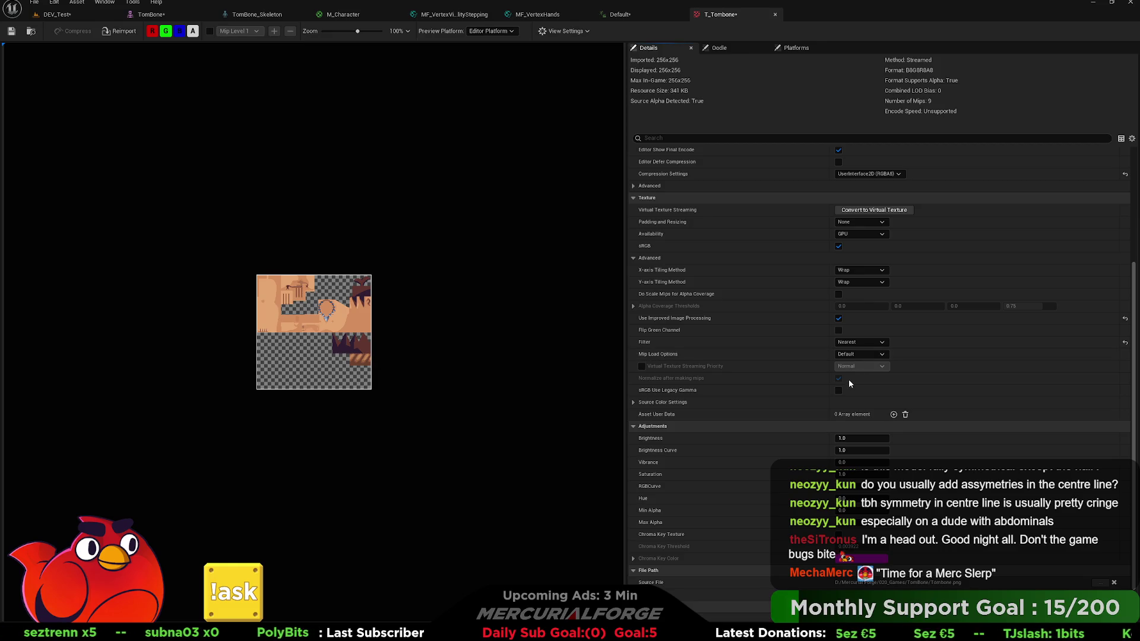
{"action": "left_click", "coordinate": [850, 380]}
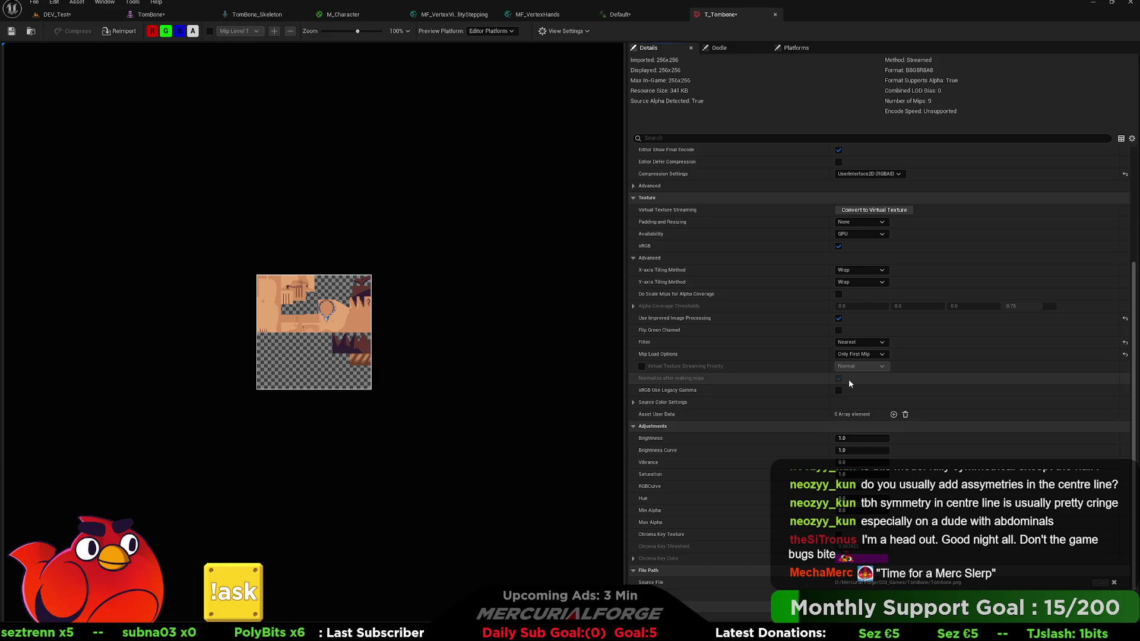
{"action": "left_click", "coordinate": [209, 31]}
{"action": "key", "text": "ctrl+Up"}
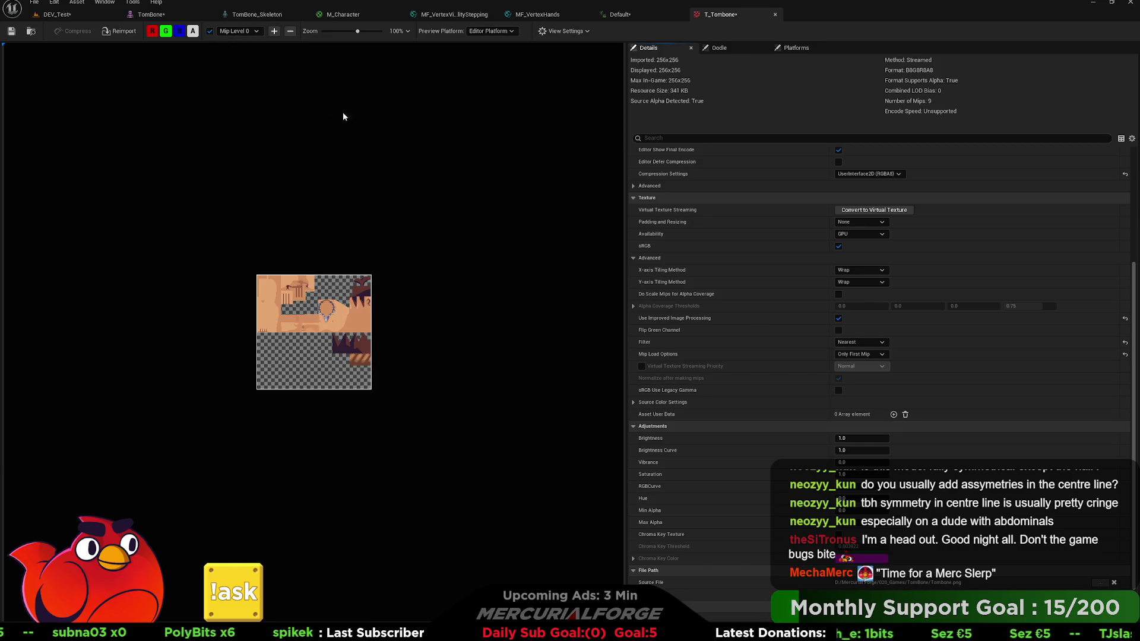
Switch between the DEV_Test level and the T_Tombone texture twice, ending on the texture.
{"action": "left_click", "coordinate": [56, 14]}
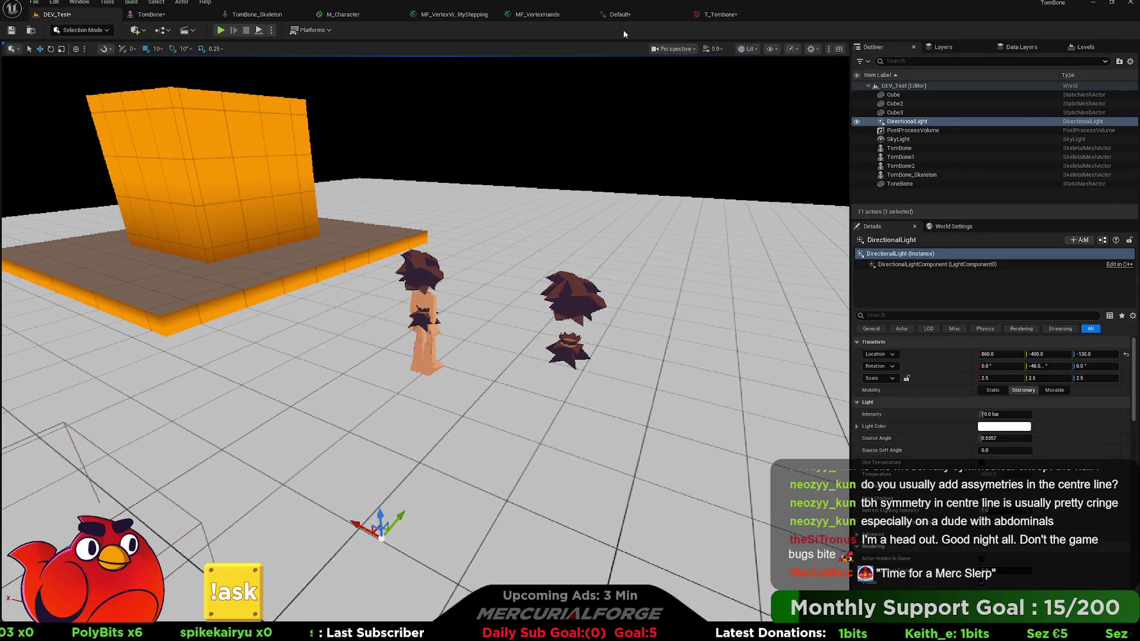
{"action": "left_click", "coordinate": [724, 15]}
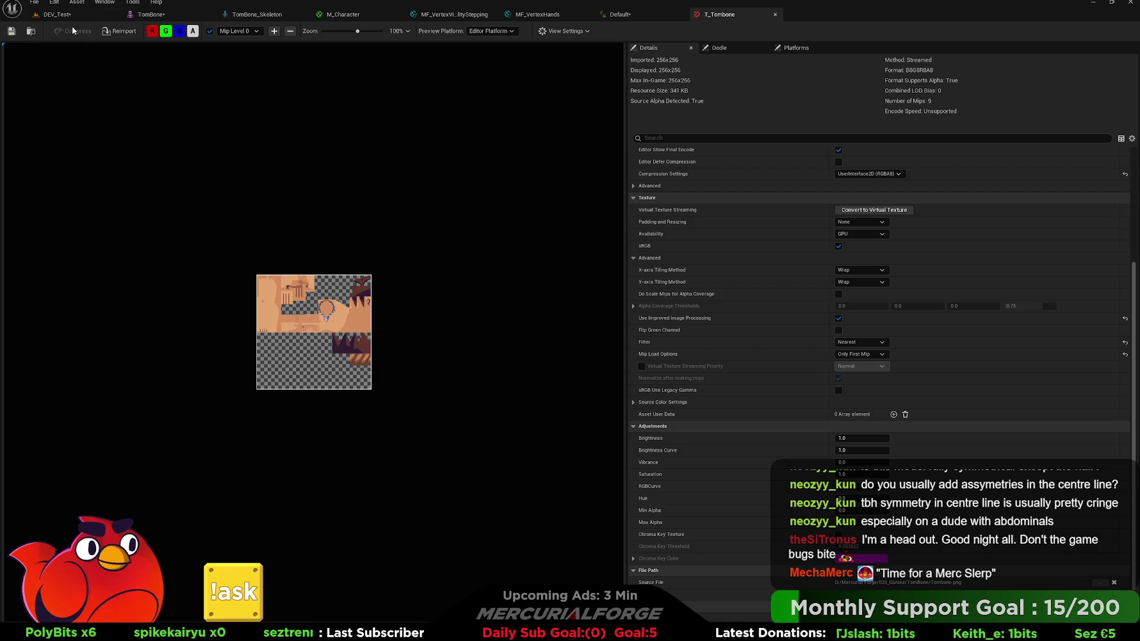
{"action": "left_click", "coordinate": [79, 14]}
{"action": "left_click", "coordinate": [720, 14]}
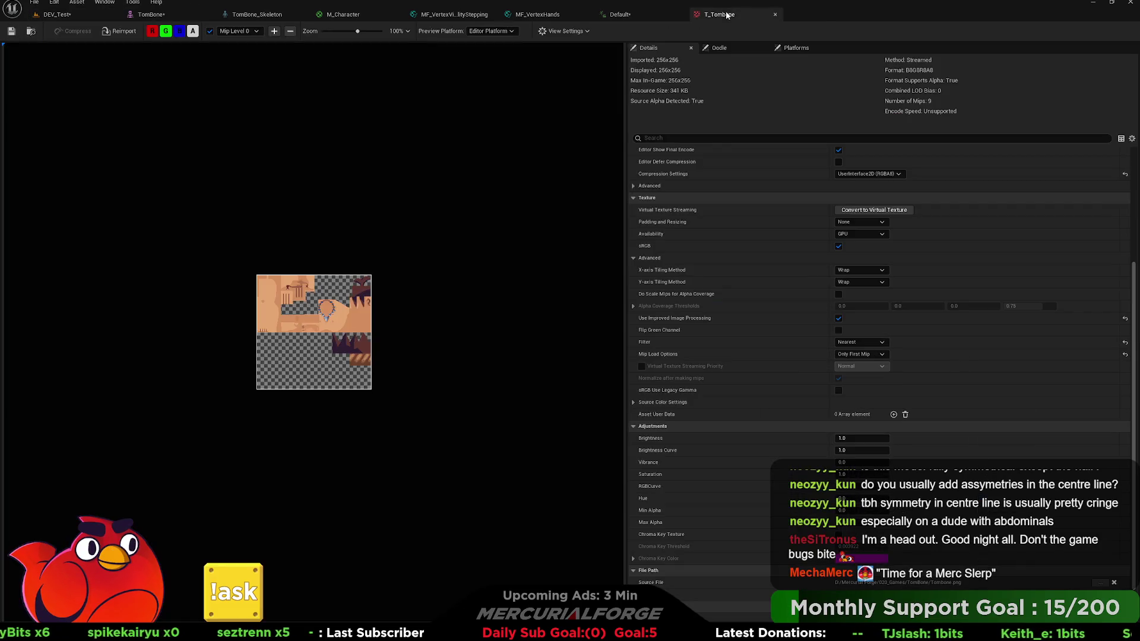